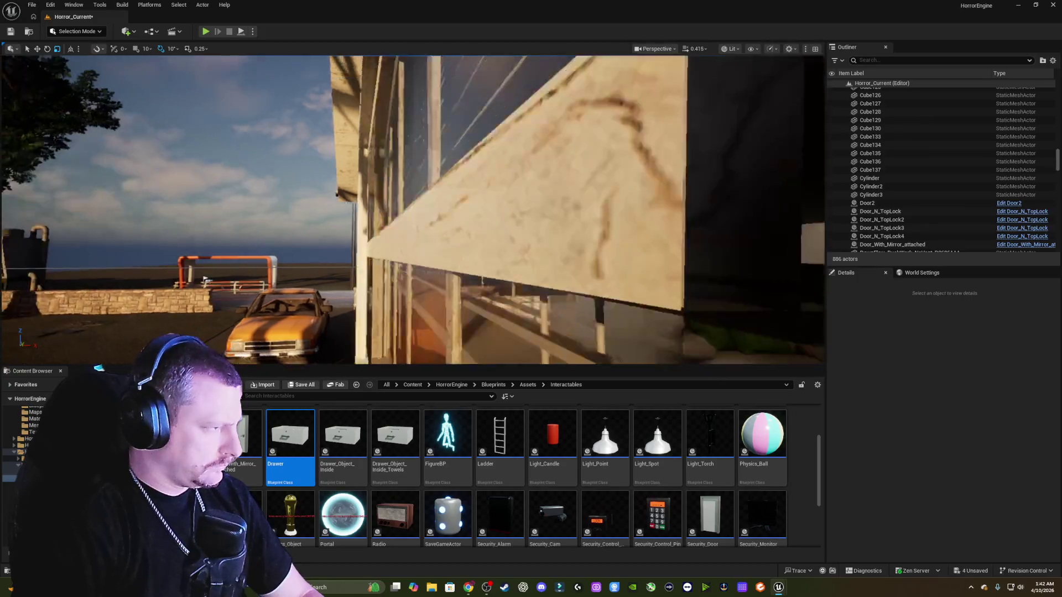
# - Back the camera away to centre the bedroom window with blinds, then select its glass pane
pyautogui.press('s')
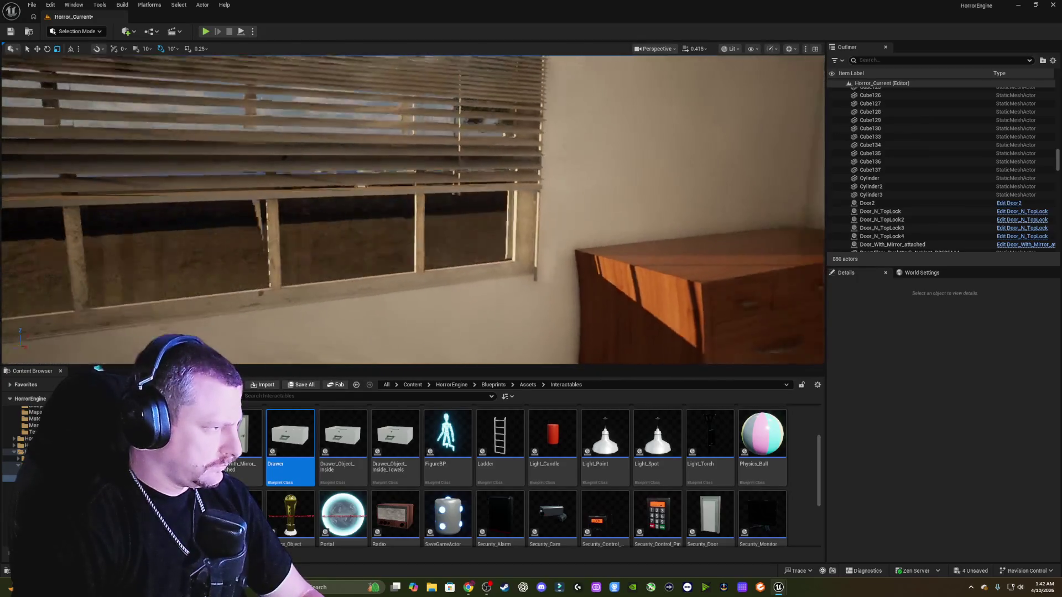
pyautogui.press('s')
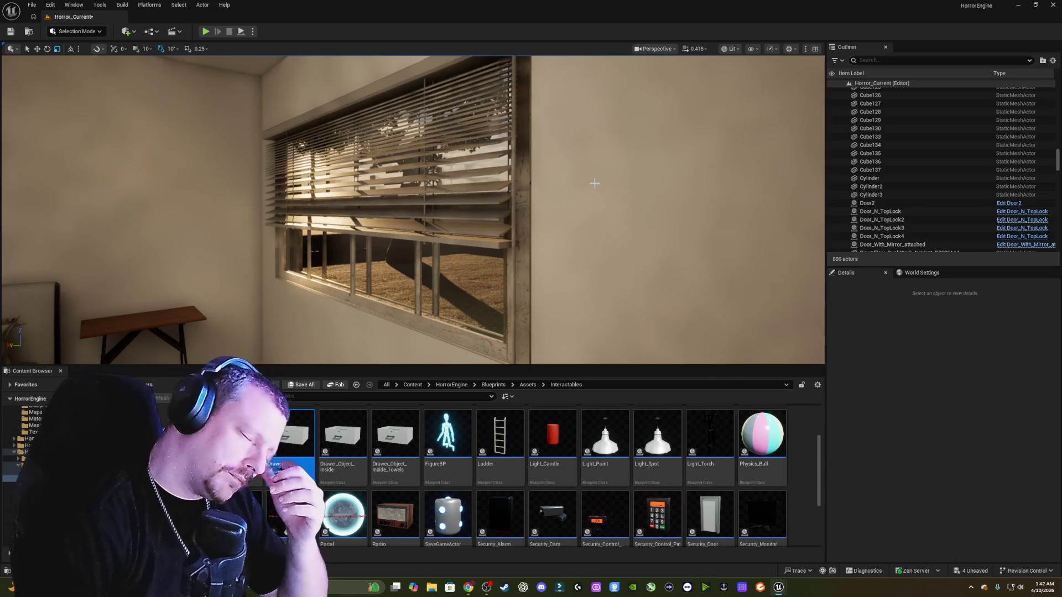
pyautogui.click(450, 284)
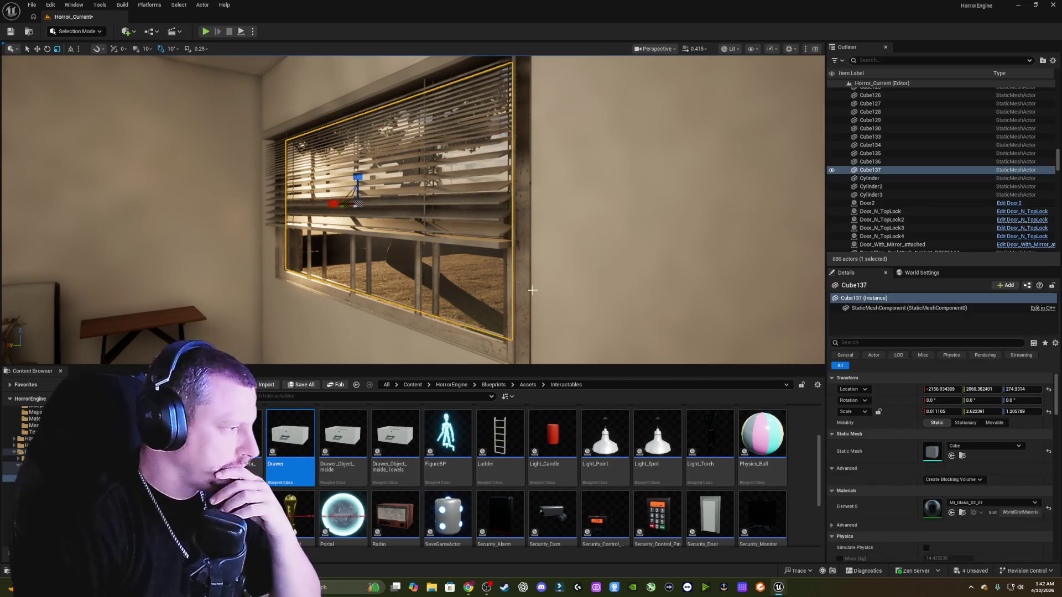
# - Try Mi_Glass_05, Mi_Glass_2 and MI_Glass_01 as Cube137's Element 0 material
pyautogui.click(991, 499)
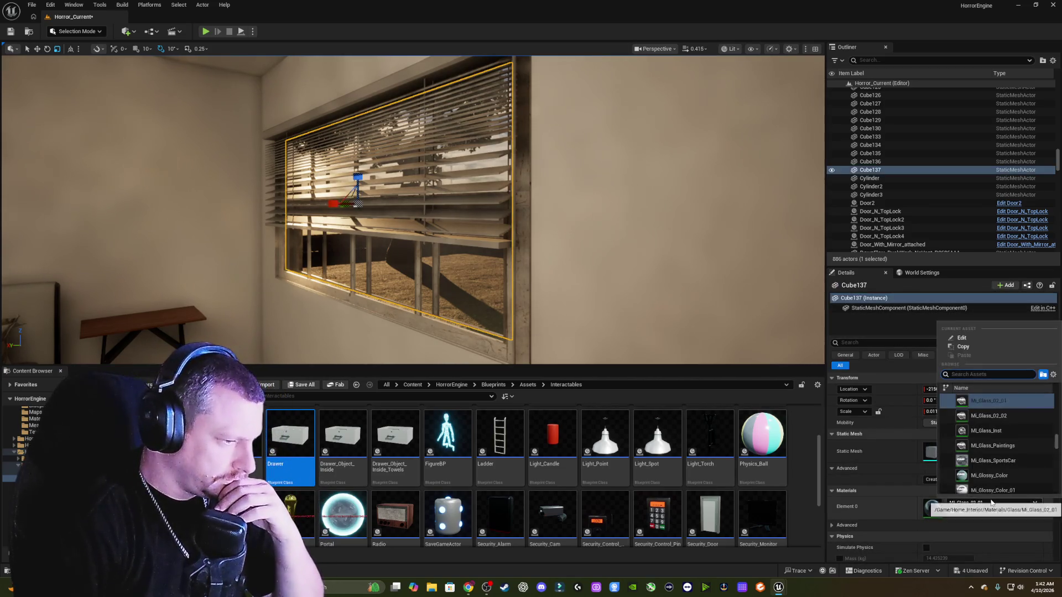
pyautogui.scroll(2, 1007, 410)
pyautogui.click(1013, 397)
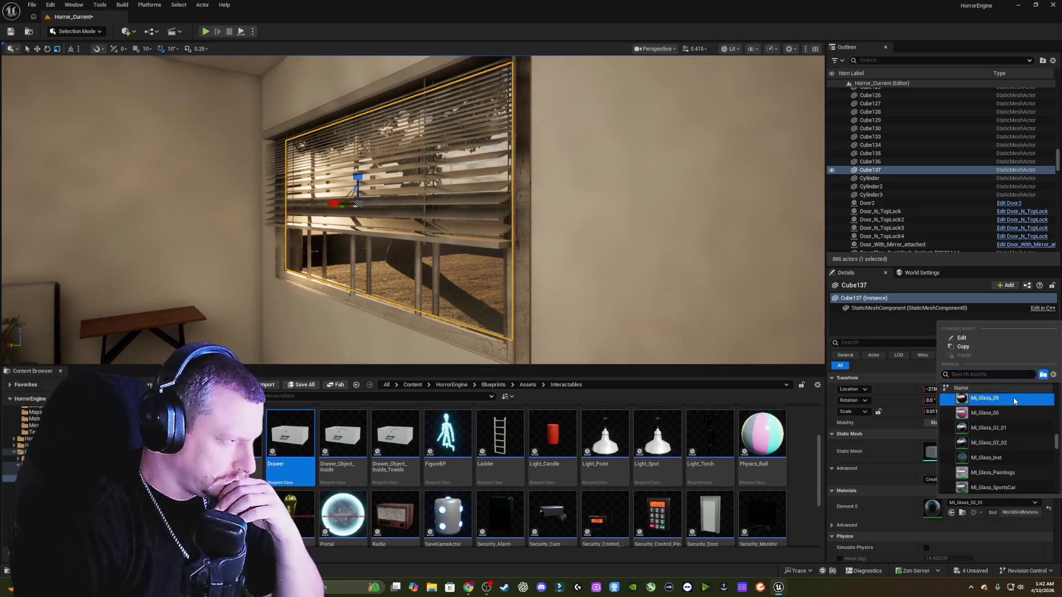
pyautogui.click(1004, 503)
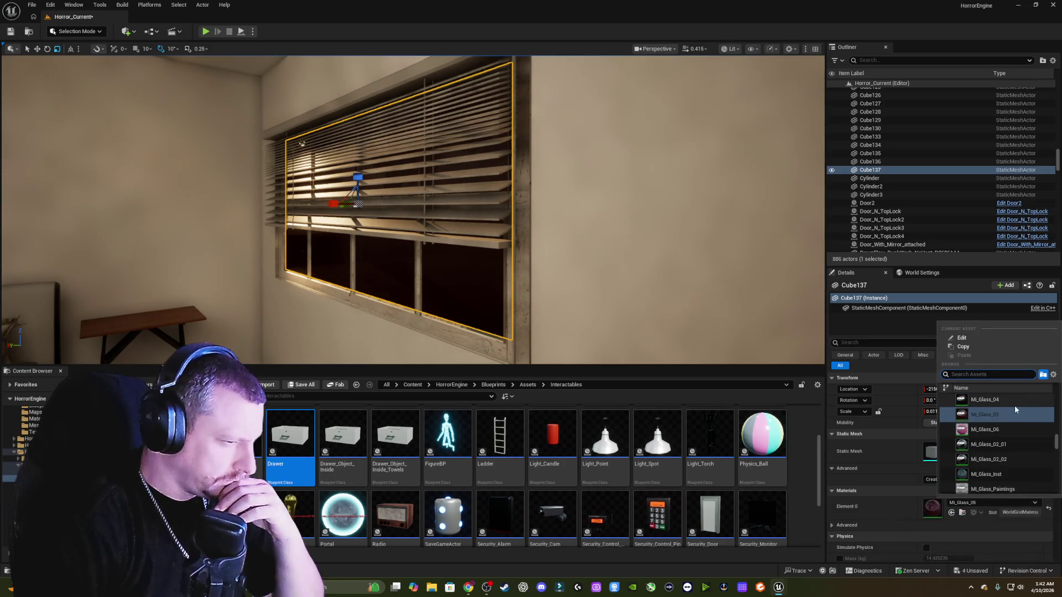
pyautogui.scroll(1, 1014, 403)
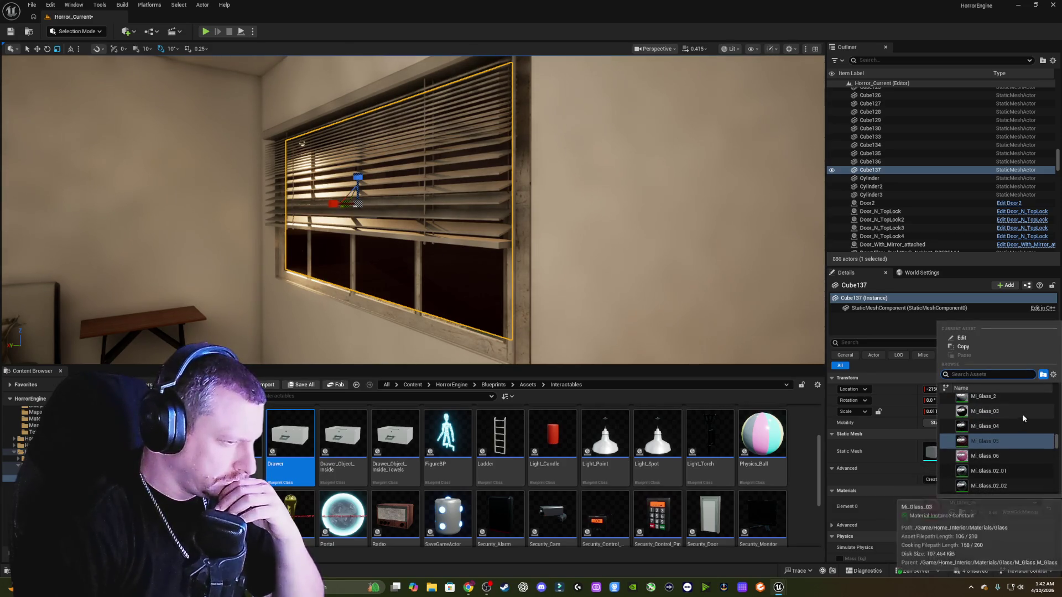
pyautogui.click(1018, 401)
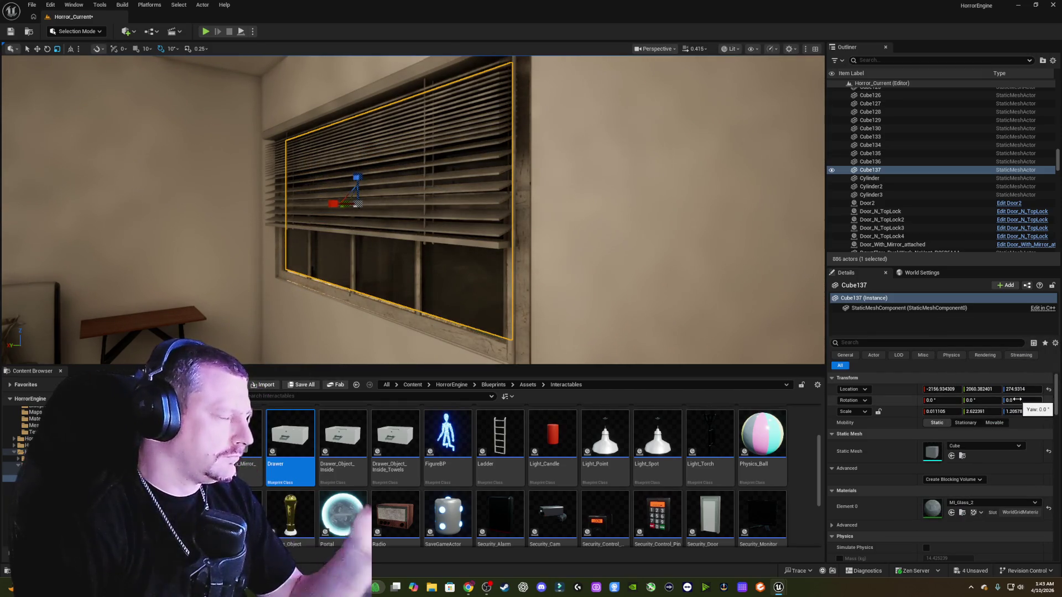
pyautogui.click(997, 503)
pyautogui.scroll(-2, 1004, 412)
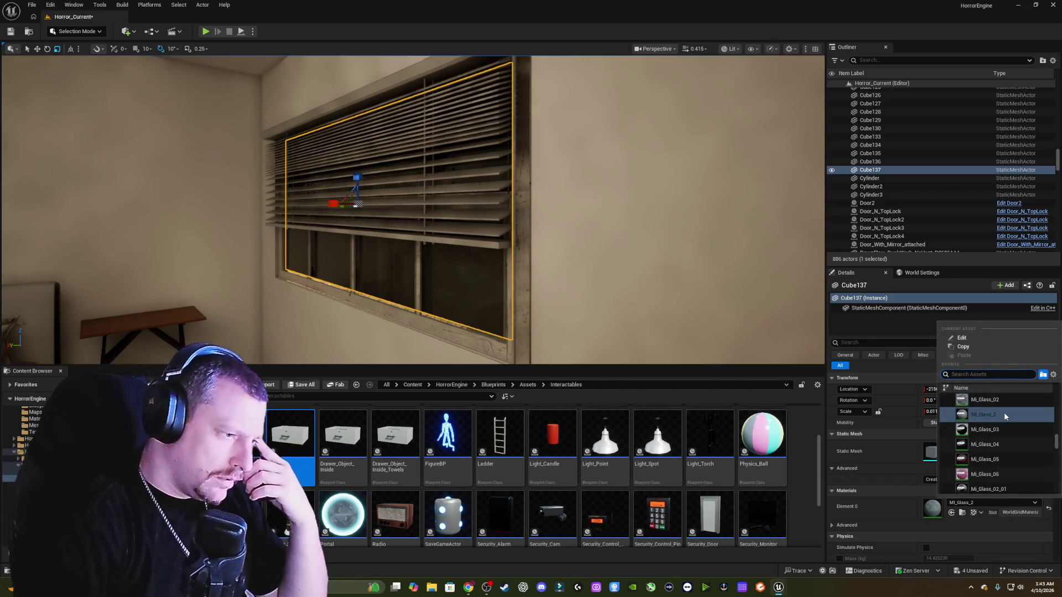
pyautogui.scroll(1, 1004, 412)
pyautogui.click(1004, 413)
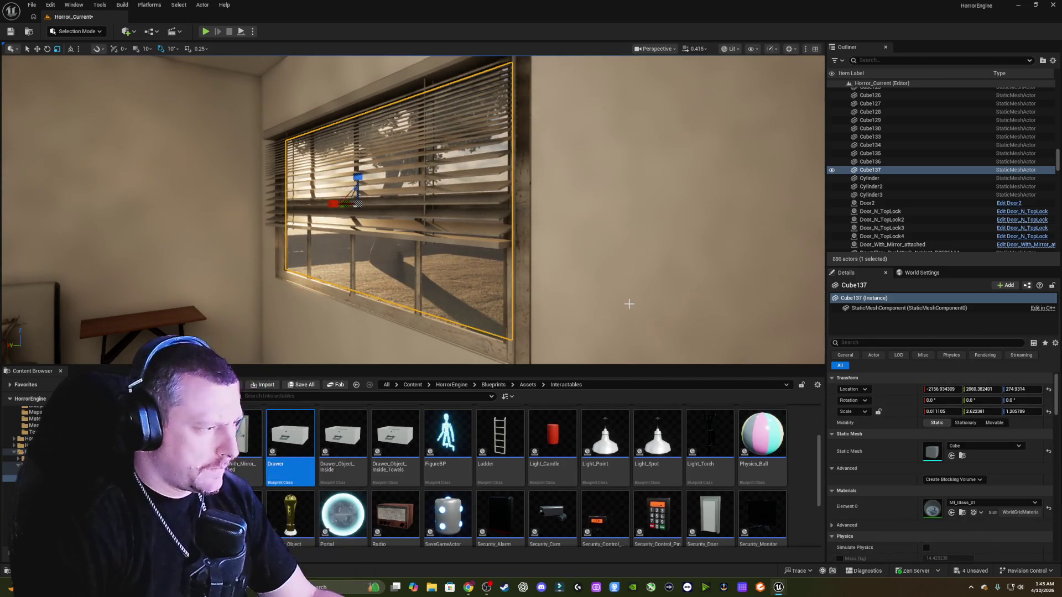
# - Move in close to the window and settle on MI_Glass for the pane
pyautogui.moveTo(629, 301)
pyautogui.mouseDown()
pyautogui.moveTo(595, 253)
pyautogui.moveTo(545, 232)
pyautogui.moveTo(558, 232)
pyautogui.moveTo(534, 231)
pyautogui.mouseUp()
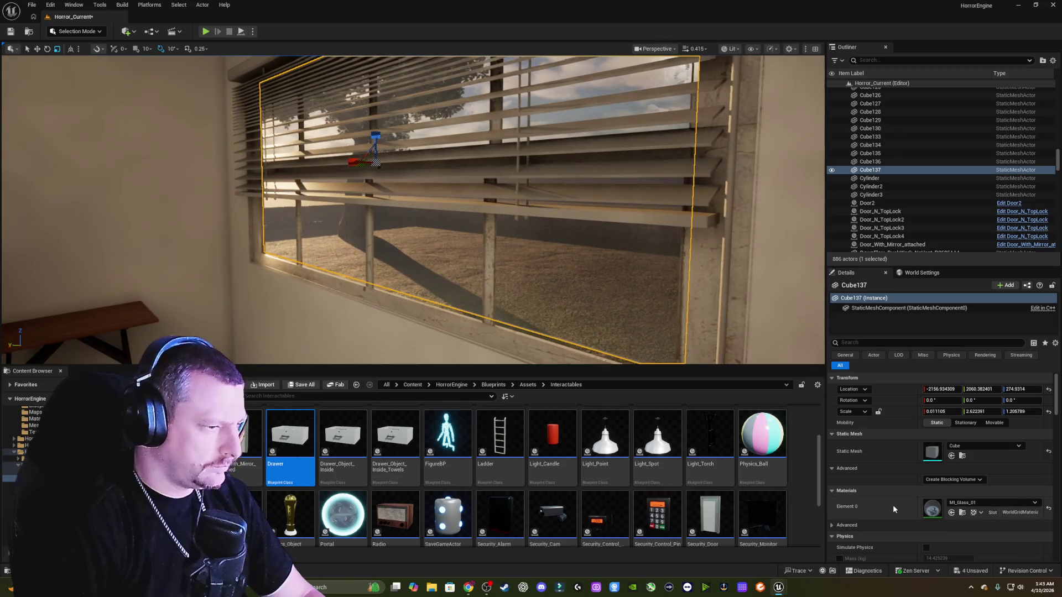
pyautogui.click(998, 502)
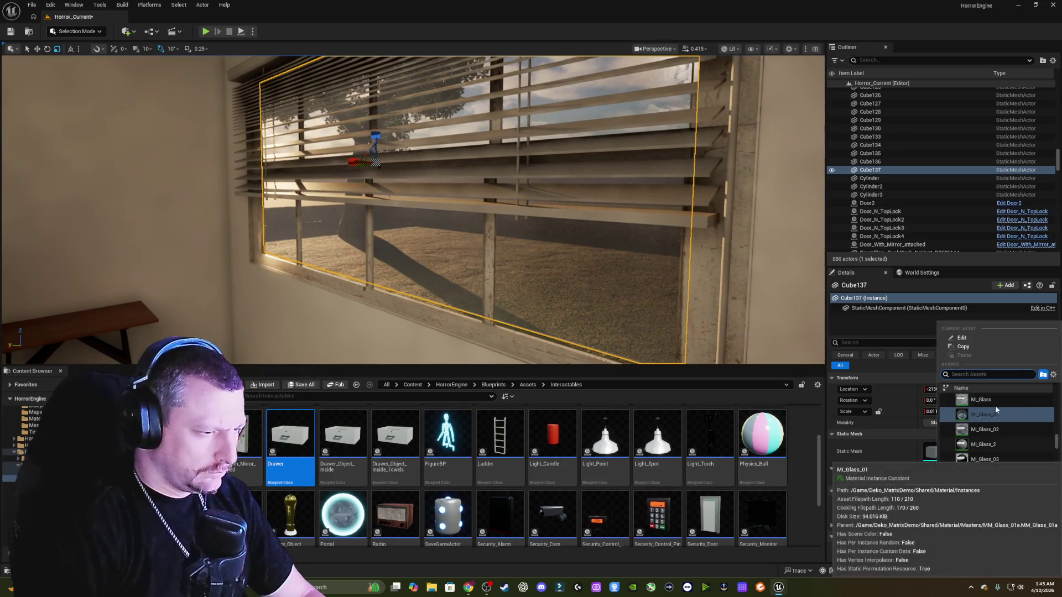
pyautogui.click(997, 401)
pyautogui.moveTo(645, 301)
pyautogui.mouseDown()
pyautogui.moveTo(615, 301)
pyautogui.moveTo(626, 301)
pyautogui.mouseUp()
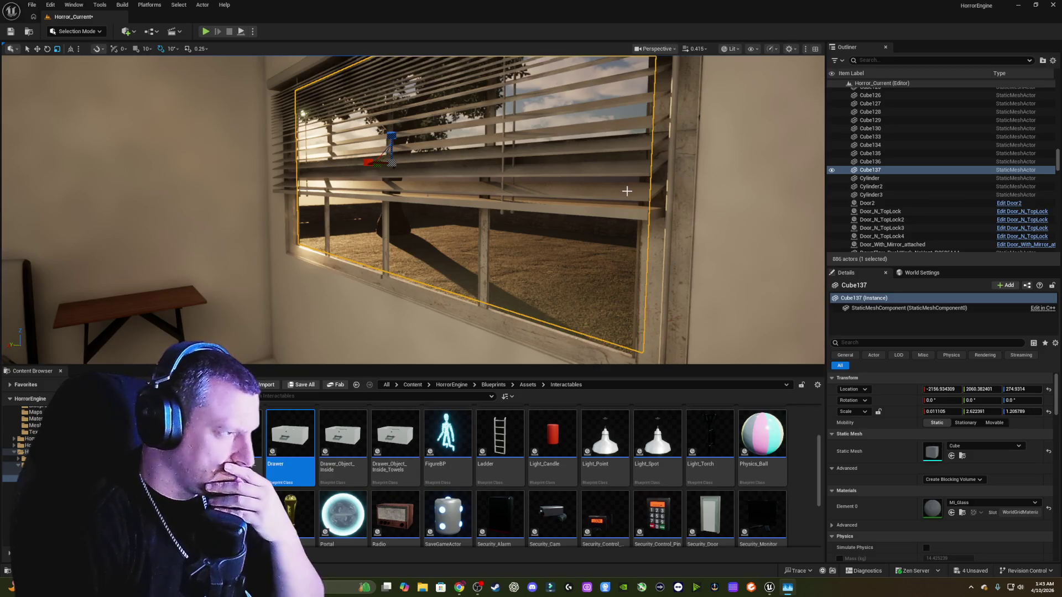
# - Alt-drag the rotation gizmo to duplicate Cube137 as Cube138, turned about -90 degrees on Z
pyautogui.moveTo(627, 191); pyautogui.dragTo(672, 193)
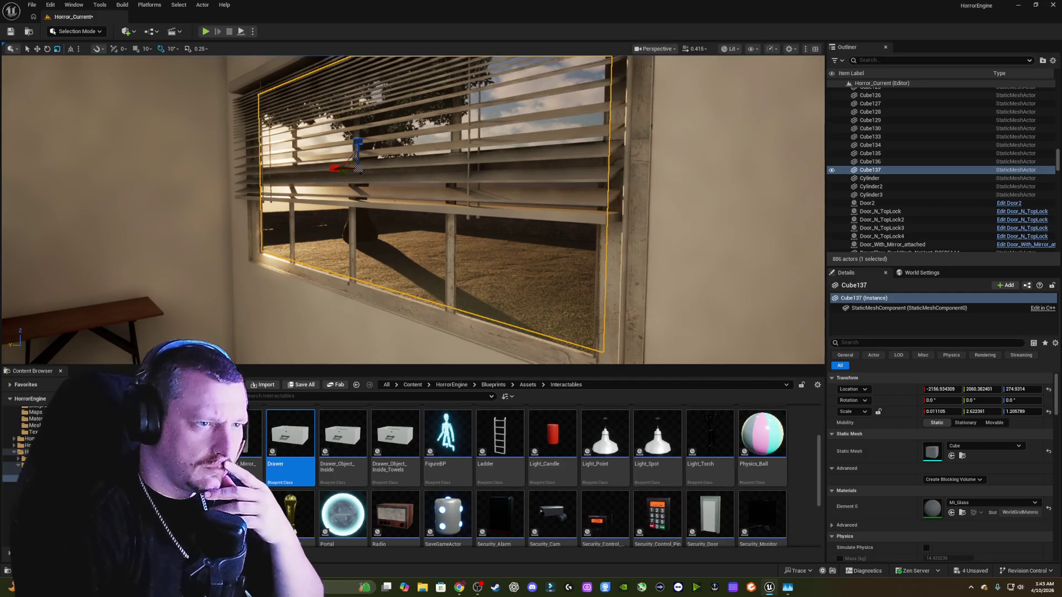
pyautogui.moveTo(463, 192)
pyautogui.mouseDown()
pyautogui.moveTo(440, 192)
pyautogui.moveTo(424, 157)
pyautogui.moveTo(485, 158)
pyautogui.moveTo(466, 192)
pyautogui.mouseUp()
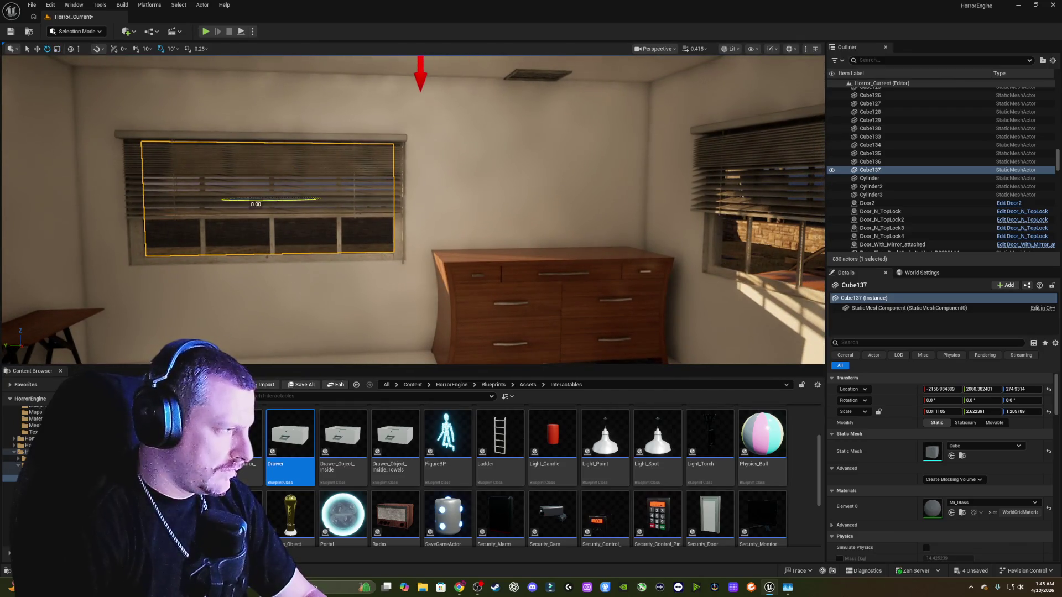
pyautogui.moveTo(255, 204); pyautogui.dragTo(328, 202)
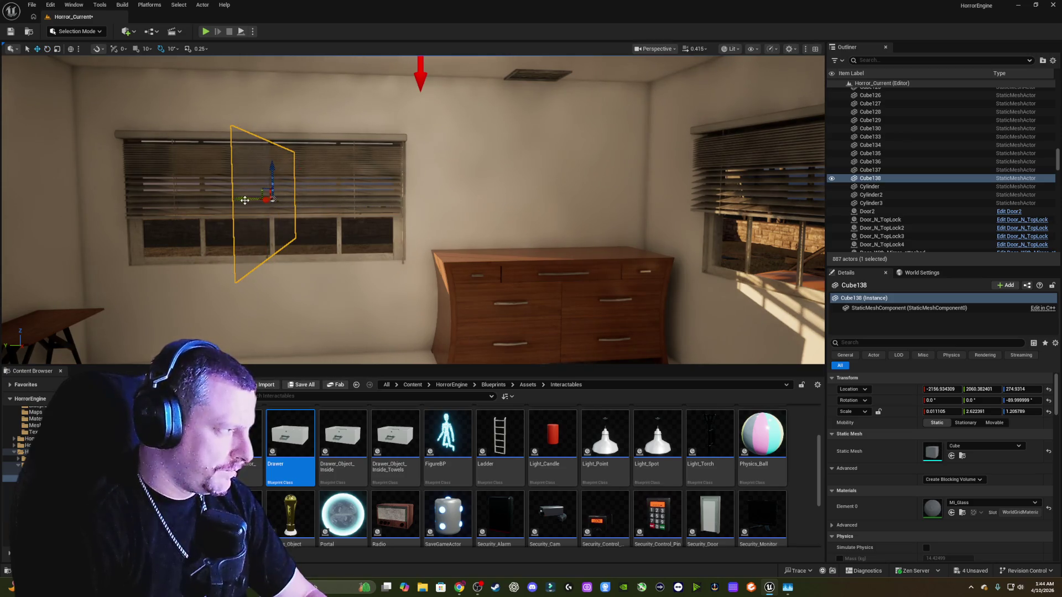
# - Slide Cube138 to the right-hand window, check it from outside, delete it, and reselect Cube137
pyautogui.moveTo(245, 201); pyautogui.dragTo(689, 205)
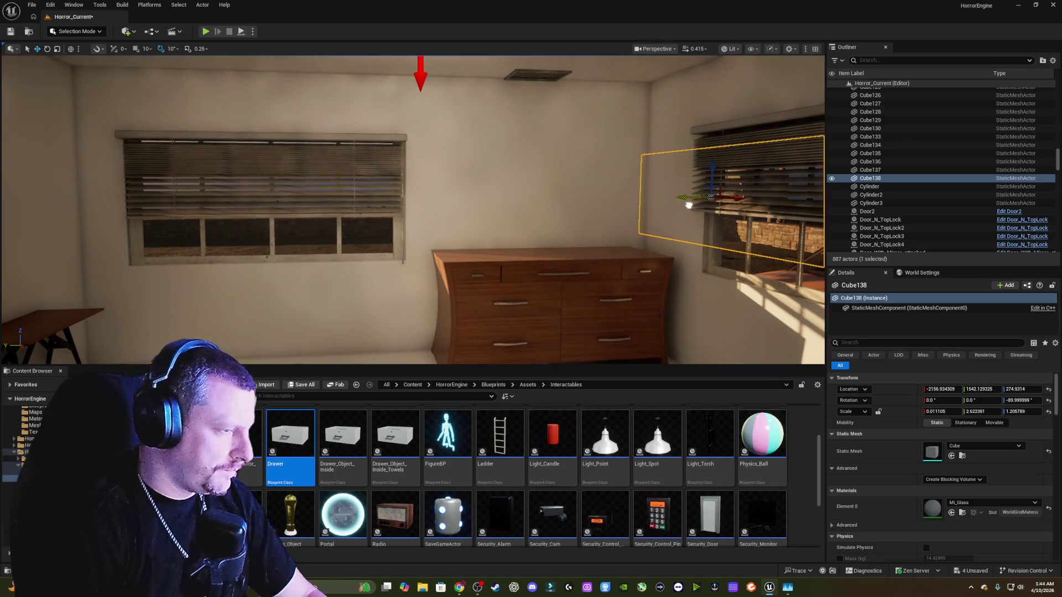
pyautogui.press('w')
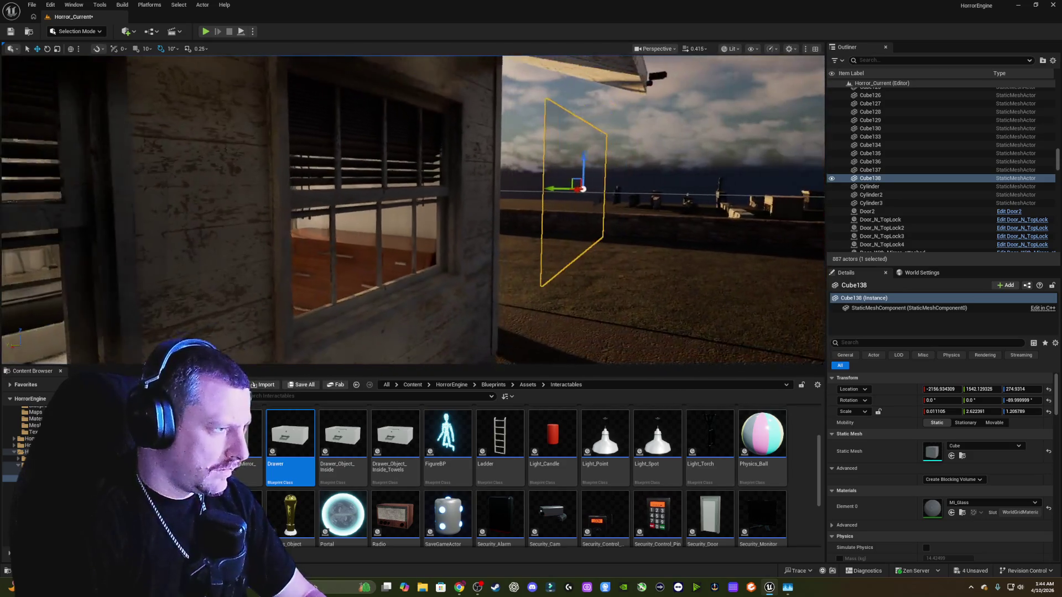
pyautogui.press('a')
pyautogui.moveTo(579, 190); pyautogui.dragTo(458, 184)
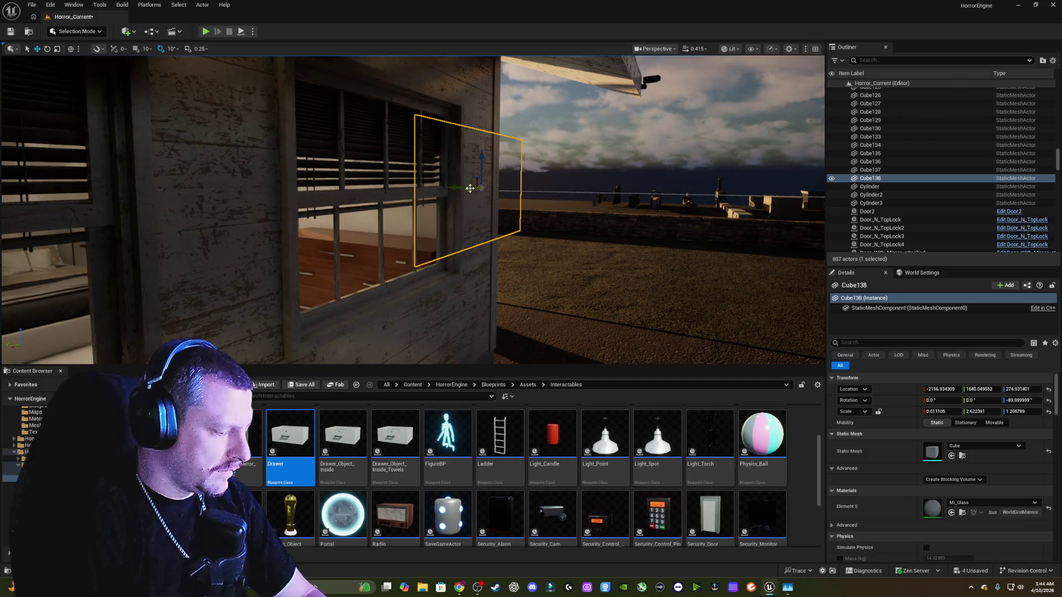
pyautogui.press('Delete')
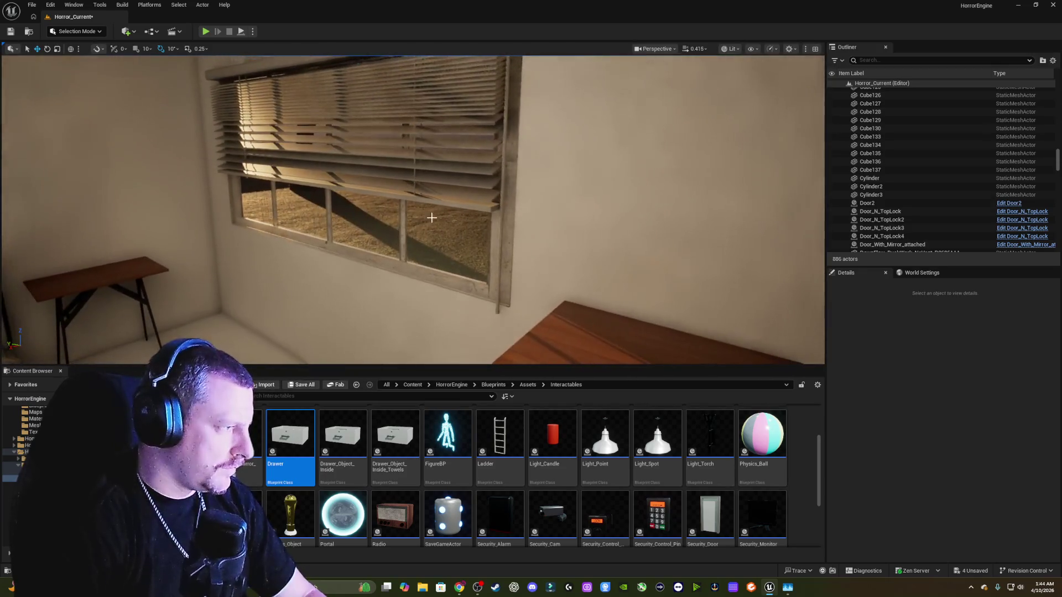
pyautogui.click(429, 221)
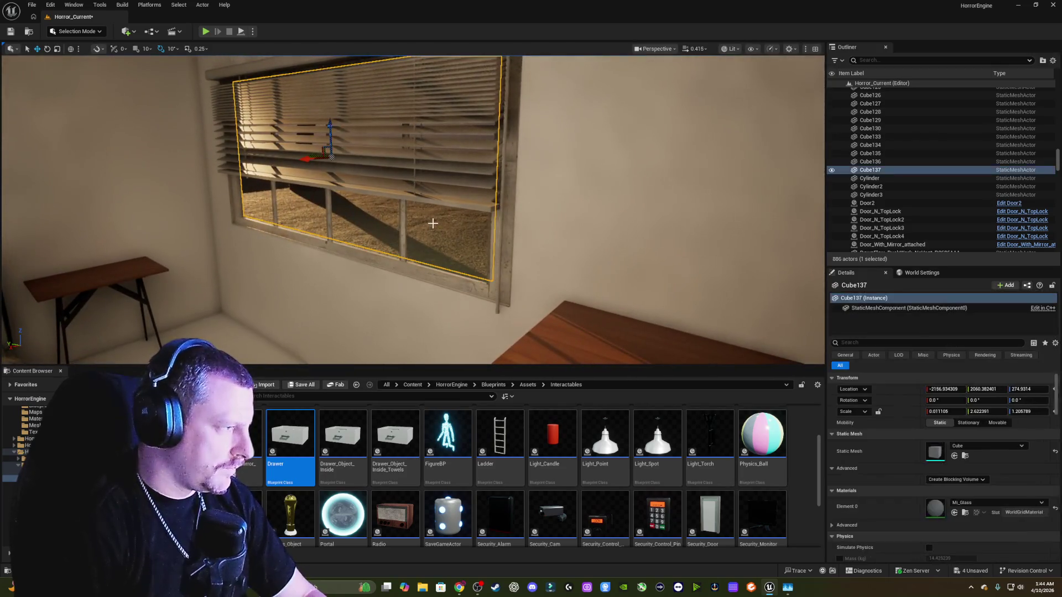
# - Drag Cube137 along Y to about 2778.88, flying along the long wall to check it
pyautogui.moveTo(380, 174)
pyautogui.mouseDown()
pyautogui.moveTo(326, 180)
pyautogui.moveTo(458, 167)
pyautogui.mouseUp()
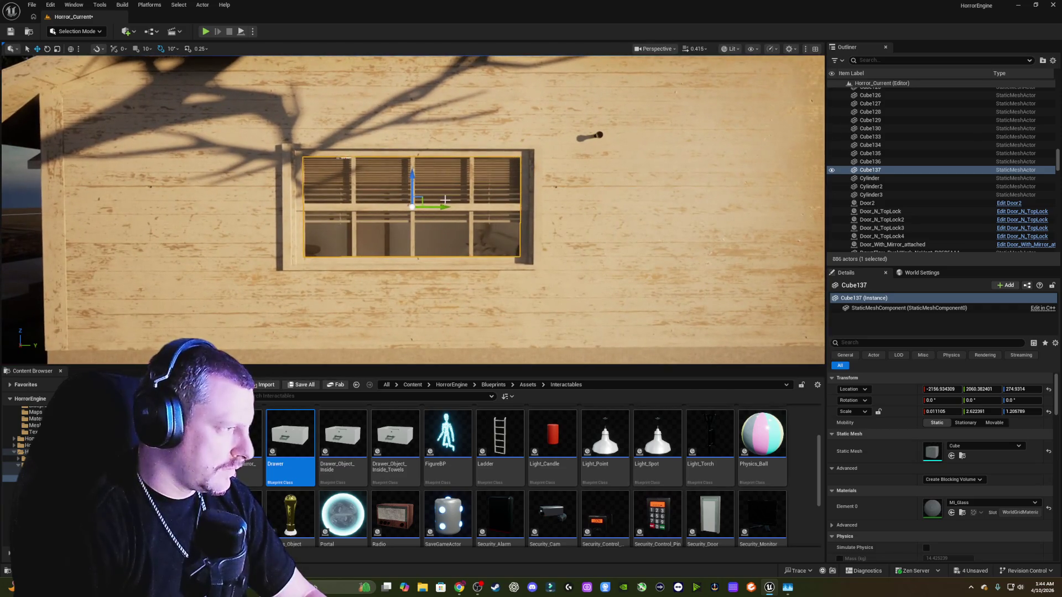
pyautogui.moveTo(441, 207); pyautogui.dragTo(504, 207)
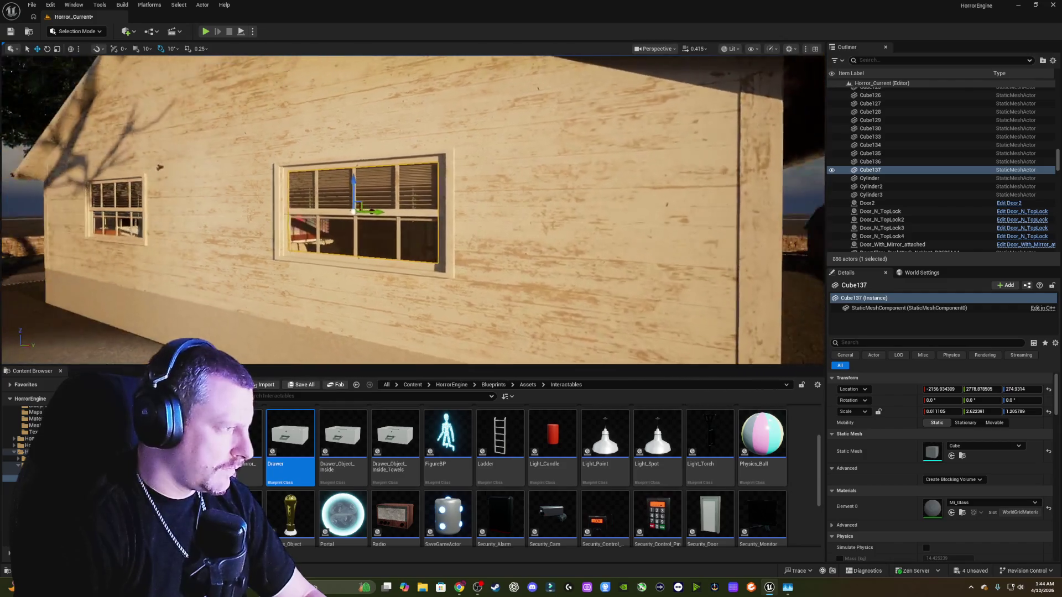
pyautogui.press('w')
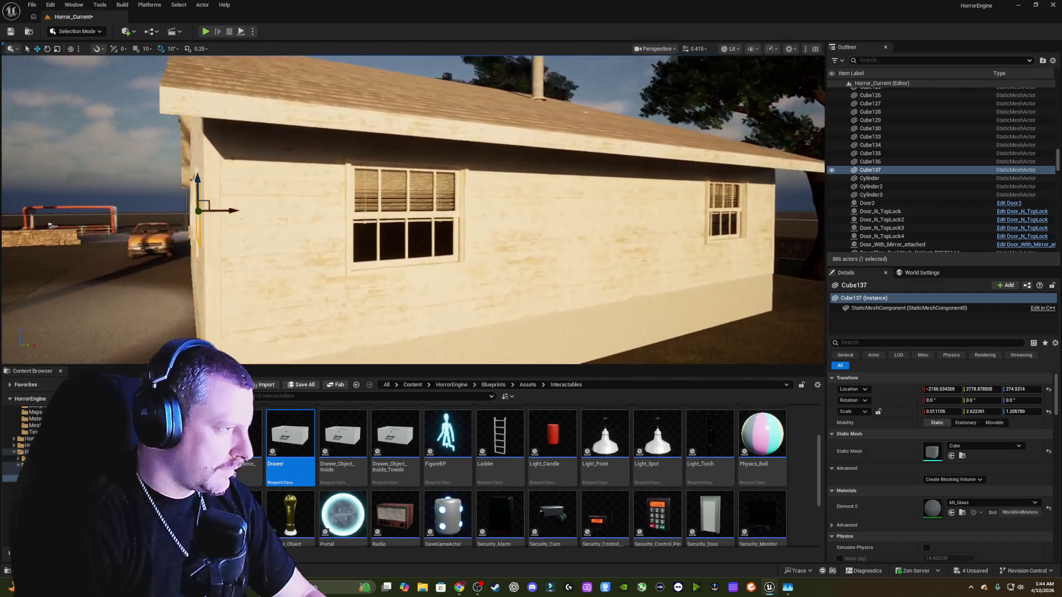
pyautogui.press('w')
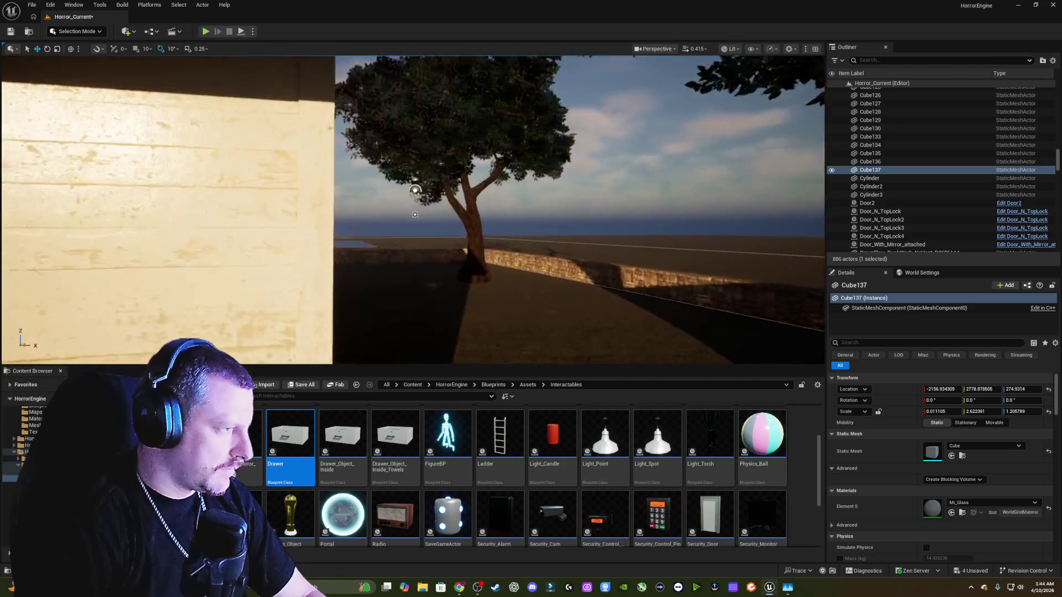
pyautogui.press('f')
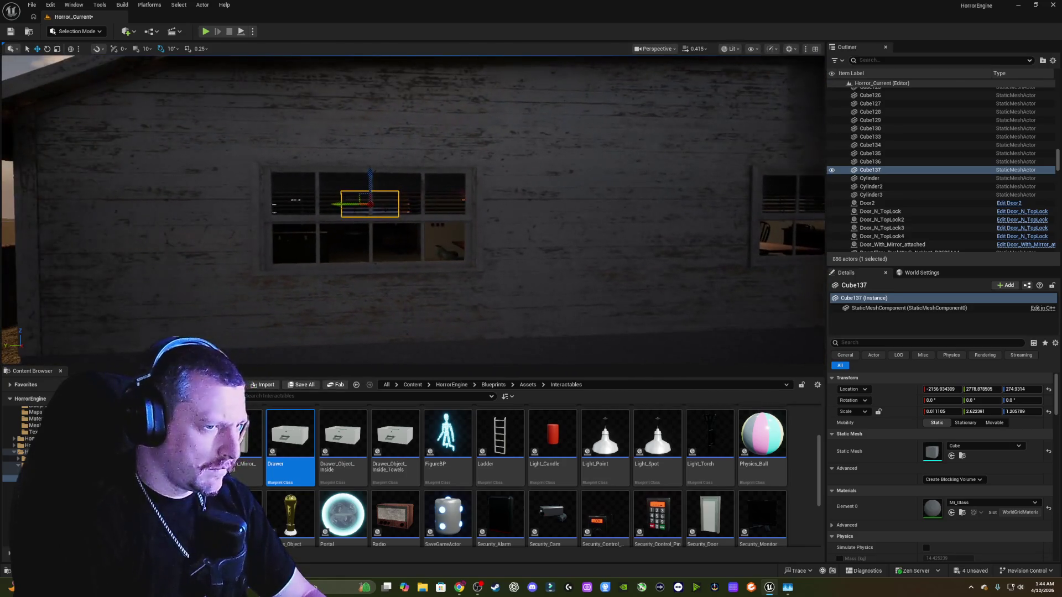
pyautogui.press('w')
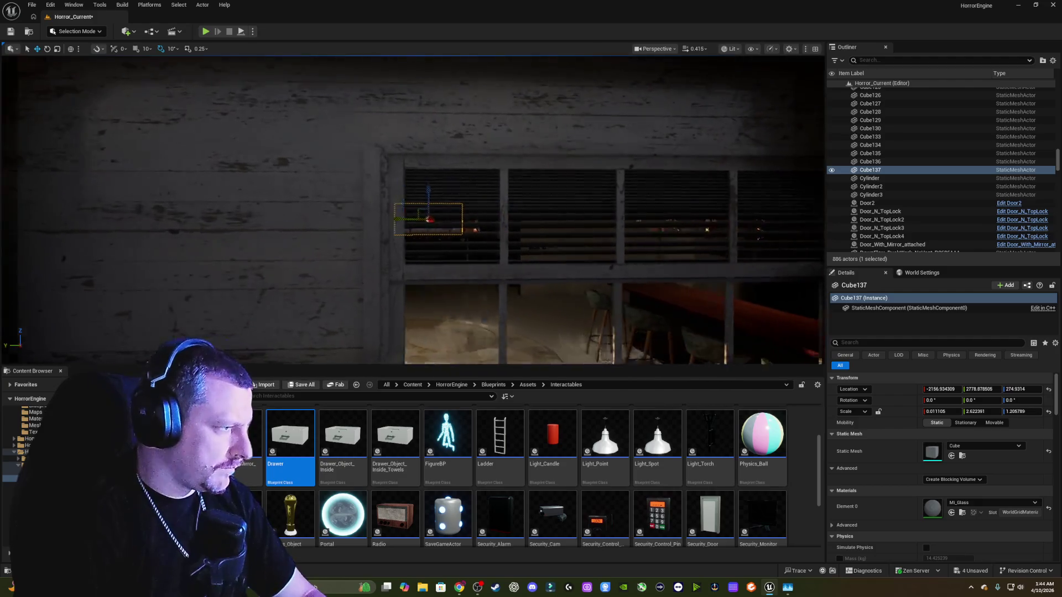
pyautogui.press('d')
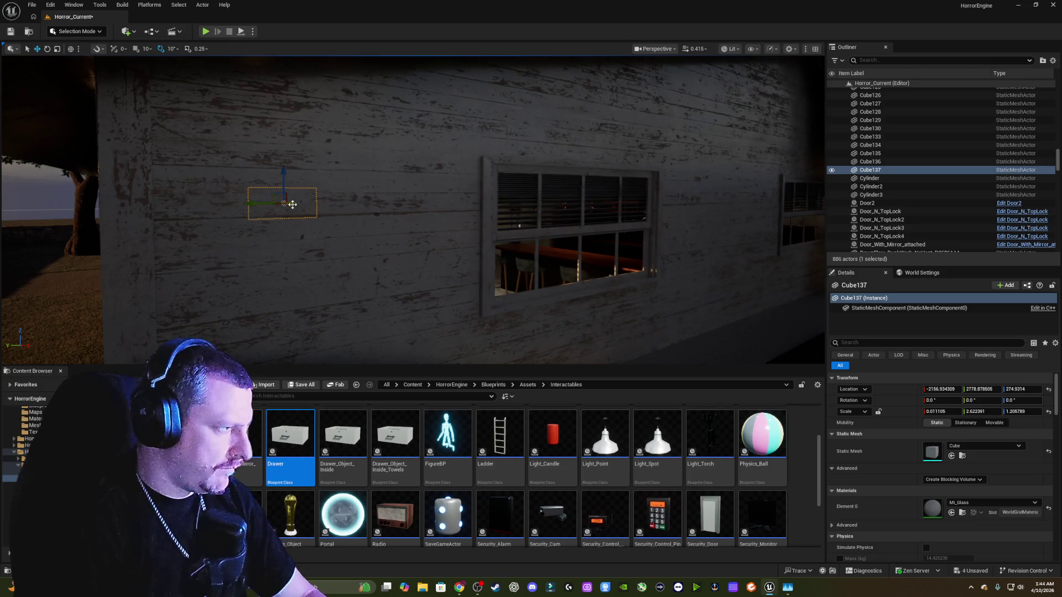
# - Alt-drag Cube137 into a copy, Cube138, and slide it along Y into another window
pyautogui.keyDown('alt'); pyautogui.moveTo(293, 205); pyautogui.dragTo(295, 205); pyautogui.keyUp('alt')
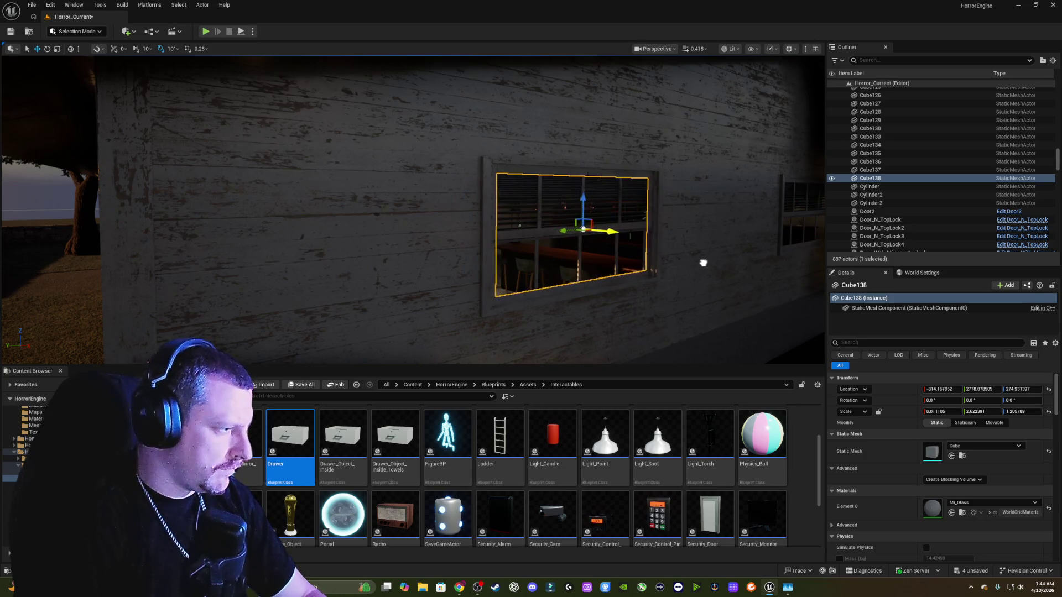
pyautogui.moveTo(703, 263)
pyautogui.mouseDown()
pyautogui.moveTo(716, 258)
pyautogui.moveTo(692, 264)
pyautogui.moveTo(711, 266)
pyautogui.moveTo(695, 280)
pyautogui.moveTo(696, 259)
pyautogui.mouseUp()
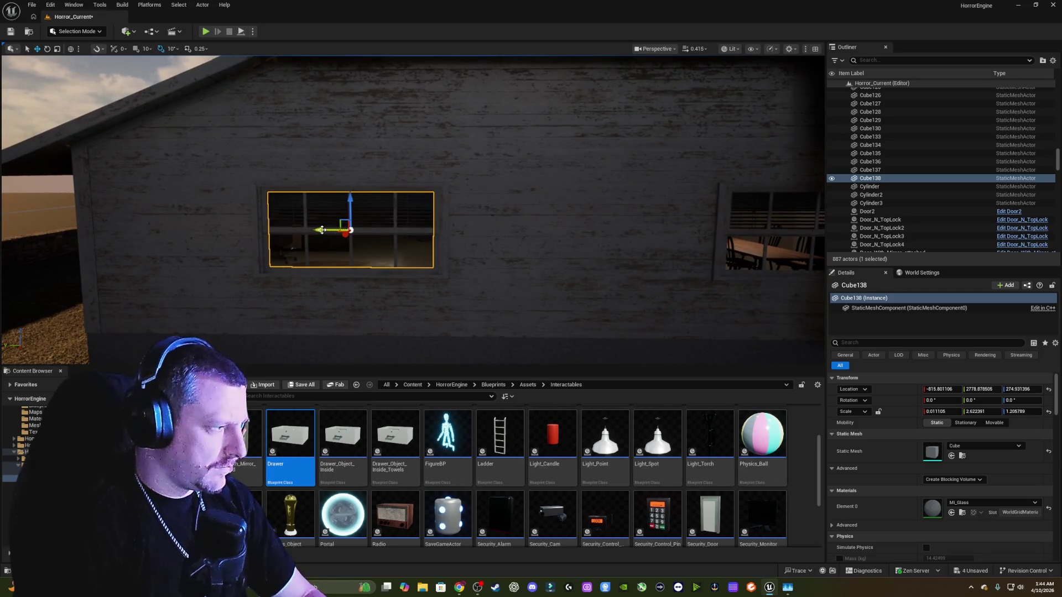
pyautogui.moveTo(322, 229); pyautogui.dragTo(302, 230)
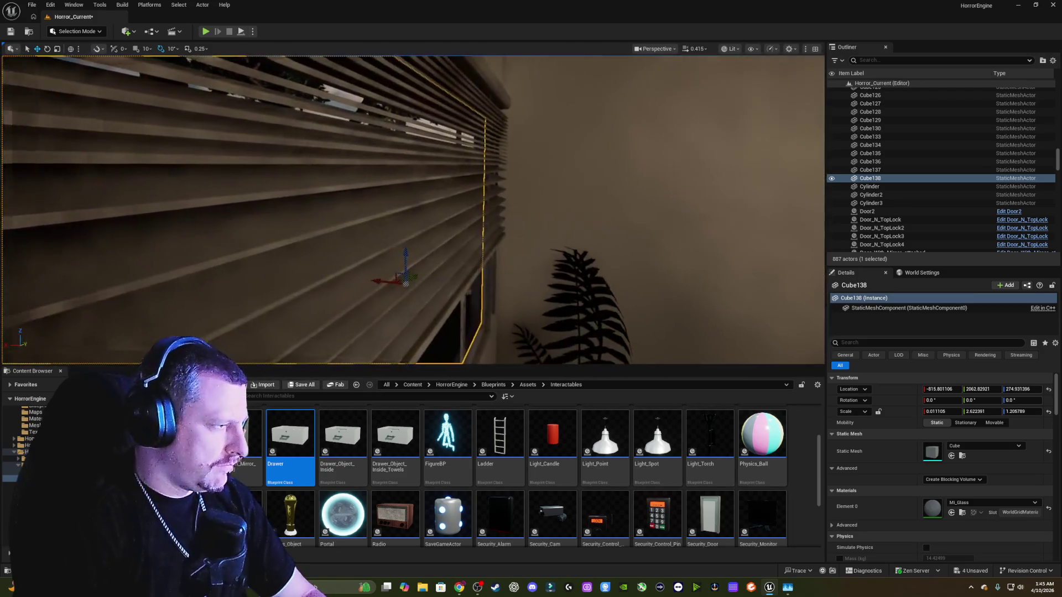
pyautogui.moveTo(412, 210)
pyautogui.mouseDown()
pyautogui.moveTo(381, 228)
pyautogui.moveTo(437, 215)
pyautogui.moveTo(424, 209)
pyautogui.mouseUp()
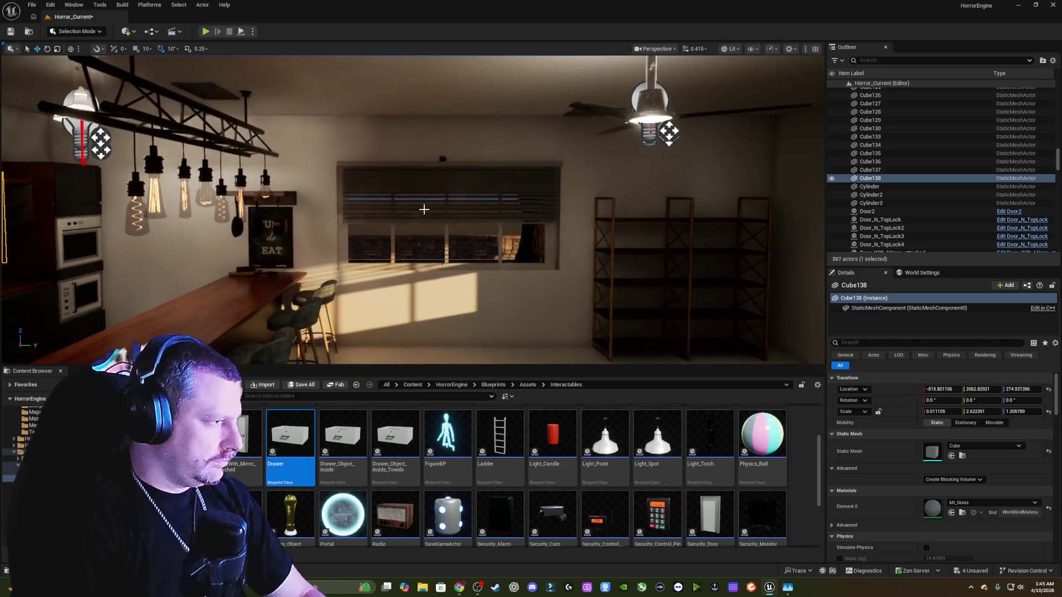
# - Click through the window's objects to find and select glass pane Cube138, viewed head-on
pyautogui.click(465, 236)
pyautogui.moveTo(610, 227); pyautogui.dragTo(478, 266)
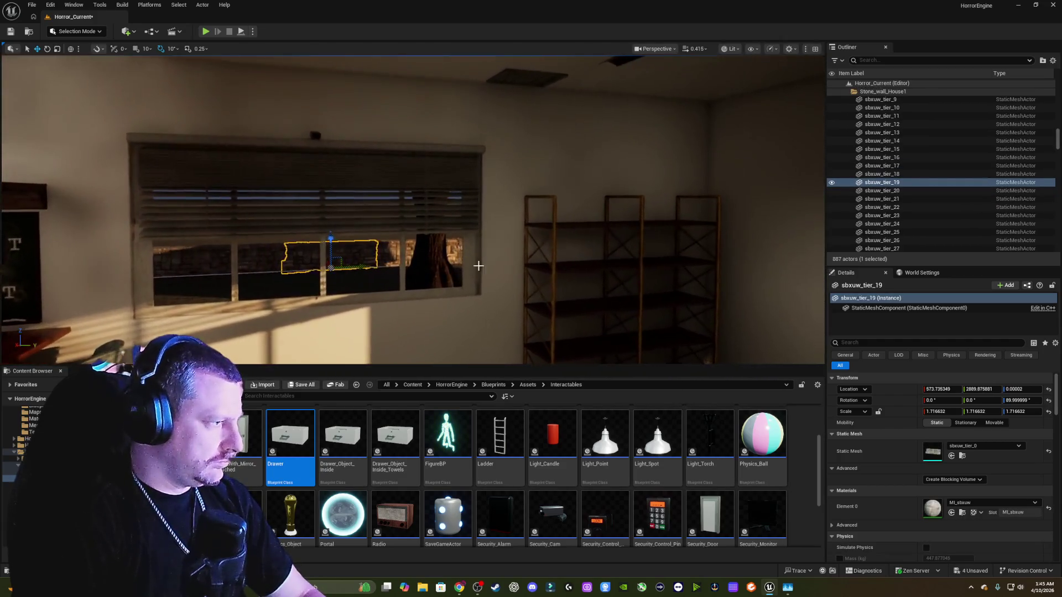
pyautogui.click(444, 266)
pyautogui.moveTo(518, 237)
pyautogui.mouseDown()
pyautogui.moveTo(434, 247)
pyautogui.moveTo(430, 262)
pyautogui.moveTo(447, 267)
pyautogui.mouseUp()
pyautogui.click(422, 259)
pyautogui.click(457, 271)
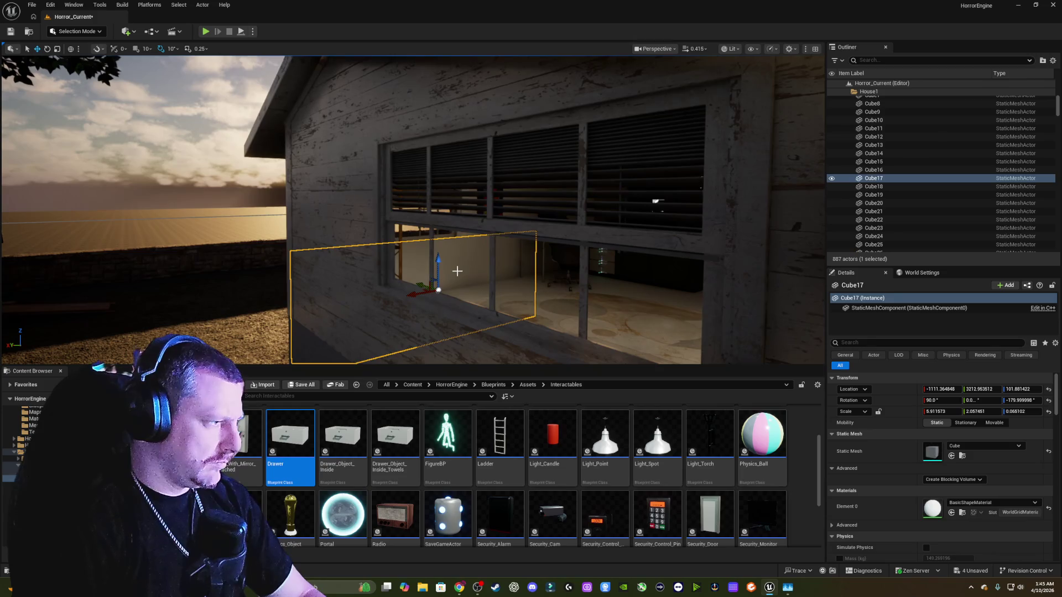
pyautogui.click(464, 182)
pyautogui.moveTo(463, 183)
pyautogui.mouseDown()
pyautogui.moveTo(535, 188)
pyautogui.moveTo(557, 203)
pyautogui.moveTo(561, 183)
pyautogui.moveTo(321, 203)
pyautogui.mouseUp()
pyautogui.click(514, 199)
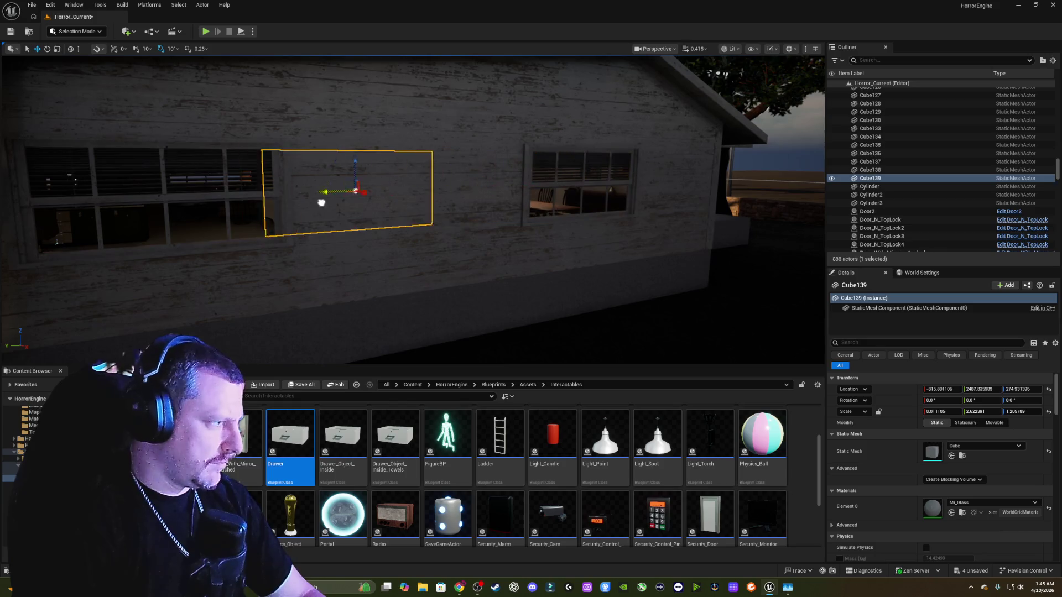
# - Slide glass copy Cube139 along Y into the neighbouring window, then turn toward the shelves
pyautogui.keyDown('alt'); pyautogui.moveTo(185, 220); pyautogui.dragTo(109, 225); pyautogui.keyUp('alt')
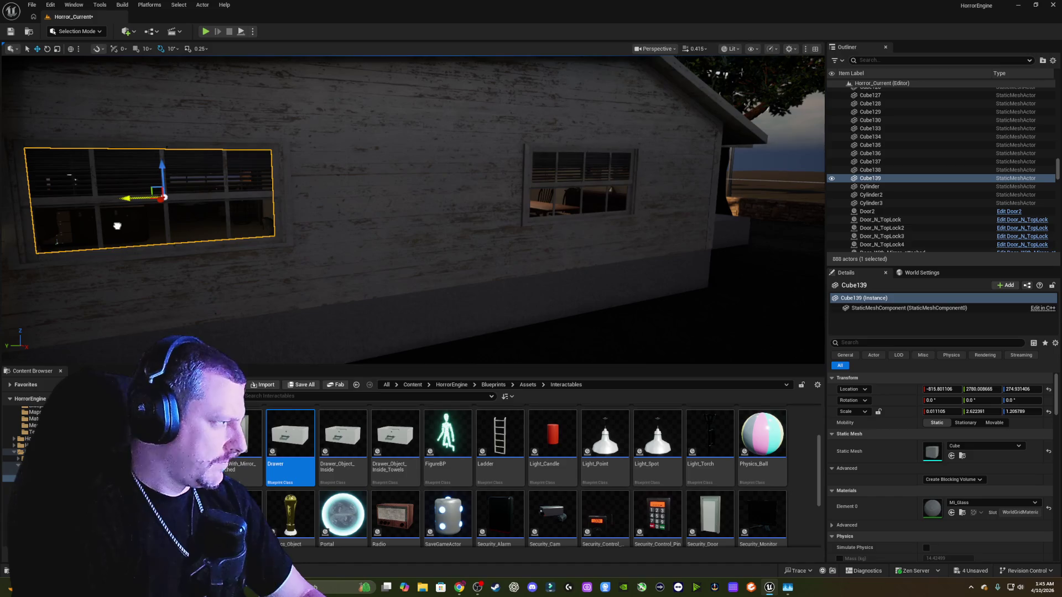
pyautogui.moveTo(354, 184); pyautogui.dragTo(303, 185)
pyautogui.scroll(-5, 412, 210)
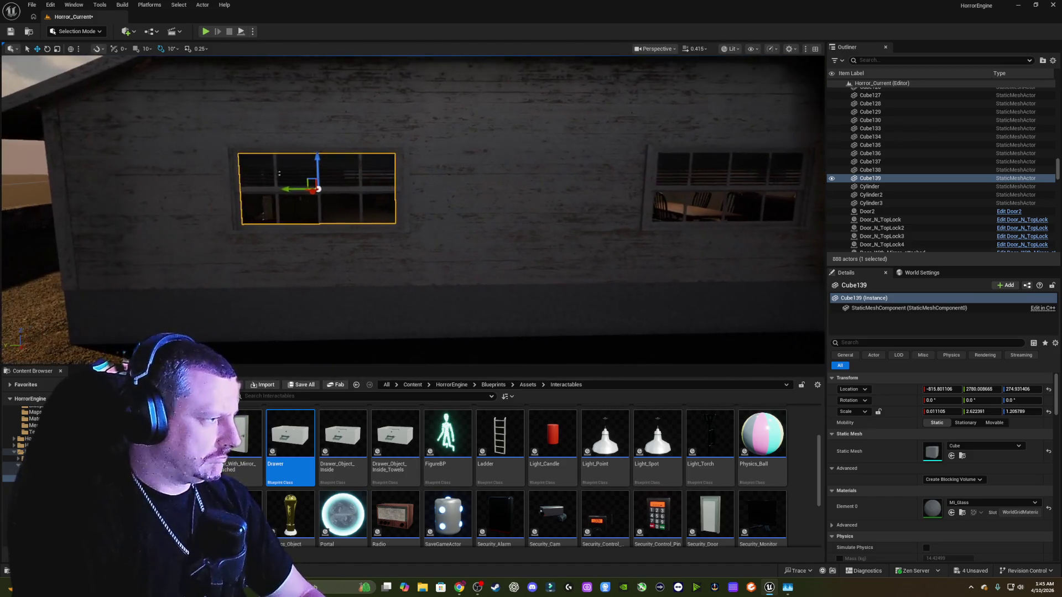
pyautogui.scroll(10, 769, 192)
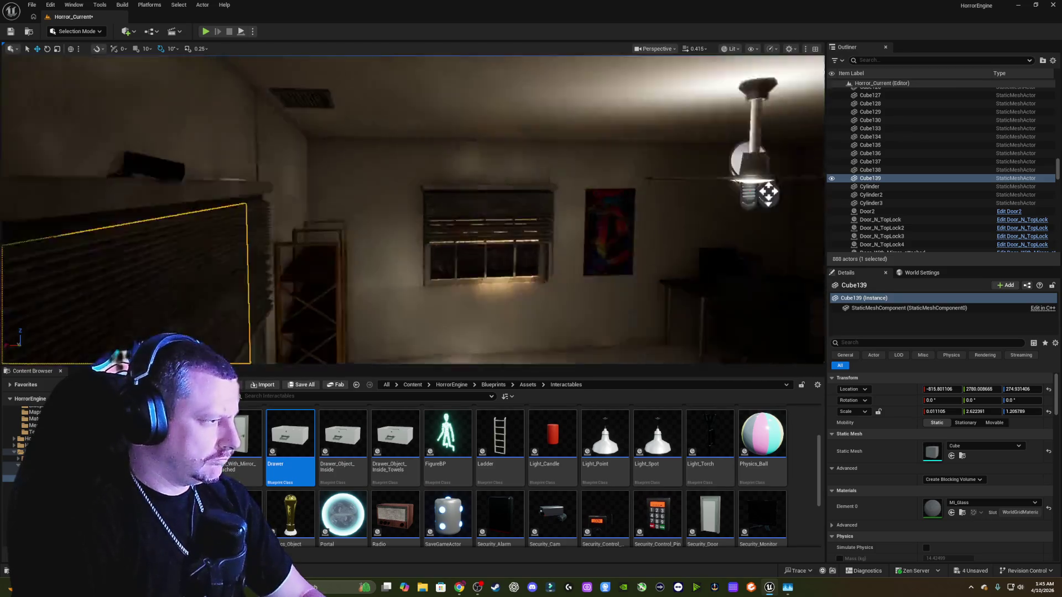
pyautogui.moveTo(412, 210); pyautogui.dragTo(363, 210)
pyautogui.moveTo(393, 169); pyautogui.dragTo(393, 169)
# - Alt-drag the rotate gizmo to create Cube140, turned -90° on Z toward the side wall
pyautogui.press('e')
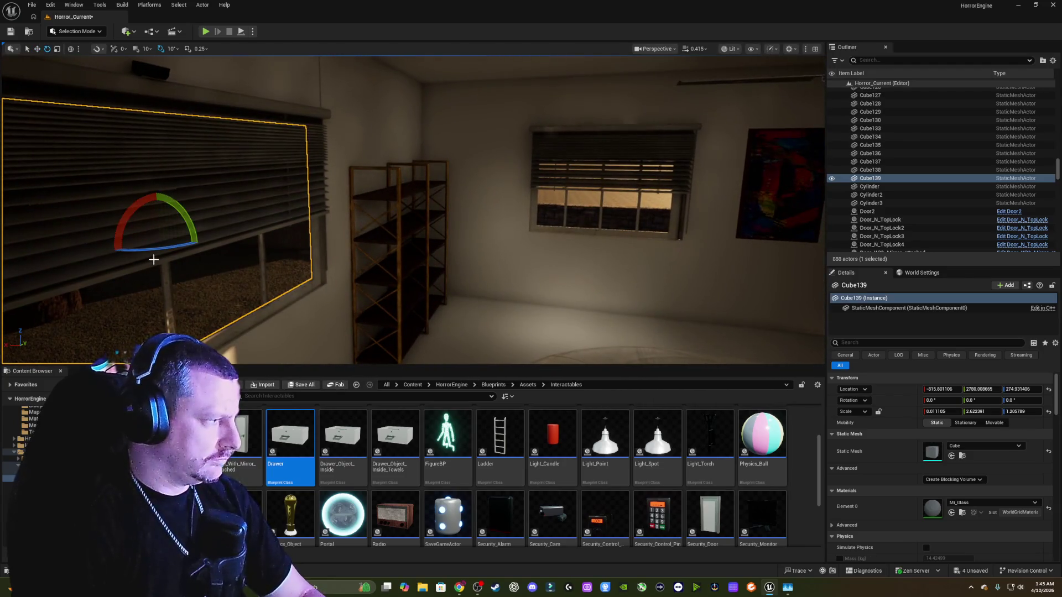
pyautogui.moveTo(158, 250); pyautogui.dragTo(88, 253)
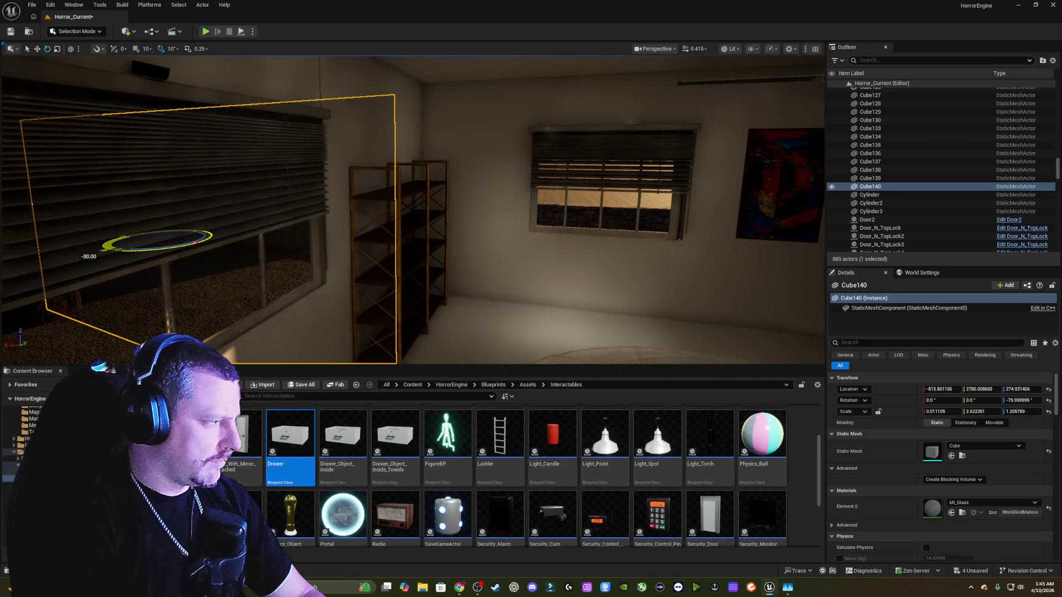
pyautogui.moveTo(211, 237)
pyautogui.mouseDown()
pyautogui.moveTo(166, 210)
pyautogui.moveTo(69, 246)
pyautogui.mouseUp()
pyautogui.press('w')
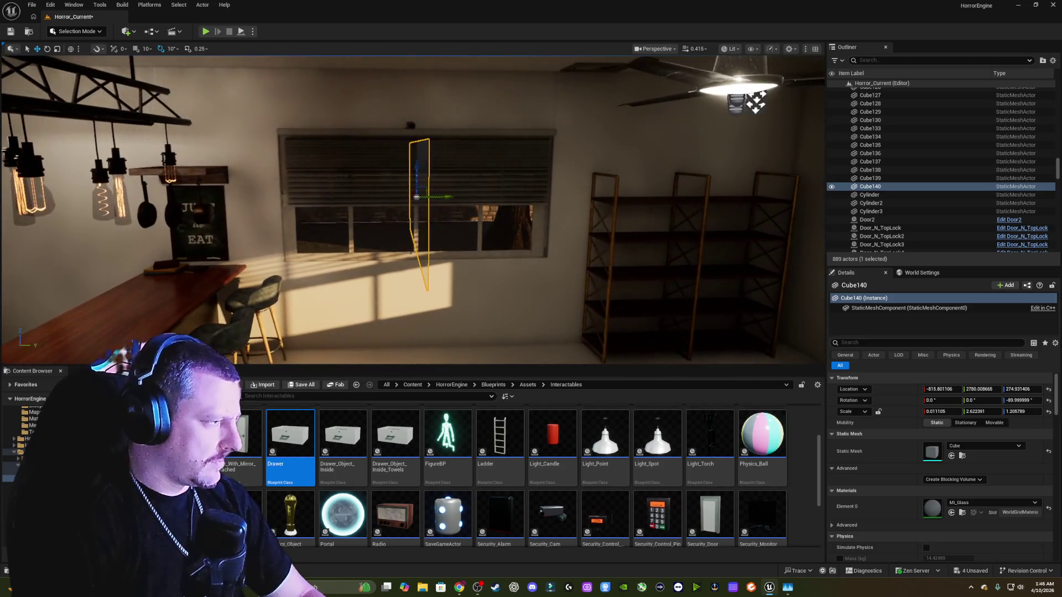
pyautogui.press('e')
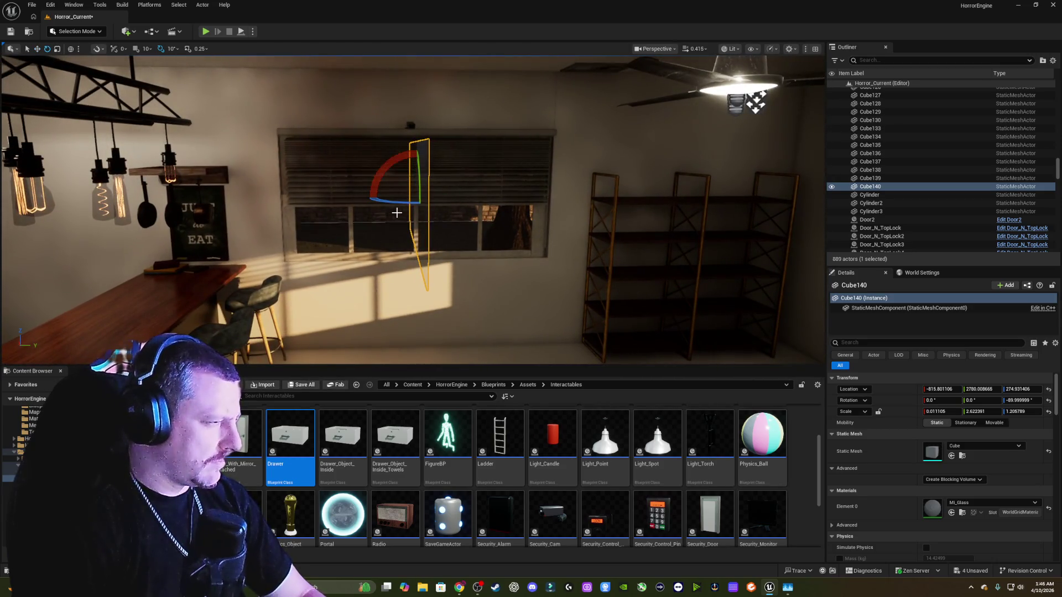
pyautogui.press('r')
pyautogui.press('e')
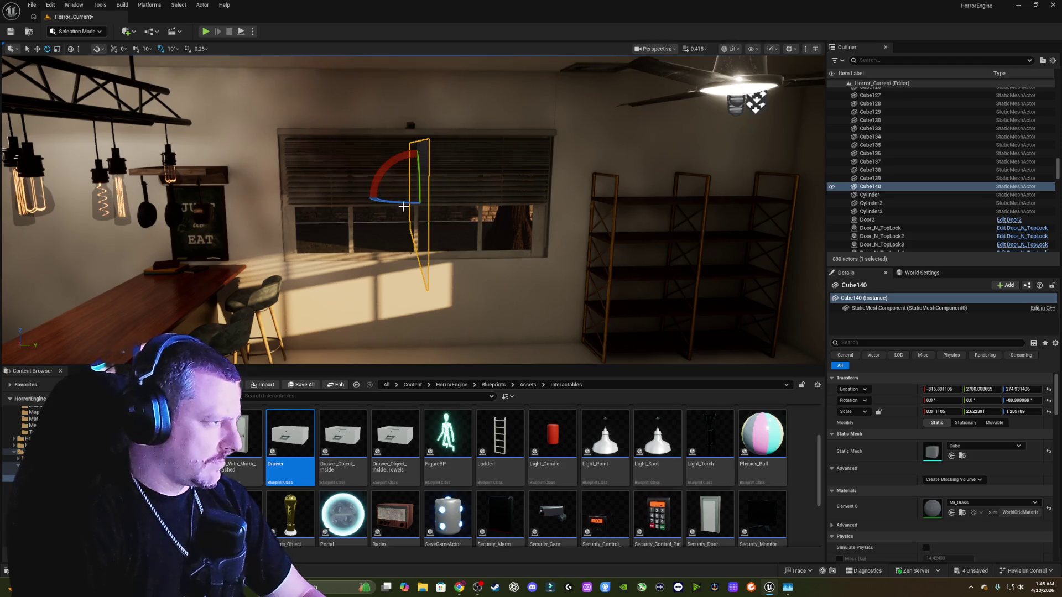
pyautogui.press('w')
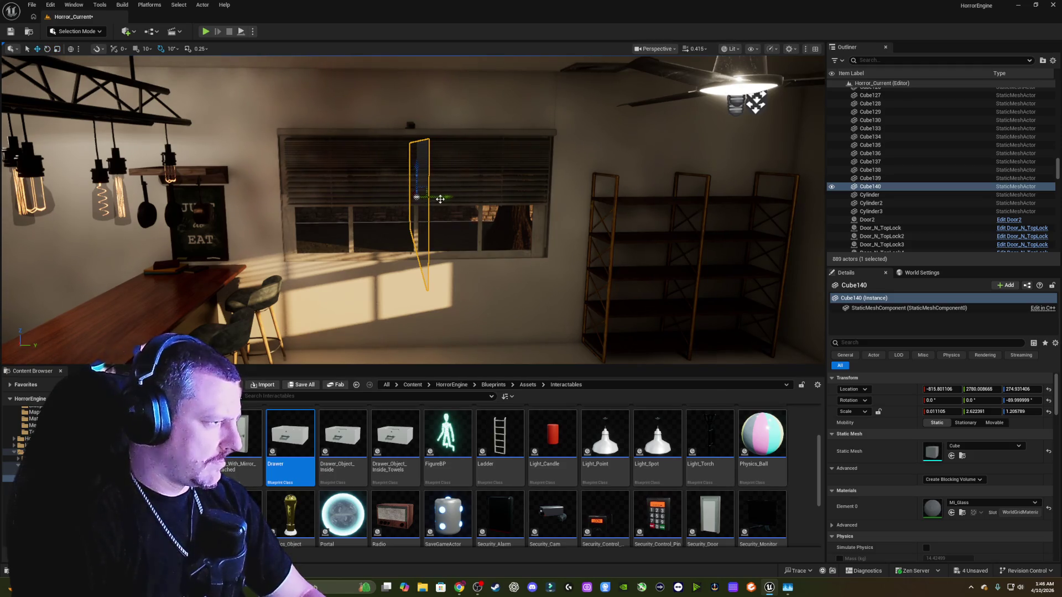
# - Slide Cube140 along Y onto the louvered side window and shrink its Z scale to 0.319799
pyautogui.moveTo(441, 199); pyautogui.dragTo(703, 198)
pyautogui.press('f')
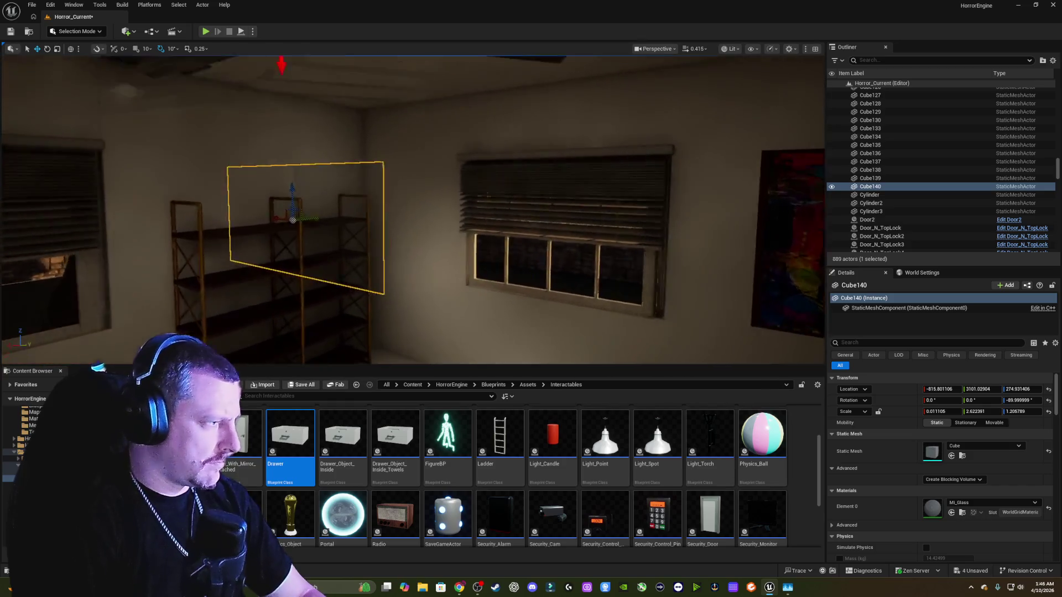
pyautogui.moveTo(494, 220); pyautogui.dragTo(494, 219)
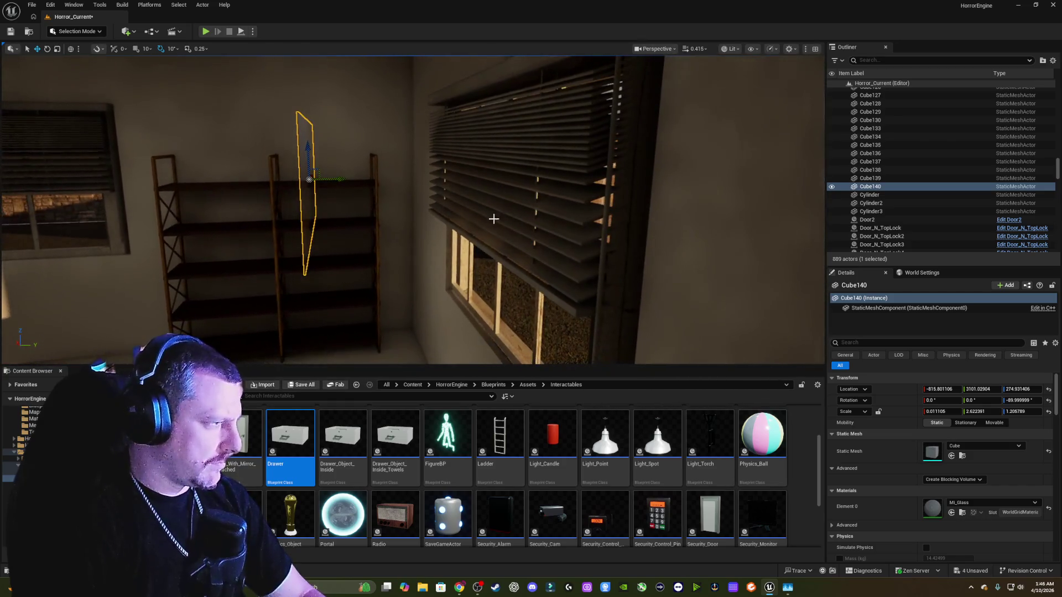
pyautogui.moveTo(345, 181); pyautogui.dragTo(457, 179)
pyautogui.moveTo(363, 210)
pyautogui.mouseDown()
pyautogui.moveTo(268, 161)
pyautogui.moveTo(443, 208)
pyautogui.moveTo(421, 215)
pyautogui.moveTo(460, 225)
pyautogui.mouseUp()
pyautogui.moveTo(554, 205); pyautogui.dragTo(528, 206)
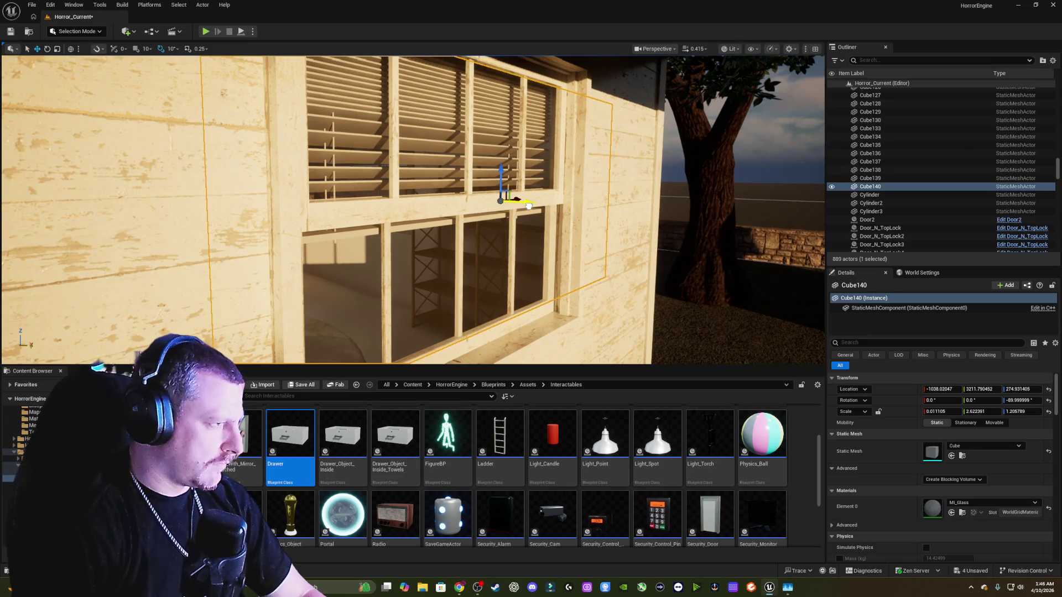
pyautogui.moveTo(502, 176); pyautogui.dragTo(503, 216)
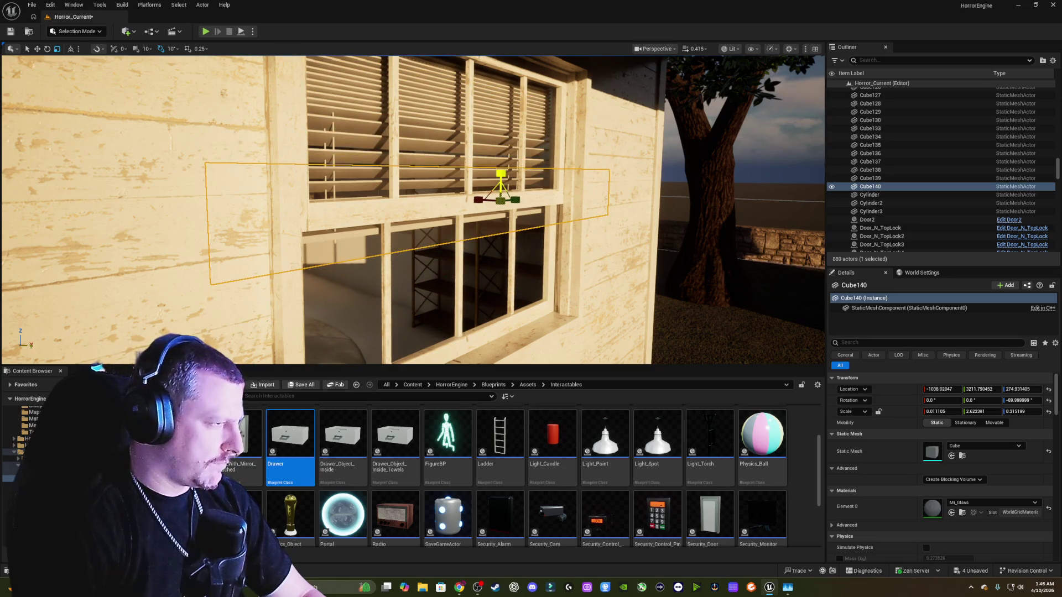
# - Stretch Cube140 on Z and raise it into the upper sash of the louvered window
pyautogui.moveTo(502, 175)
pyautogui.mouseDown()
pyautogui.moveTo(501, 147)
pyautogui.moveTo(514, 199)
pyautogui.moveTo(550, 187)
pyautogui.moveTo(570, 204)
pyautogui.moveTo(525, 203)
pyautogui.mouseUp()
pyautogui.press('w')
pyautogui.press('r')
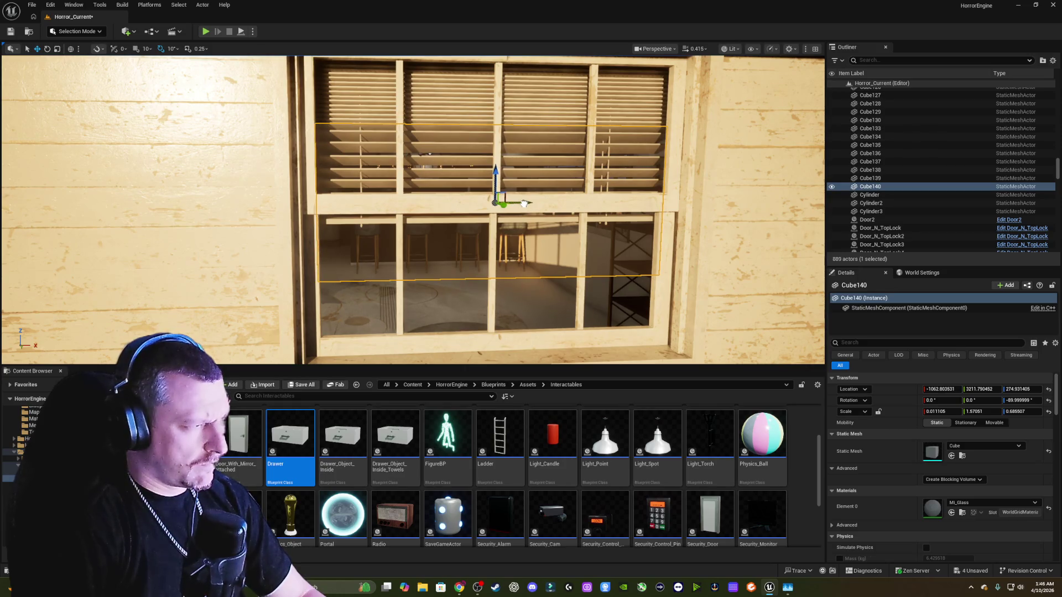
pyautogui.moveTo(496, 174); pyautogui.dragTo(498, 109)
pyautogui.press('r')
pyautogui.press('w')
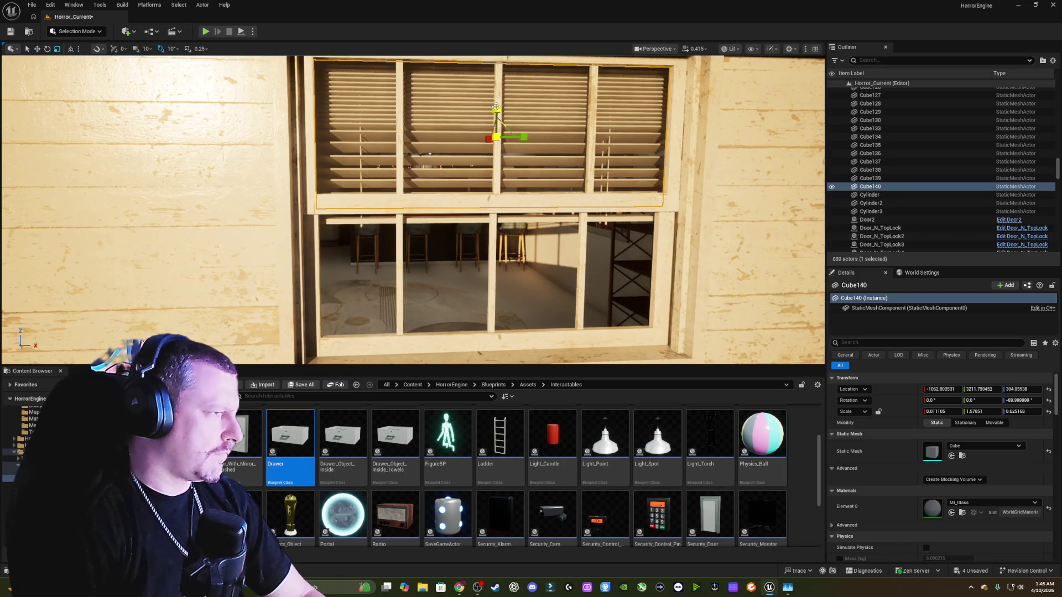
pyautogui.moveTo(496, 108); pyautogui.dragTo(496, 109)
# - Trim the upper pane to Z scale 0.568777, then Alt-drag a copy, Cube141, into the lower sash
pyautogui.click(496, 107)
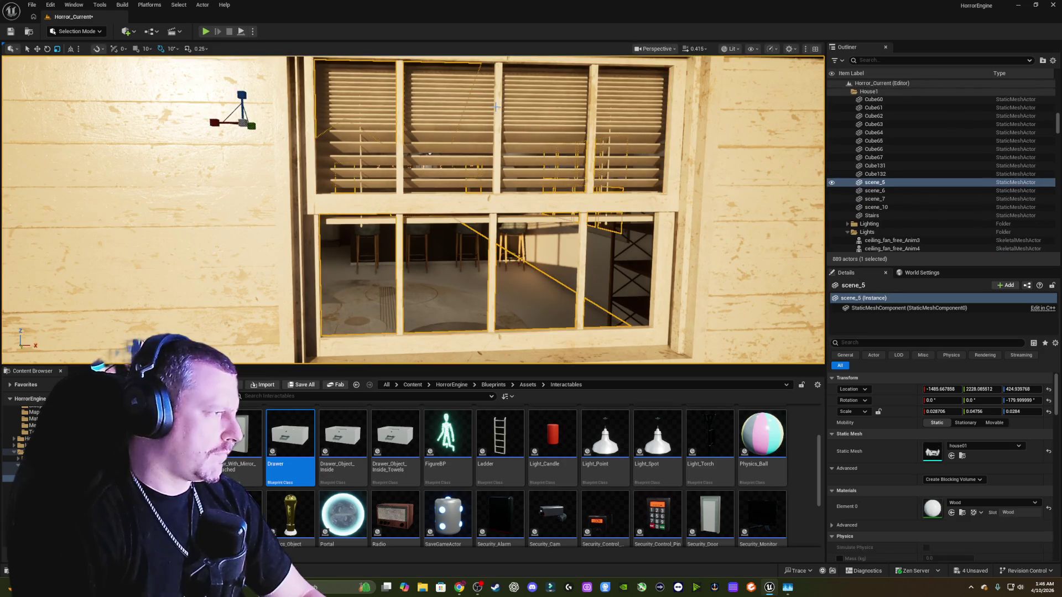
pyautogui.click(375, 109)
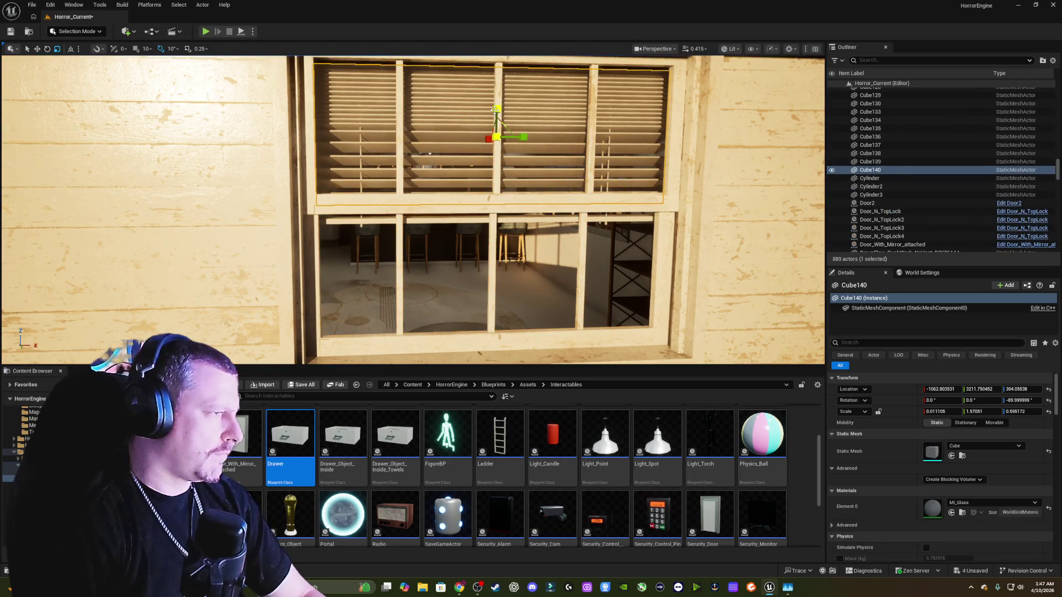
pyautogui.moveTo(496, 110)
pyautogui.mouseDown()
pyautogui.moveTo(497, 100)
pyautogui.moveTo(614, 117)
pyautogui.moveTo(575, 111)
pyautogui.mouseUp()
pyautogui.press('w')
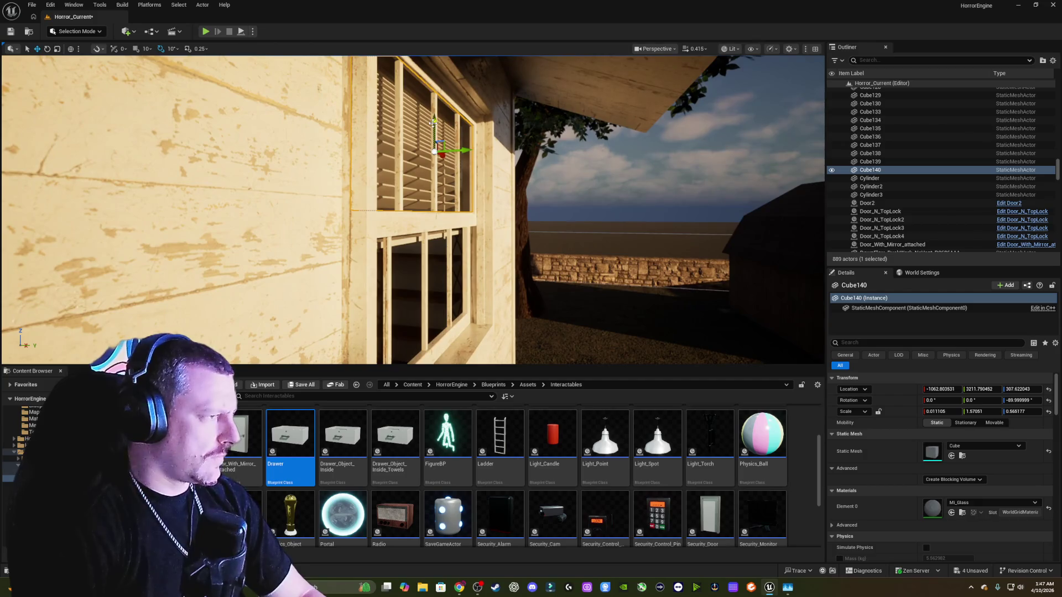
pyautogui.moveTo(433, 123)
pyautogui.keyDown('alt'); pyautogui.mouseDown()
pyautogui.moveTo(434, 264)
pyautogui.moveTo(437, 244)
pyautogui.moveTo(374, 263)
pyautogui.moveTo(318, 254)
pyautogui.mouseUp(); pyautogui.keyUp('alt')
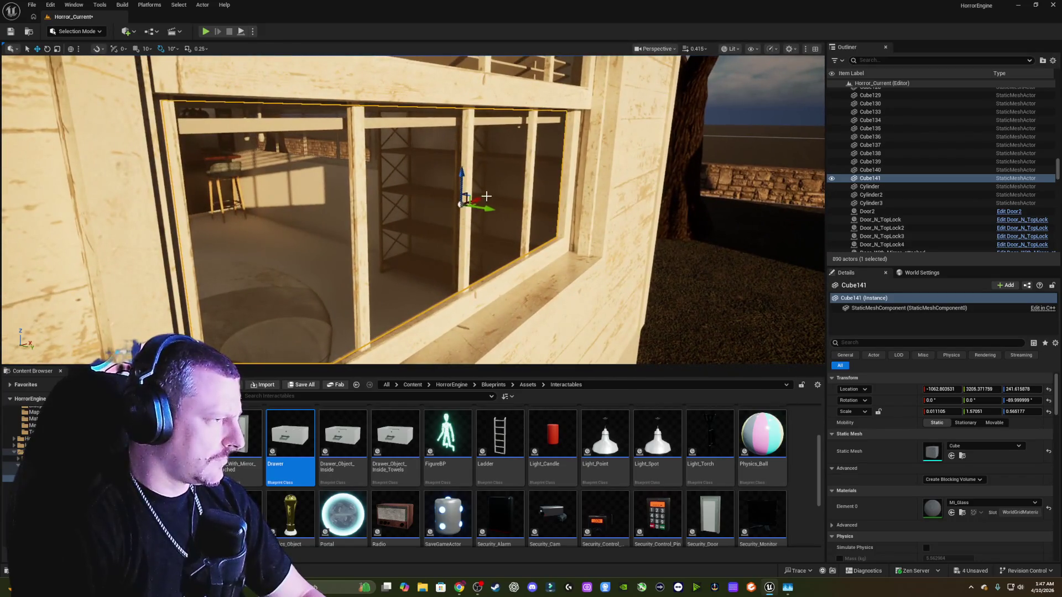
# - Align the lower pane, select both panes, and Alt-drag copies Cube142/Cube143 to the next window
pyautogui.moveTo(483, 209)
pyautogui.mouseDown()
pyautogui.moveTo(462, 210)
pyautogui.moveTo(479, 211)
pyautogui.mouseUp()
pyautogui.moveTo(439, 166)
pyautogui.mouseDown()
pyautogui.moveTo(541, 174)
pyautogui.moveTo(526, 196)
pyautogui.mouseUp()
pyautogui.keyDown('ctrl'); pyautogui.click(541, 174); pyautogui.keyUp('ctrl')
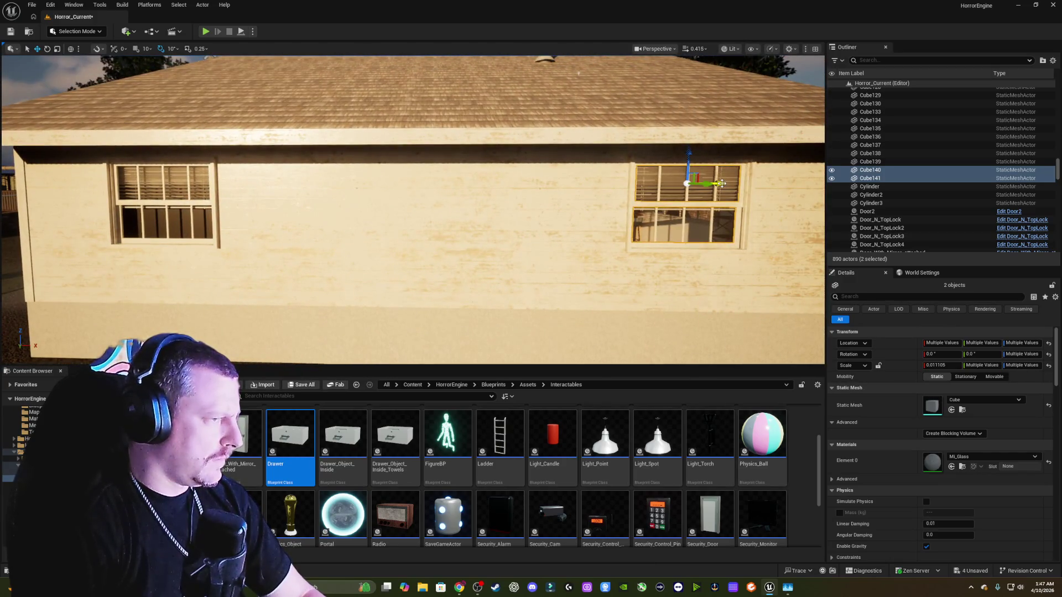
pyautogui.moveTo(722, 183); pyautogui.dragTo(588, 185)
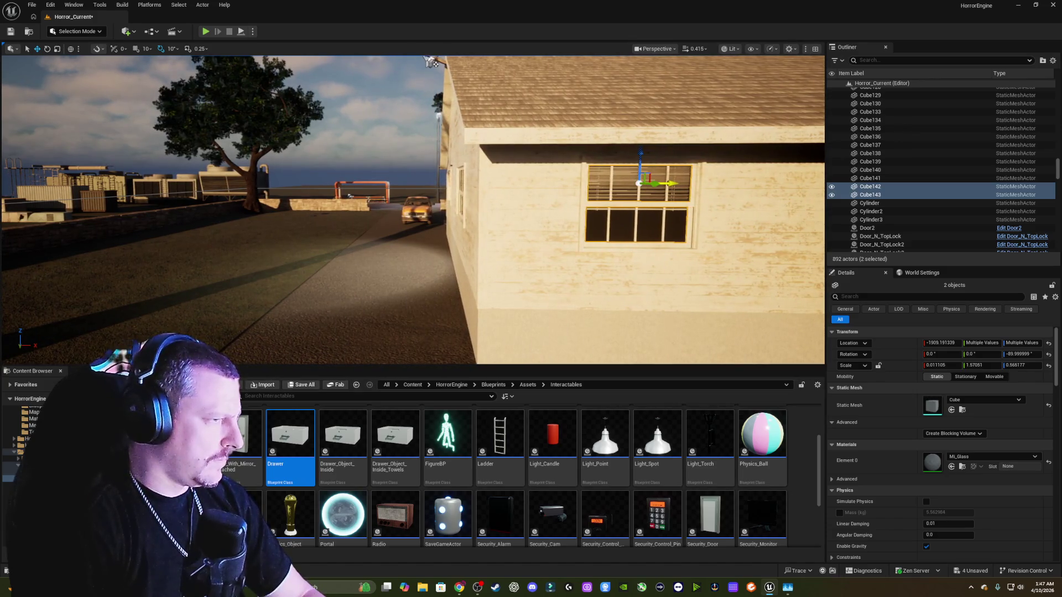
pyautogui.moveTo(589, 185); pyautogui.dragTo(534, 215)
pyautogui.moveTo(105, 219)
pyautogui.mouseDown()
pyautogui.moveTo(11, 235)
pyautogui.moveTo(6, 141)
pyautogui.moveTo(61, 144)
pyautogui.mouseUp()
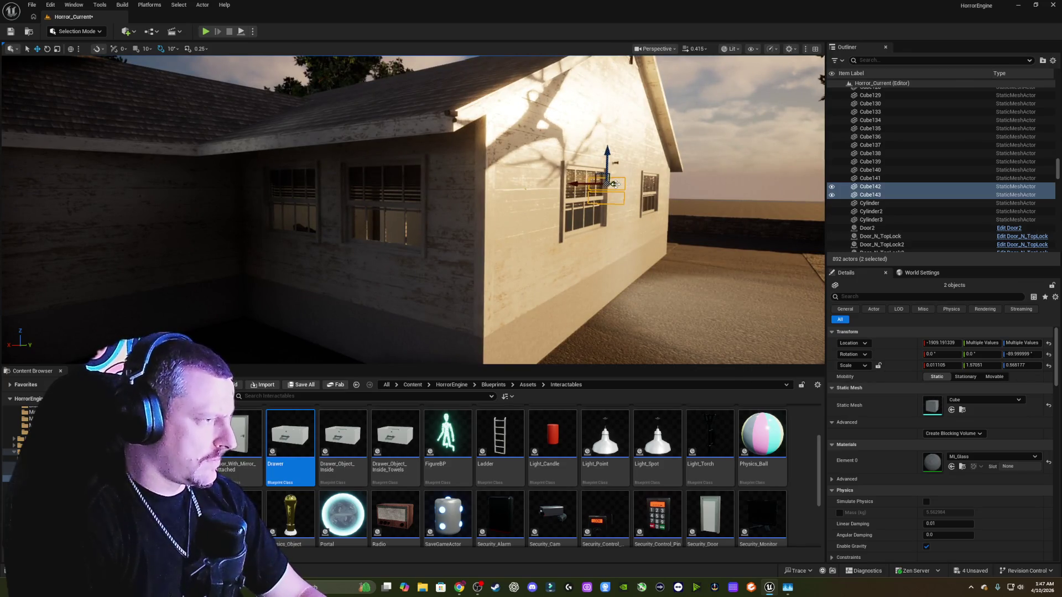
# - Check the extra pair Cube144/Cube145 from inside and outside, then delete it
pyautogui.keyDown('alt'); pyautogui.moveTo(615, 183); pyautogui.dragTo(612, 184); pyautogui.keyUp('alt')
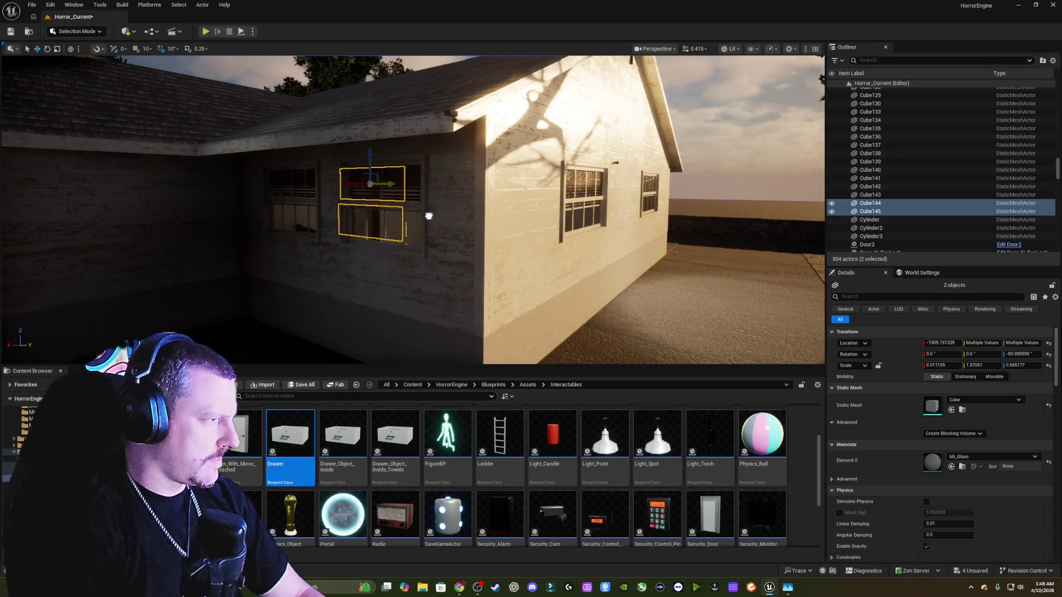
pyautogui.moveTo(412, 210)
pyautogui.mouseDown()
pyautogui.moveTo(382, 174)
pyautogui.moveTo(381, 149)
pyautogui.moveTo(470, 131)
pyautogui.mouseUp()
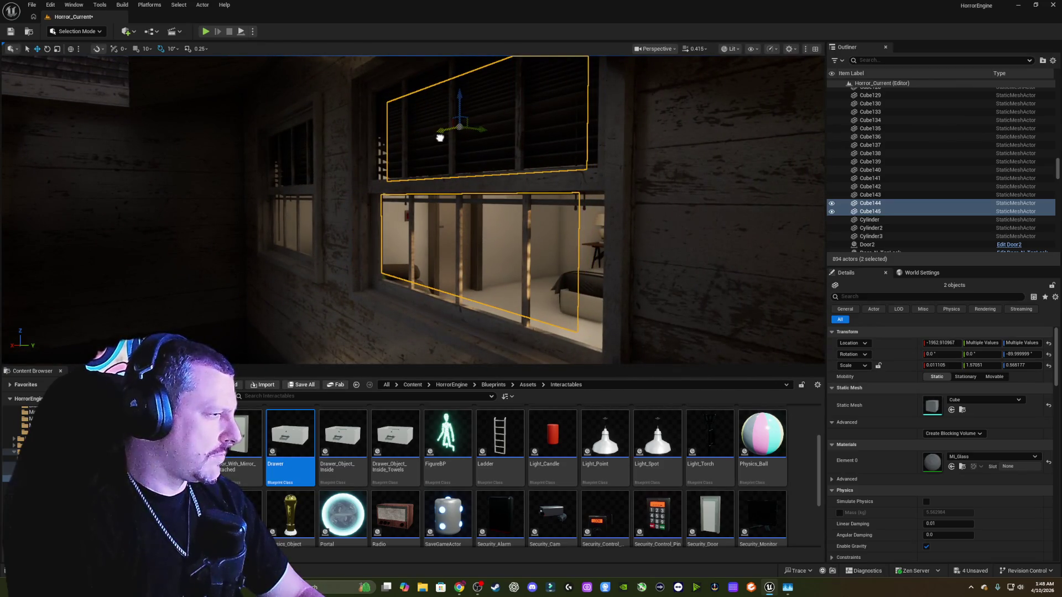
pyautogui.moveTo(616, 164)
pyautogui.mouseDown()
pyautogui.moveTo(524, 163)
pyautogui.moveTo(624, 164)
pyautogui.moveTo(566, 155)
pyautogui.mouseUp()
pyautogui.press('Delete')
pyautogui.click(565, 156)
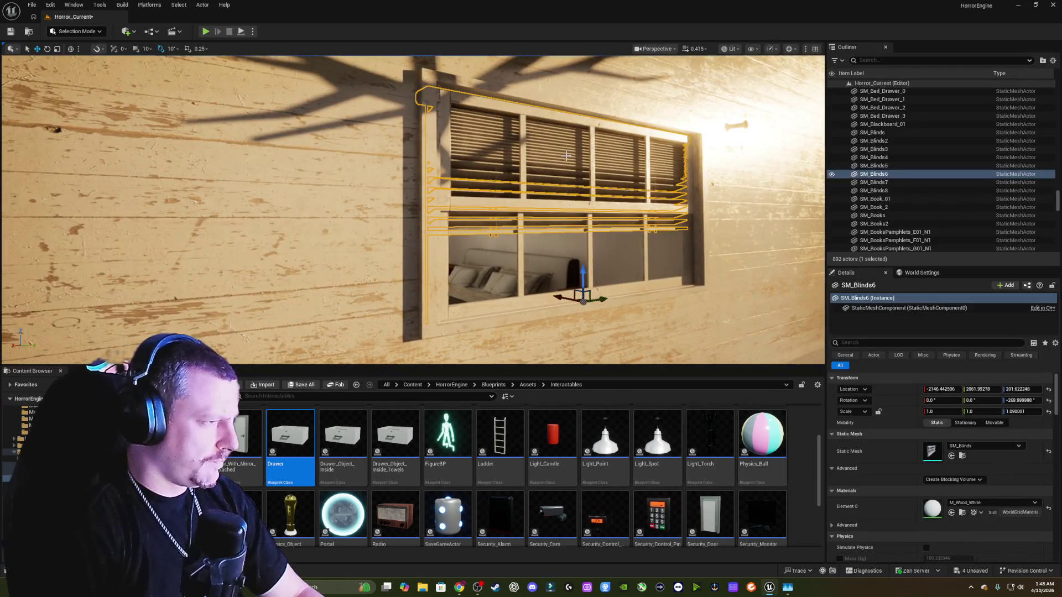
# - Inspect the window panels, then frame the view on the grass placeholder outside
pyautogui.click(559, 256)
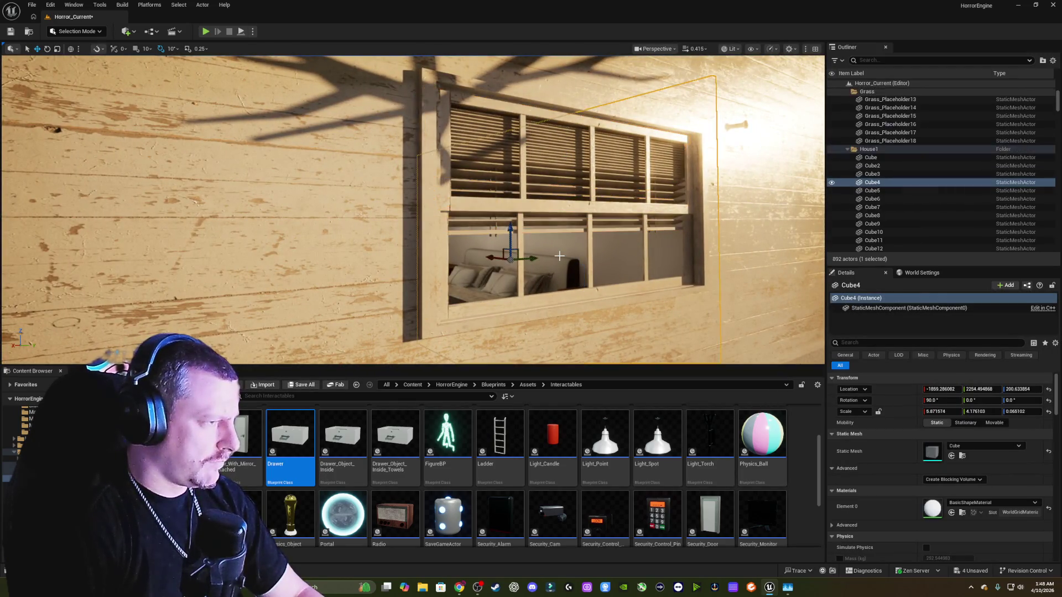
pyautogui.moveTo(540, 256); pyautogui.dragTo(573, 251)
pyautogui.click(573, 250)
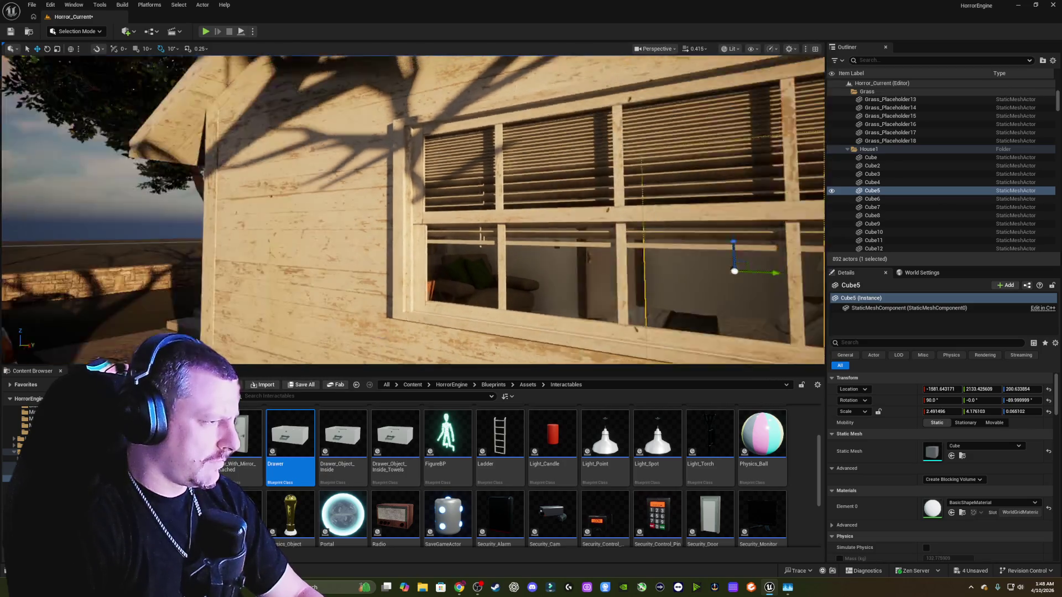
pyautogui.press('f')
pyautogui.click(463, 243)
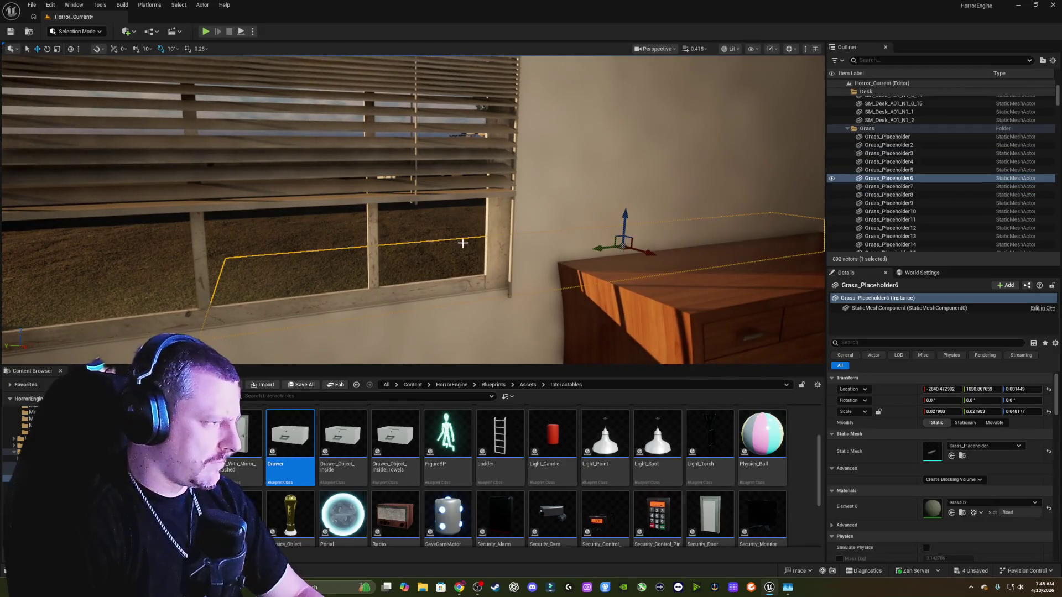
pyautogui.click(356, 225)
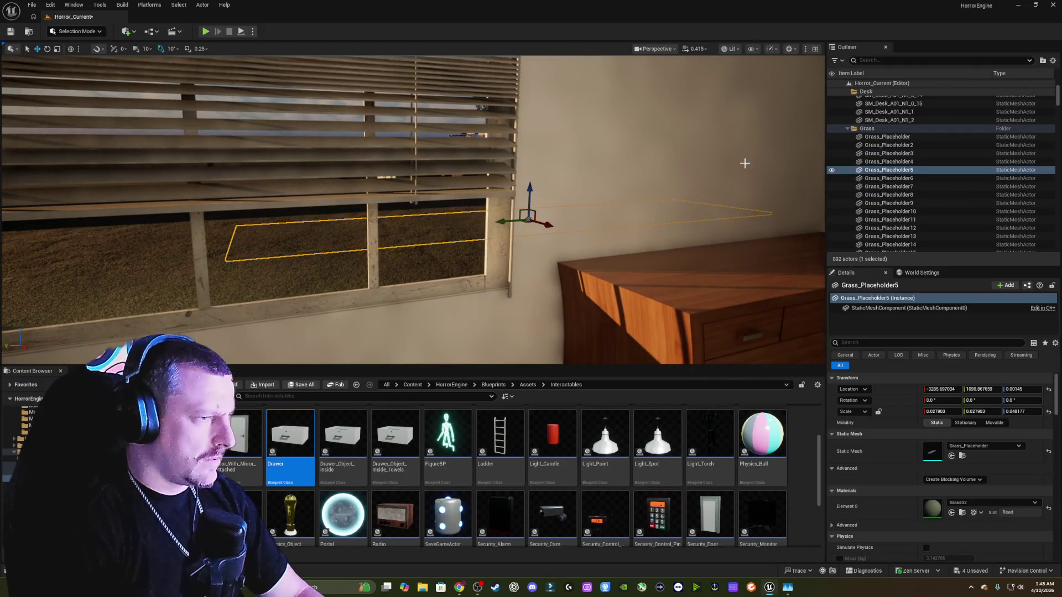
pyautogui.press('f')
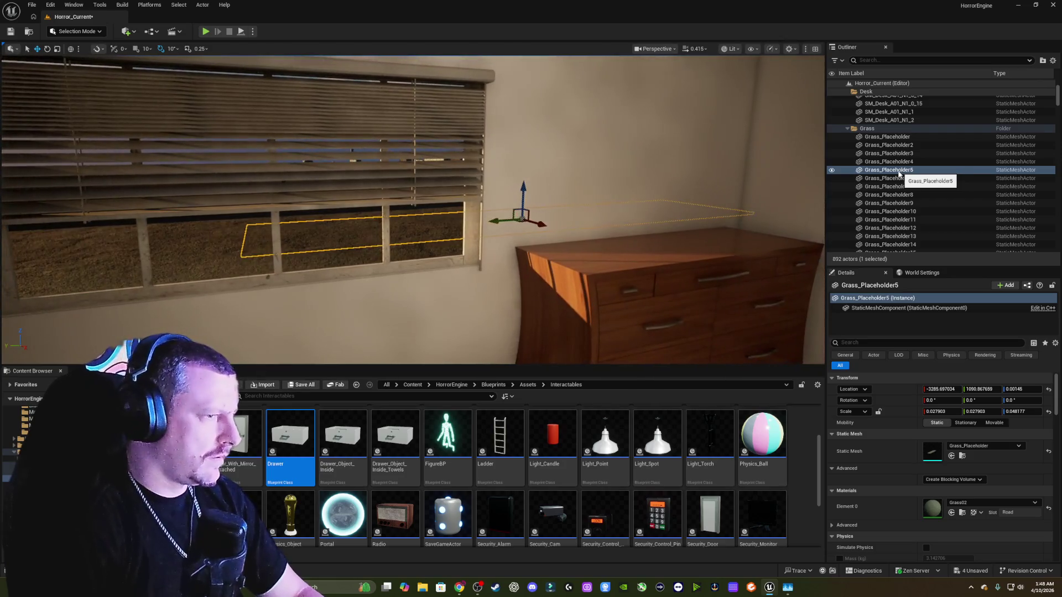
# - Swing the view back to the house and select the right window's glass pane, Cube137
pyautogui.scroll(2, 412, 211)
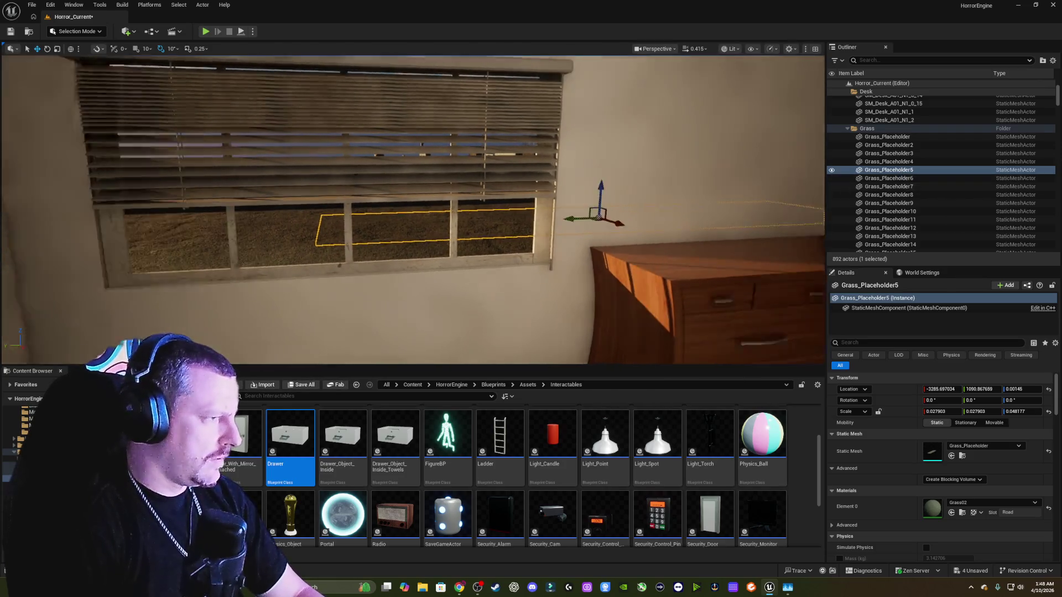
pyautogui.moveTo(412, 211); pyautogui.dragTo(498, 243)
pyautogui.moveTo(502, 168)
pyautogui.mouseDown()
pyautogui.moveTo(420, 155)
pyautogui.moveTo(409, 128)
pyautogui.moveTo(388, 138)
pyautogui.moveTo(526, 268)
pyautogui.moveTo(434, 255)
pyautogui.mouseUp()
pyautogui.click(526, 267)
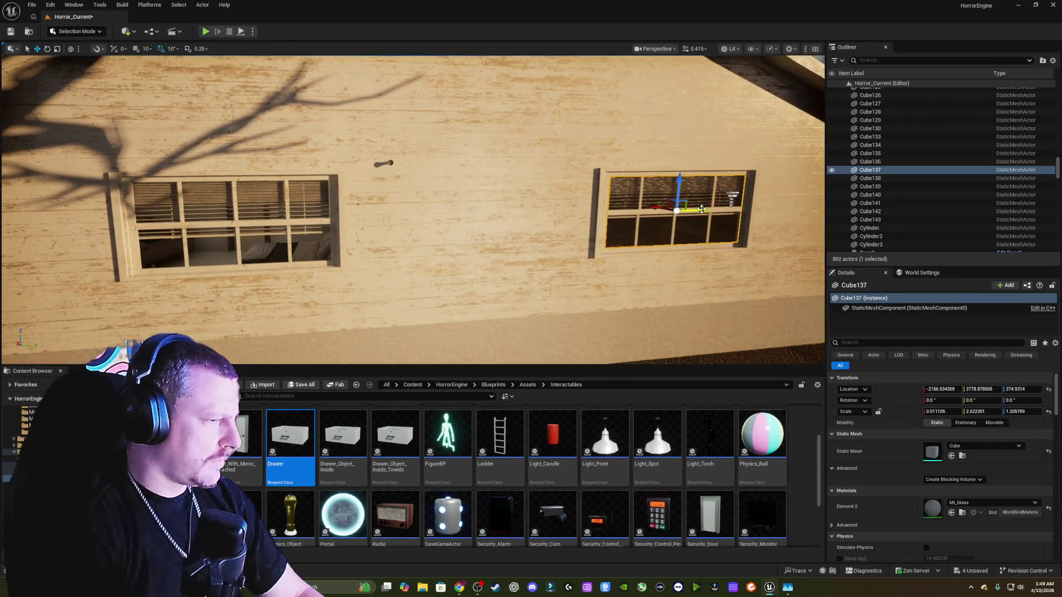
# - Alt-drag a duplicate of the glass pane, Cube144, into the left window
pyautogui.moveTo(699, 211); pyautogui.dragTo(654, 212)
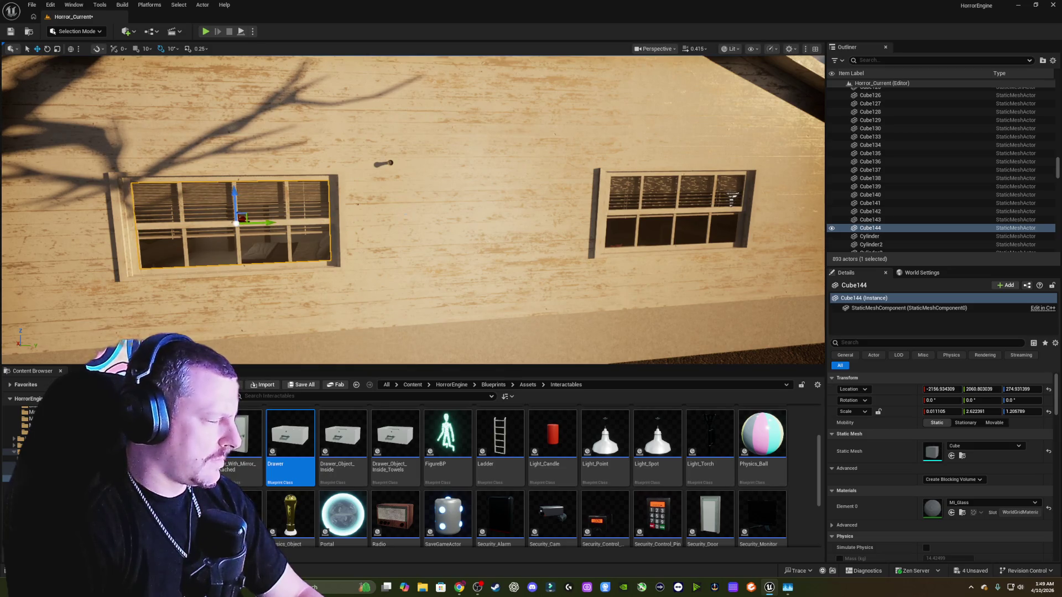
pyautogui.press('f')
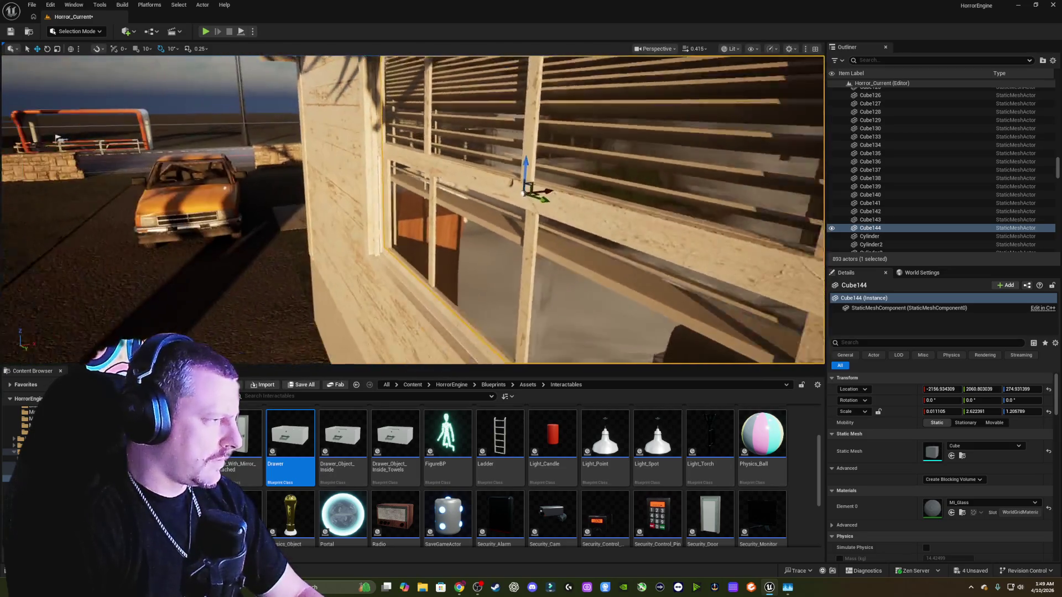
pyautogui.press('Escape')
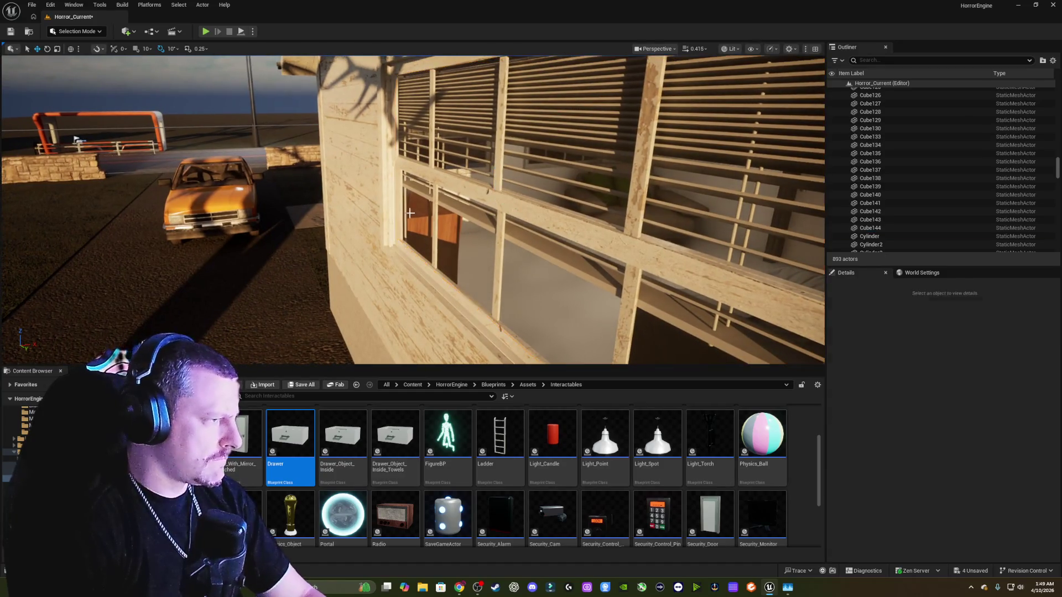
pyautogui.click(472, 244)
pyautogui.press('f')
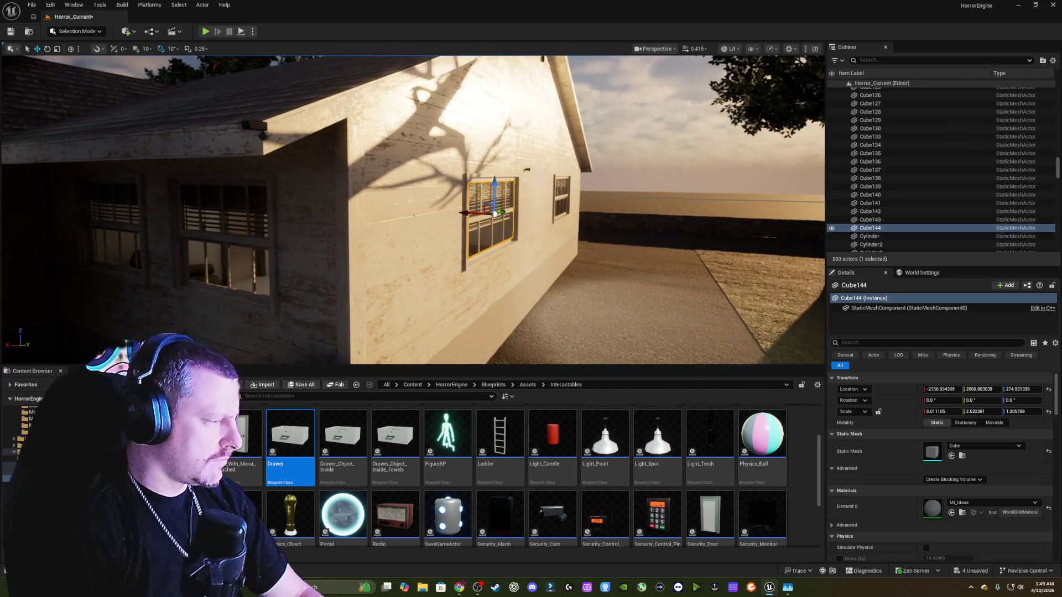
# - Alt-rotate a copy, Cube145, by 90° and slide it to the side-wall window
pyautogui.press('e')
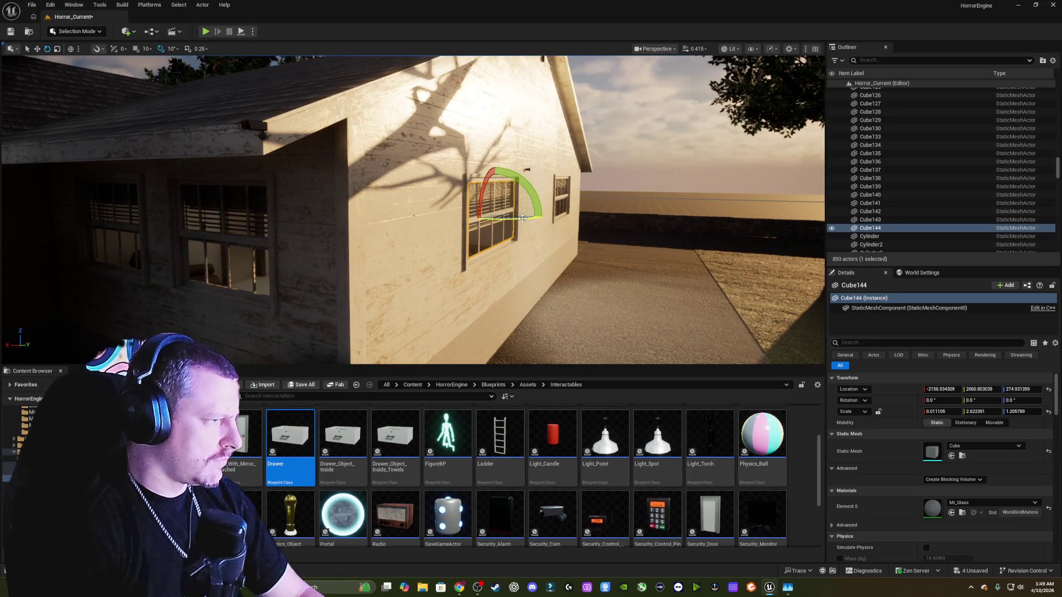
pyautogui.moveTo(523, 219); pyautogui.dragTo(528, 216)
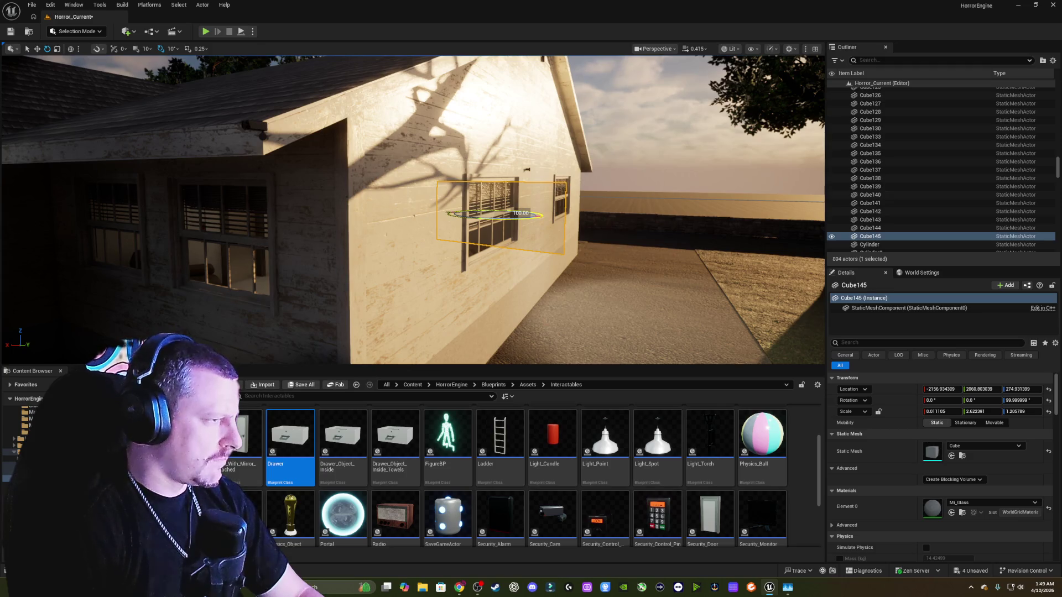
pyautogui.moveTo(529, 216); pyautogui.dragTo(520, 216)
pyautogui.press('w')
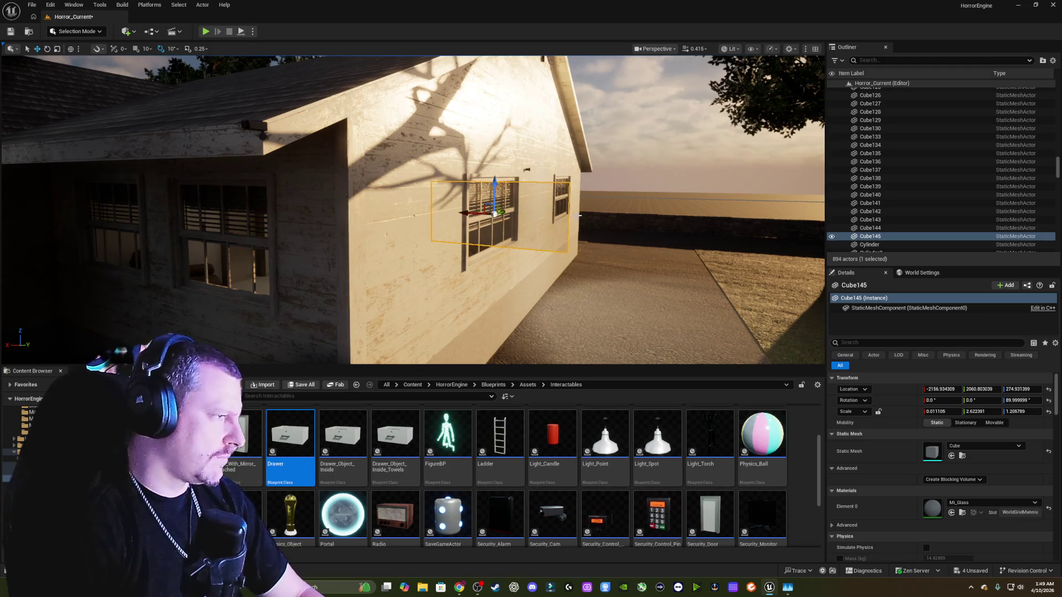
pyautogui.moveTo(502, 213)
pyautogui.mouseDown()
pyautogui.moveTo(382, 252)
pyautogui.moveTo(242, 244)
pyautogui.mouseUp()
pyautogui.press('w')
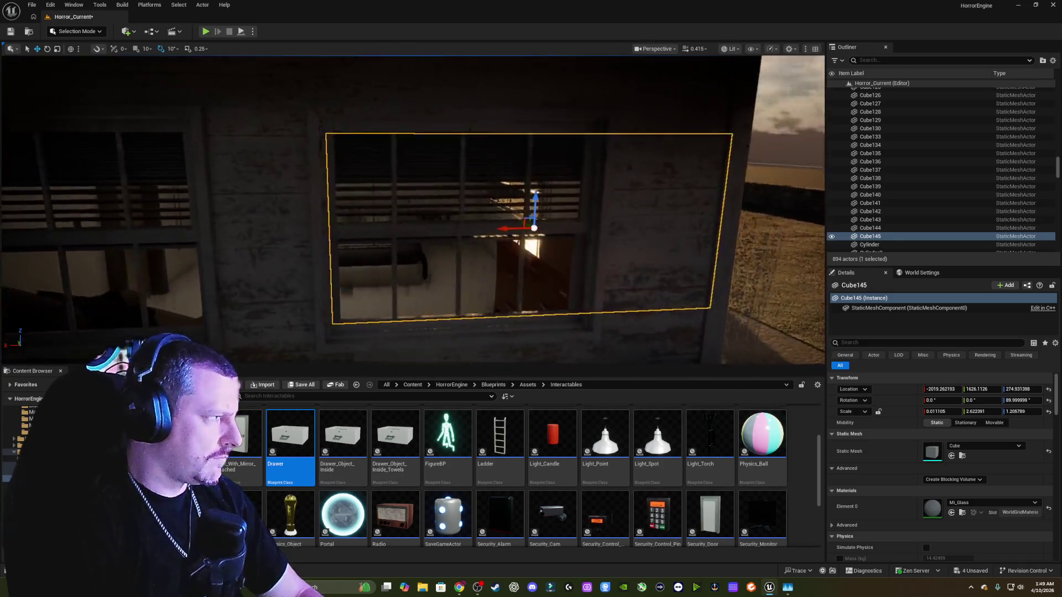
# - Narrow Cube145 to fit its window, then Alt-drag another copy, Cube146, into the left window
pyautogui.press('r')
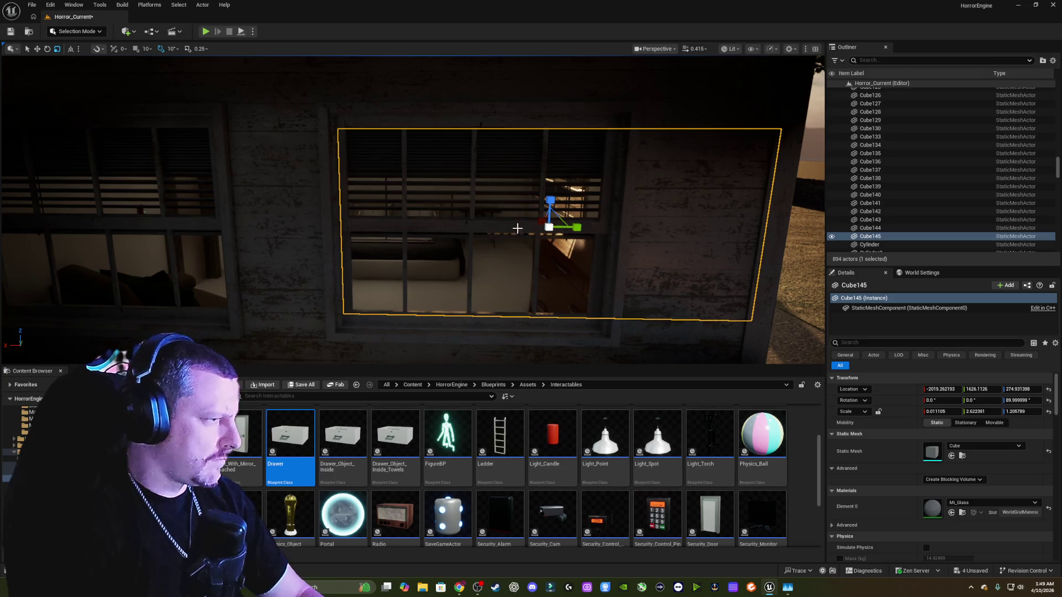
pyautogui.moveTo(578, 227); pyautogui.dragTo(346, 230)
pyautogui.press('w')
pyautogui.press('r')
pyautogui.press('w')
pyautogui.press('r')
pyautogui.press('w')
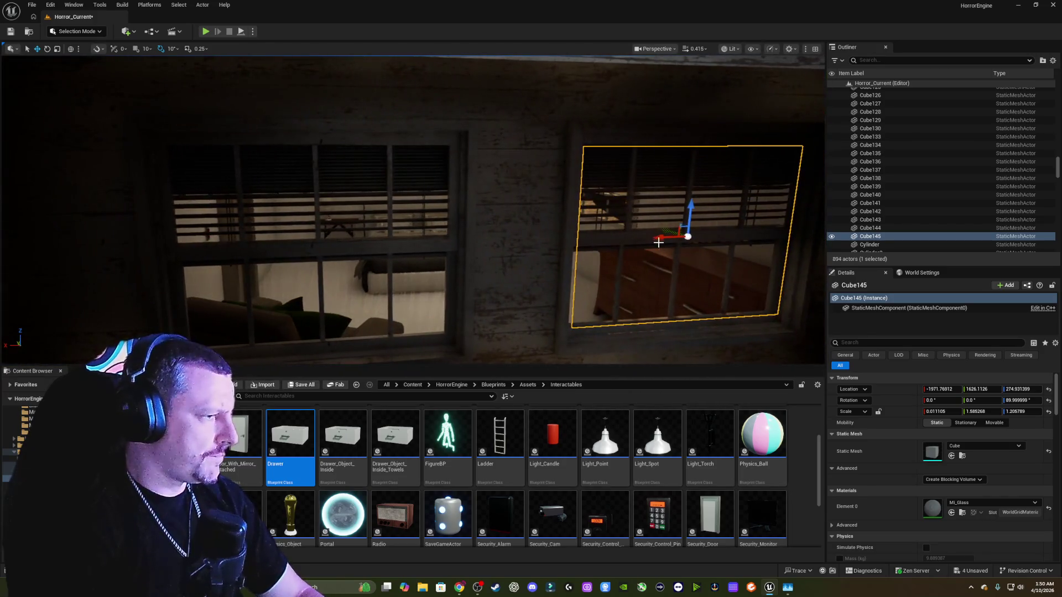
pyautogui.keyDown('alt'); pyautogui.moveTo(658, 239); pyautogui.dragTo(609, 242); pyautogui.keyUp('alt')
pyautogui.moveTo(434, 253); pyautogui.dragTo(304, 256)
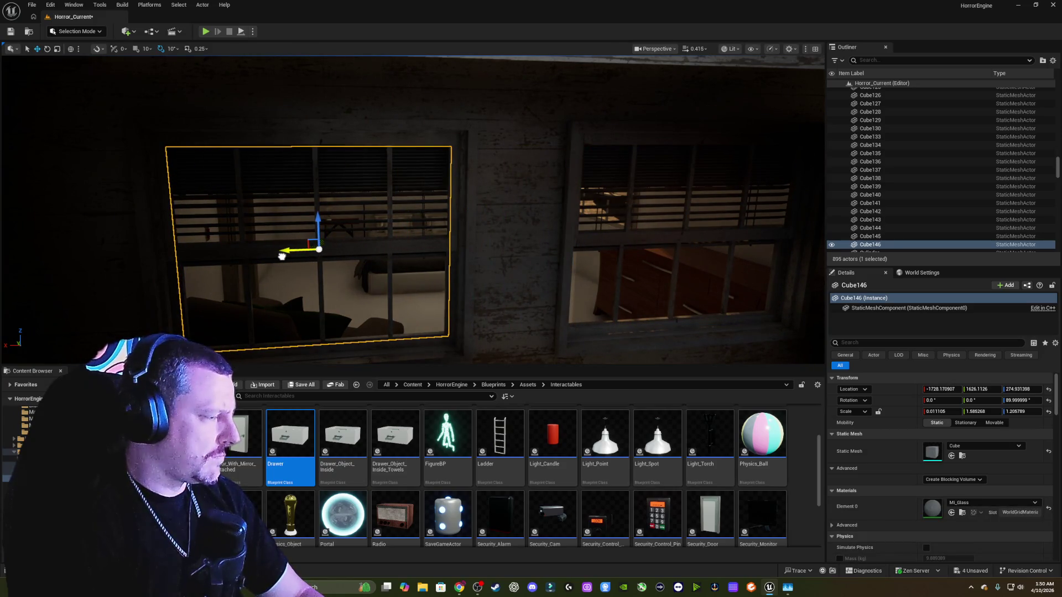
# - Ctrl-select the first window glass panes and sash pieces around the house
pyautogui.press('Escape')
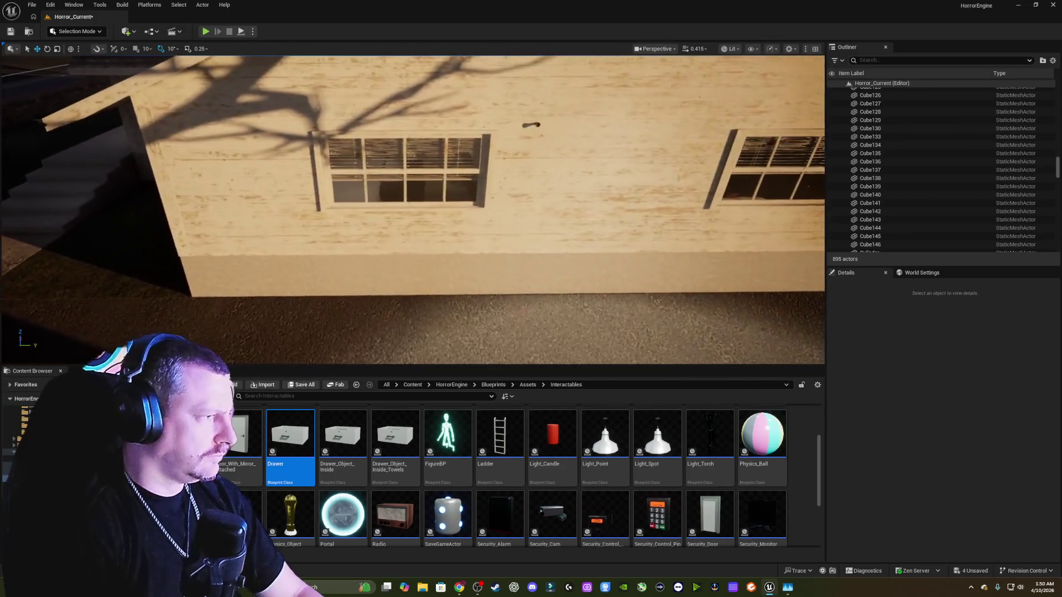
pyautogui.click(425, 160)
pyautogui.moveTo(425, 161)
pyautogui.mouseDown()
pyautogui.moveTo(614, 157)
pyautogui.moveTo(559, 163)
pyautogui.moveTo(601, 168)
pyautogui.mouseUp()
pyautogui.keyDown('ctrl'); pyautogui.click(526, 158); pyautogui.keyUp('ctrl')
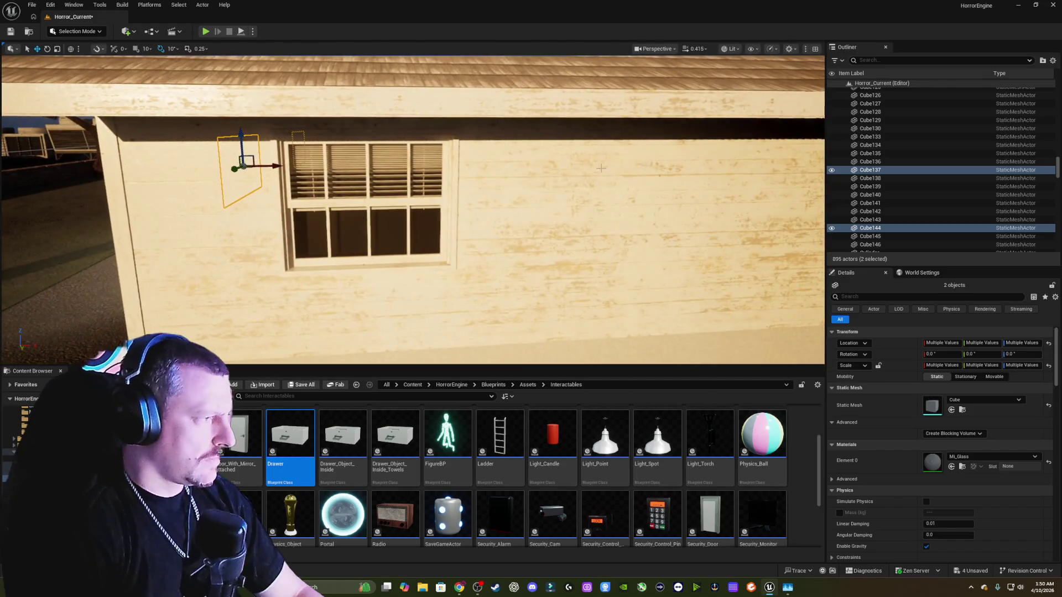
pyautogui.keyDown('ctrl'); pyautogui.click(350, 175); pyautogui.keyUp('ctrl')
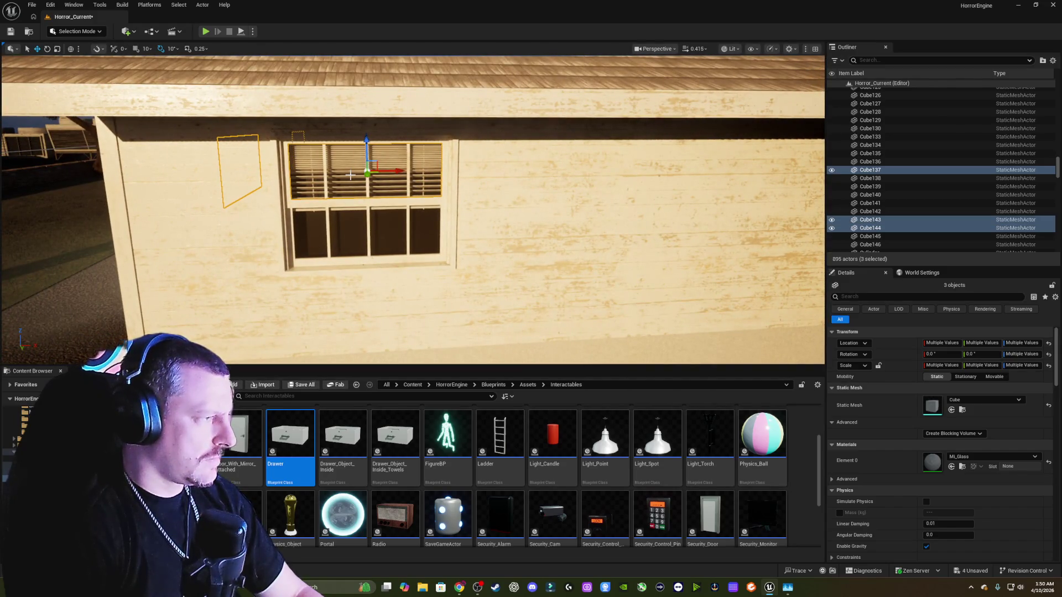
pyautogui.keyDown('ctrl'); pyautogui.click(350, 226); pyautogui.keyUp('ctrl')
pyautogui.moveTo(351, 226)
pyautogui.mouseDown()
pyautogui.moveTo(387, 226)
pyautogui.moveTo(332, 226)
pyautogui.moveTo(349, 226)
pyautogui.mouseUp()
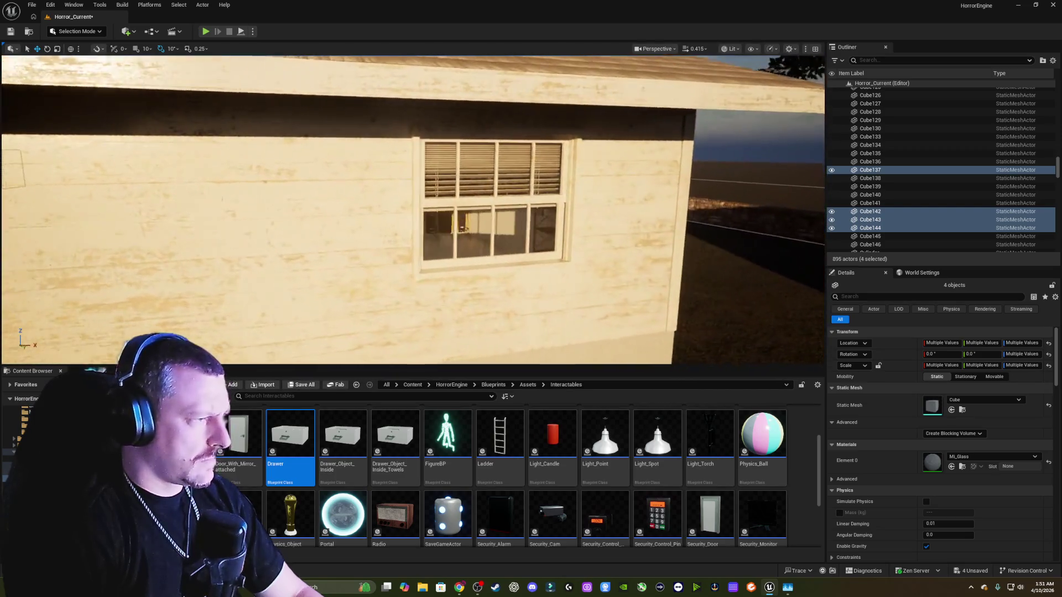
pyautogui.keyDown('ctrl'); pyautogui.click(495, 170); pyautogui.keyUp('ctrl')
pyautogui.keyDown('ctrl'); pyautogui.click(524, 218); pyautogui.keyUp('ctrl')
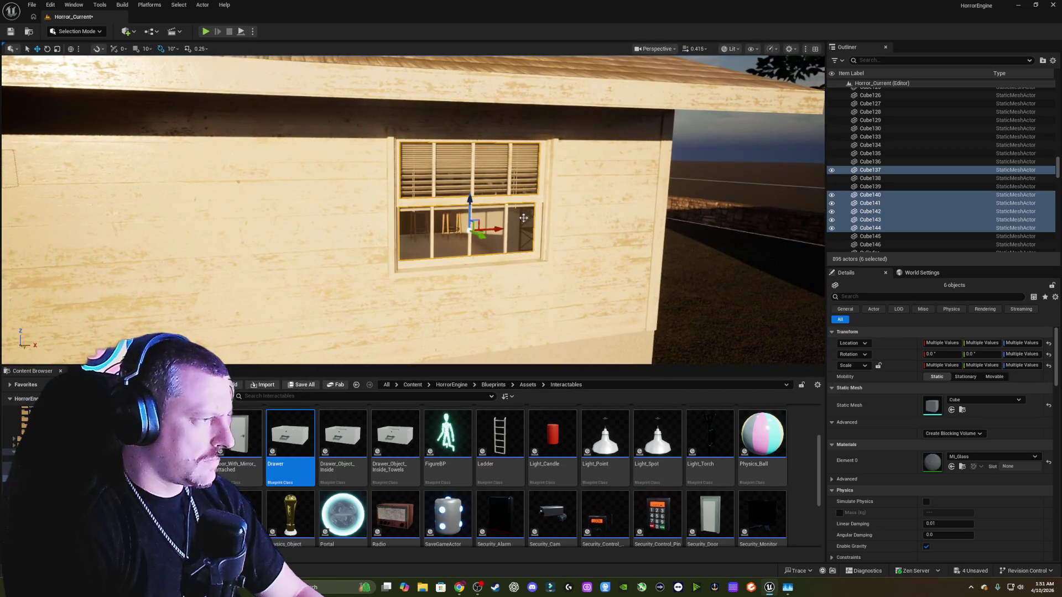
pyautogui.moveTo(524, 218)
pyautogui.mouseDown()
pyautogui.moveTo(524, 232)
pyautogui.moveTo(558, 232)
pyautogui.moveTo(525, 216)
pyautogui.mouseUp()
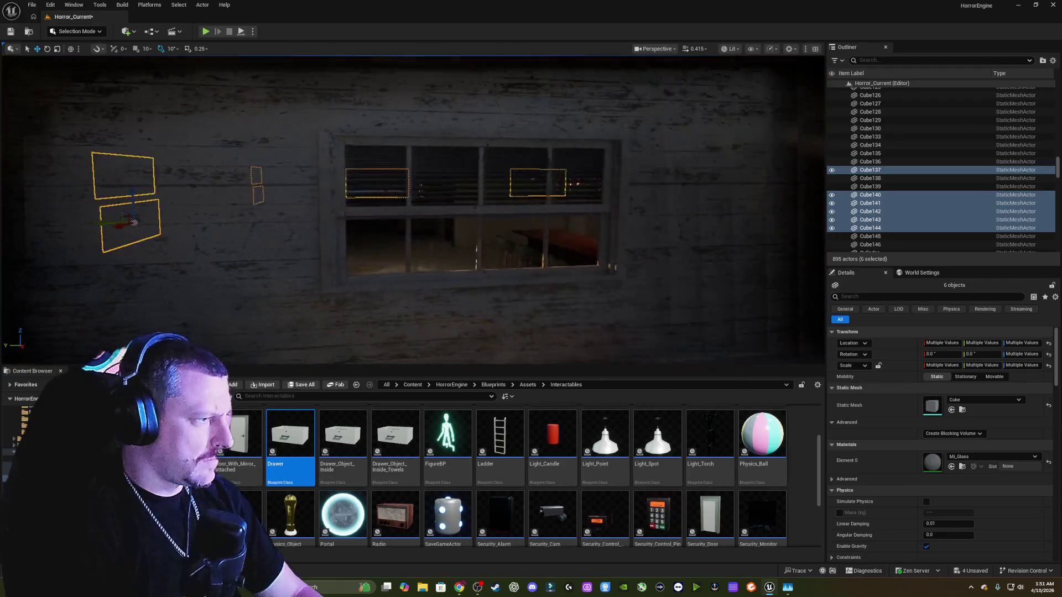
# - Add the remaining window glass to reach ten pieces and group them into a new folder
pyautogui.keyDown('ctrl'); pyautogui.click(429, 182); pyautogui.keyUp('ctrl')
pyautogui.moveTo(432, 231); pyautogui.dragTo(420, 221)
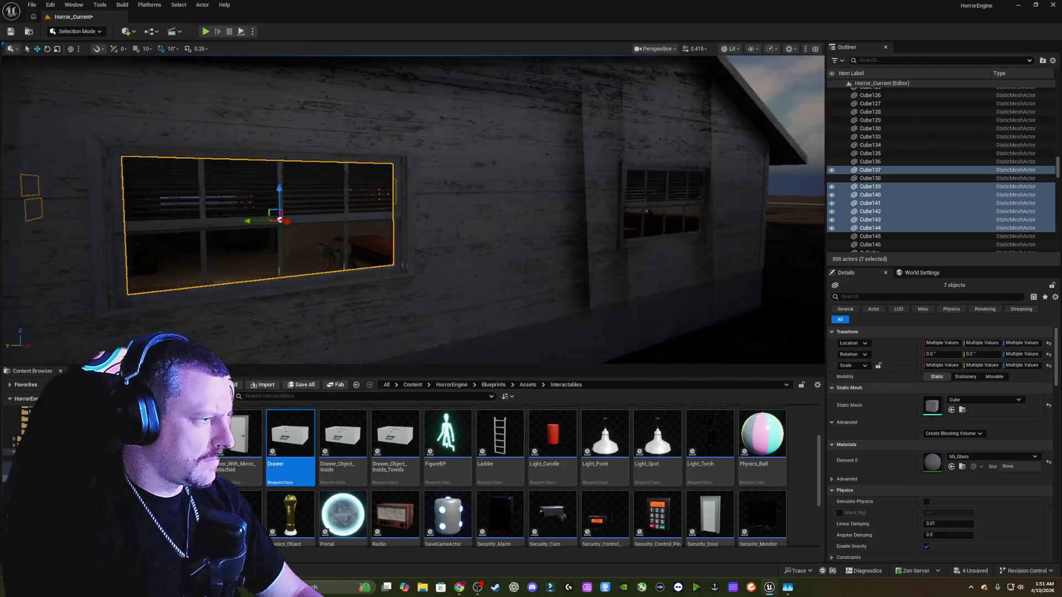
pyautogui.moveTo(520, 188); pyautogui.dragTo(519, 164)
pyautogui.keyDown('ctrl'); pyautogui.click(651, 178); pyautogui.keyUp('ctrl')
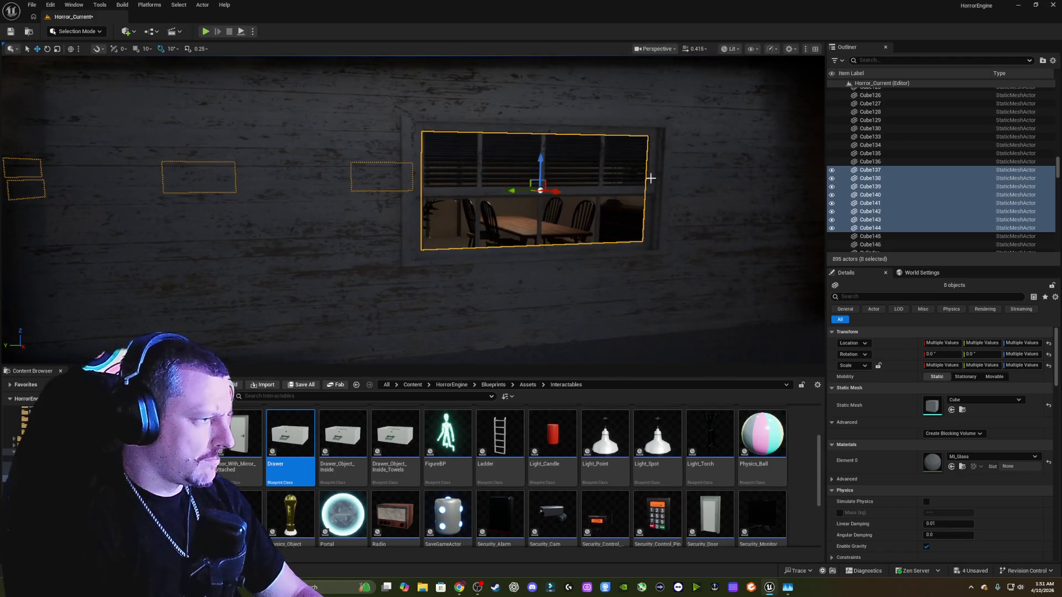
pyautogui.moveTo(651, 178)
pyautogui.mouseDown()
pyautogui.moveTo(692, 178)
pyautogui.moveTo(501, 217)
pyautogui.mouseUp()
pyautogui.keyDown('ctrl'); pyautogui.click(500, 217); pyautogui.keyUp('ctrl')
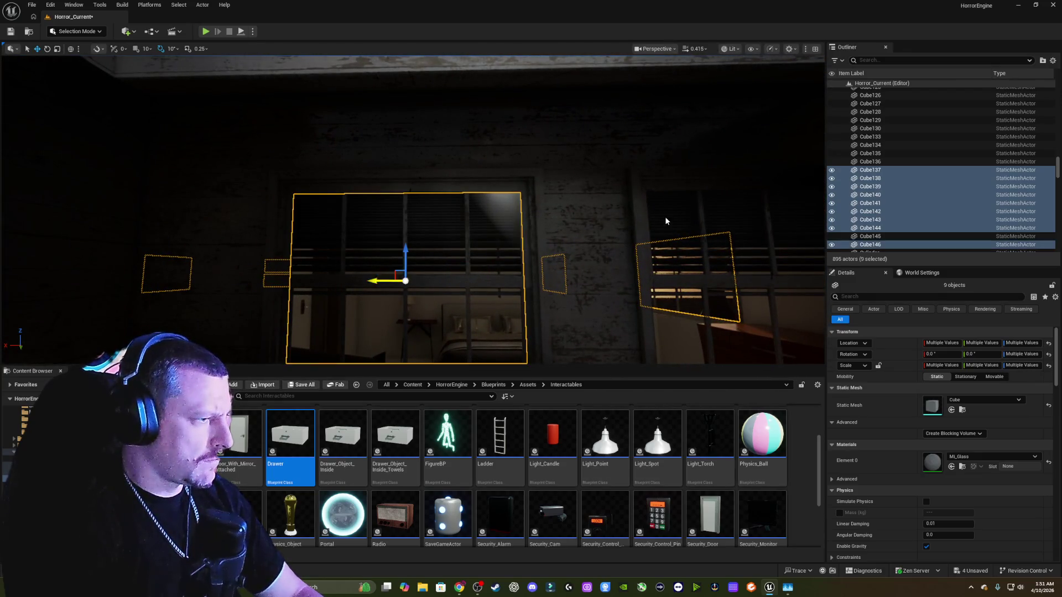
pyautogui.keyDown('ctrl'); pyautogui.click(666, 221); pyautogui.keyUp('ctrl')
pyautogui.moveTo(665, 221); pyautogui.dragTo(625, 226)
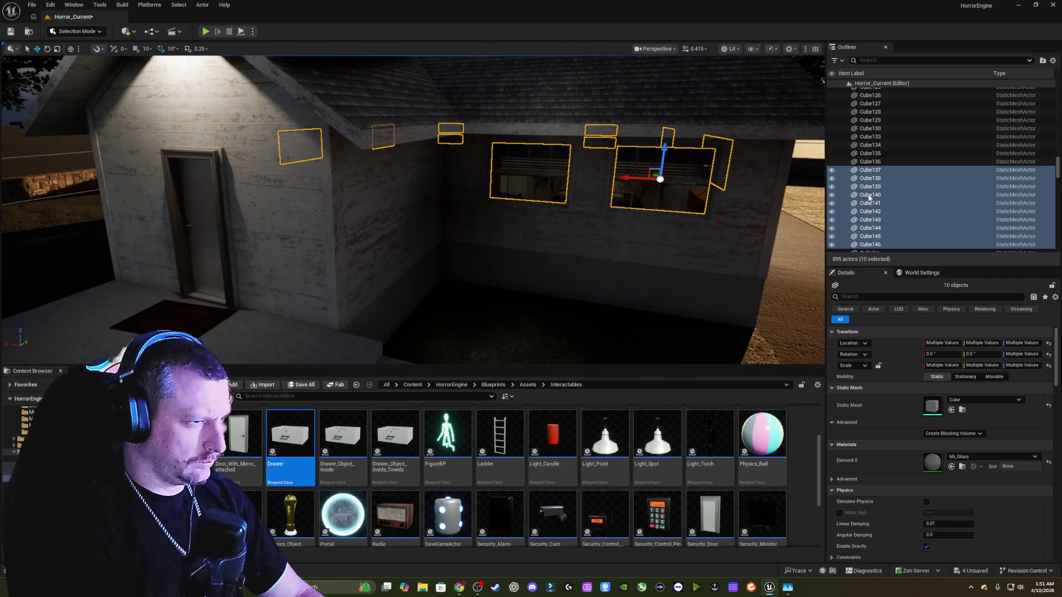
pyautogui.click(1043, 60)
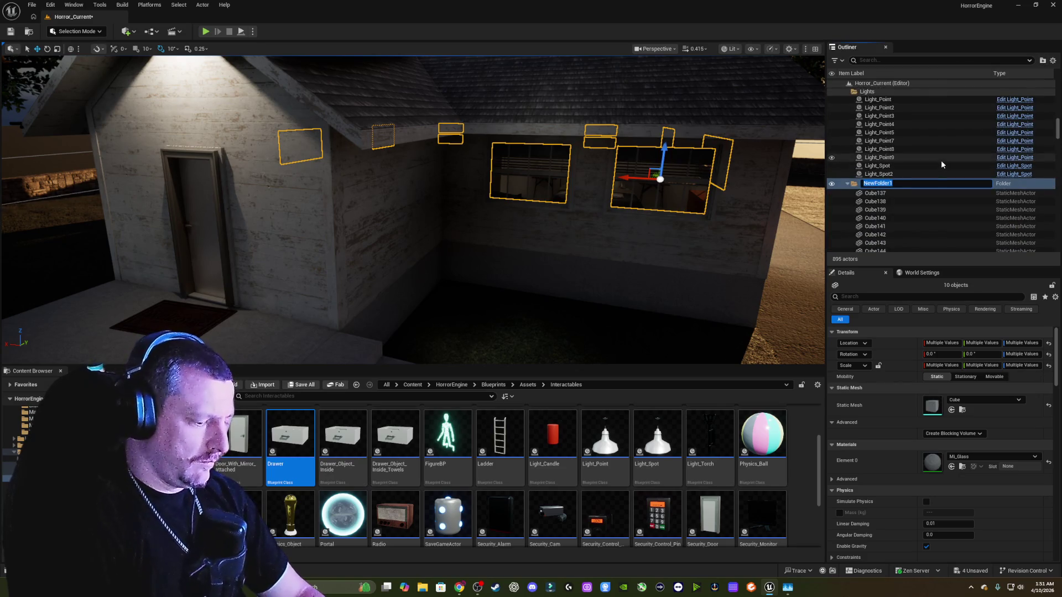
# - Name the folder Glass_Windows_House1 and collapse the Lights, Road, Stone_wall_House1 and Switches_House1 folders
pyautogui.write('Glass')
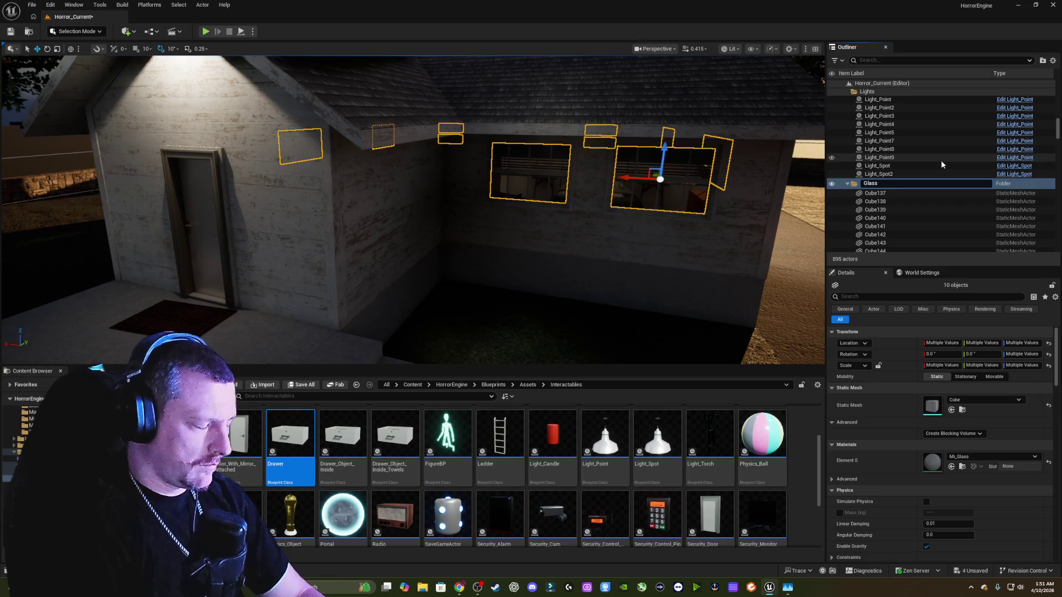
pyautogui.write('_Wi')
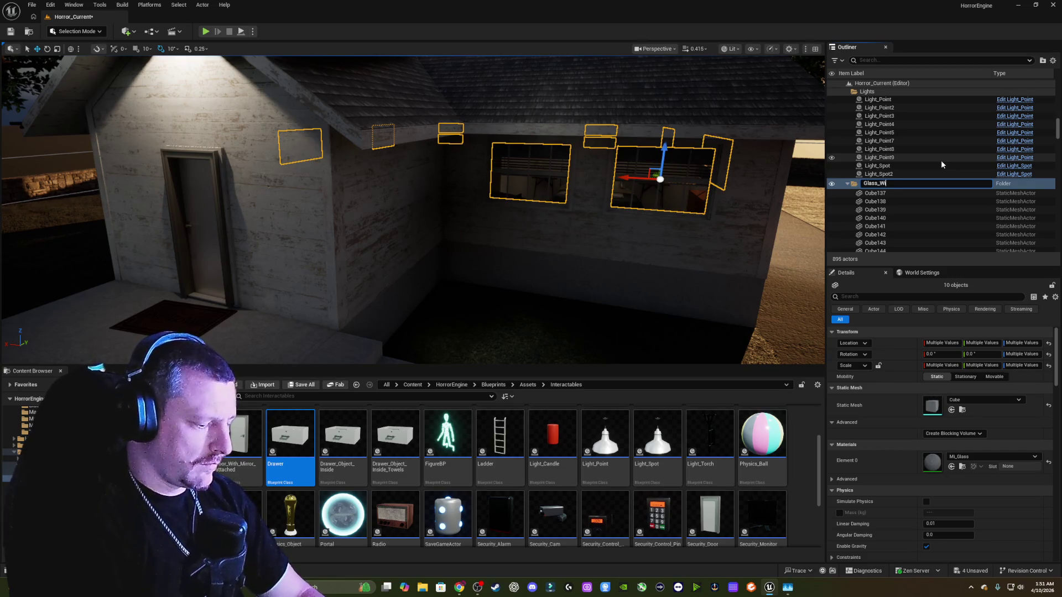
pyautogui.write('ndows')
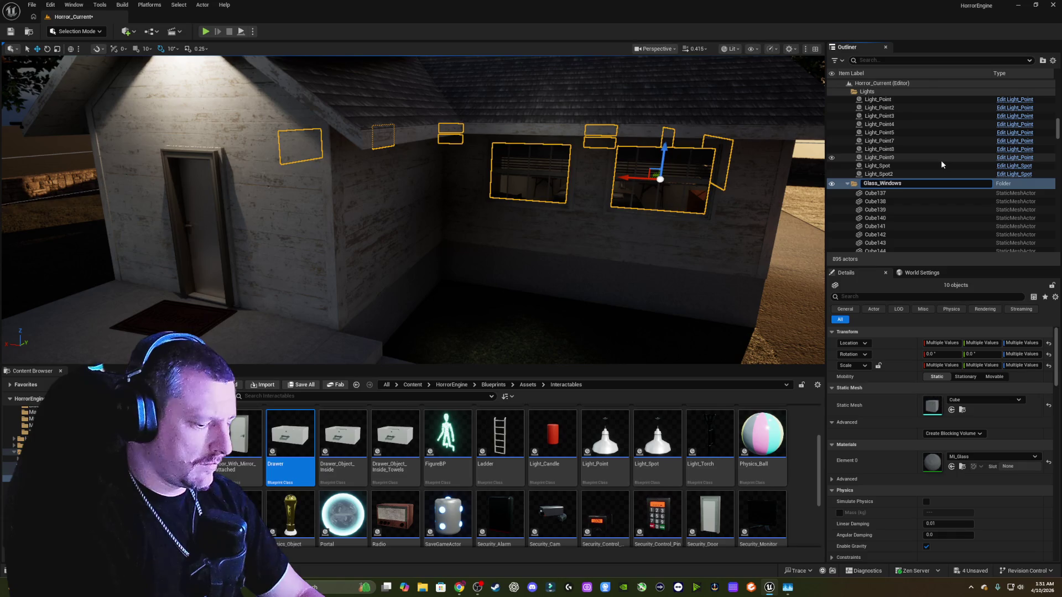
pyautogui.write('_House1')
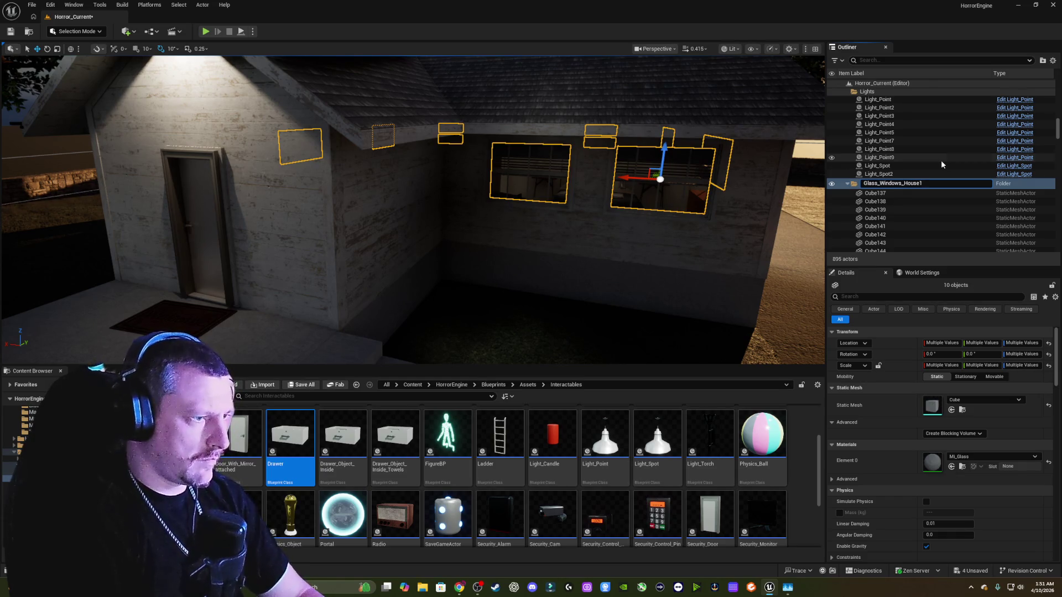
pyautogui.press('Return')
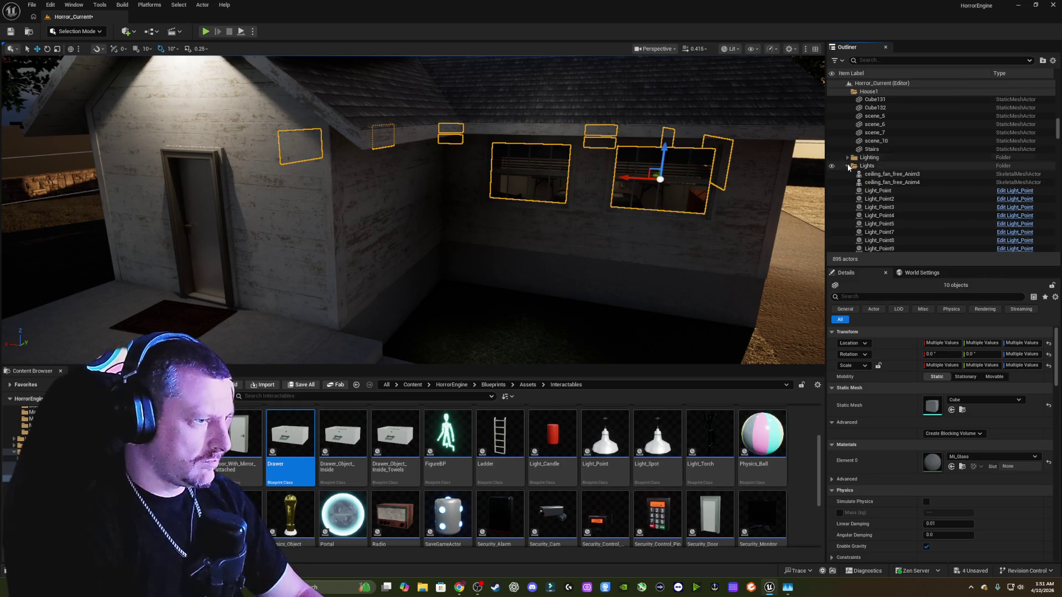
pyautogui.click(848, 166)
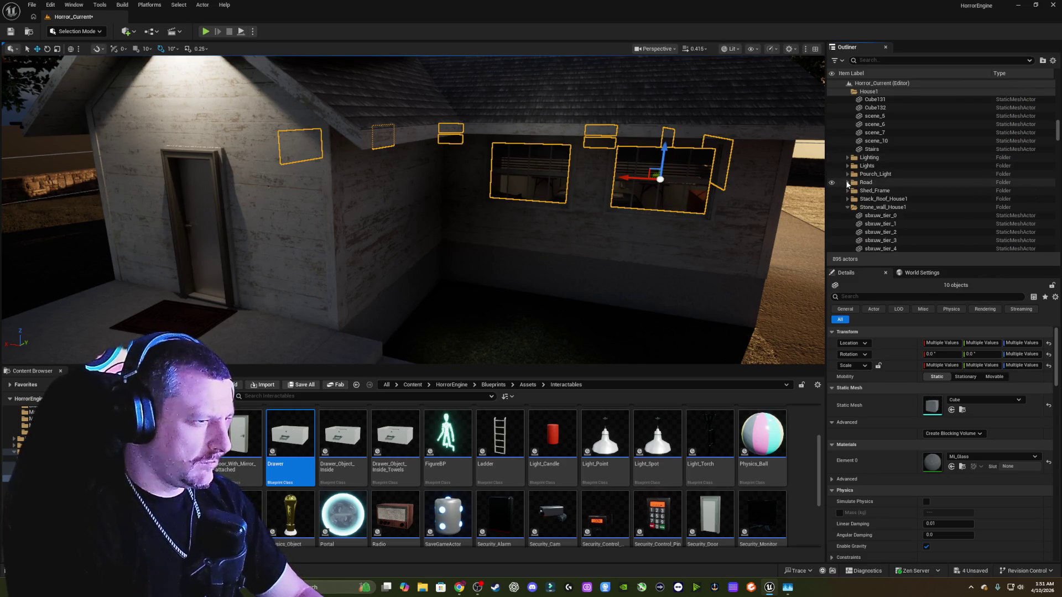
pyautogui.click(847, 183)
pyautogui.click(847, 208)
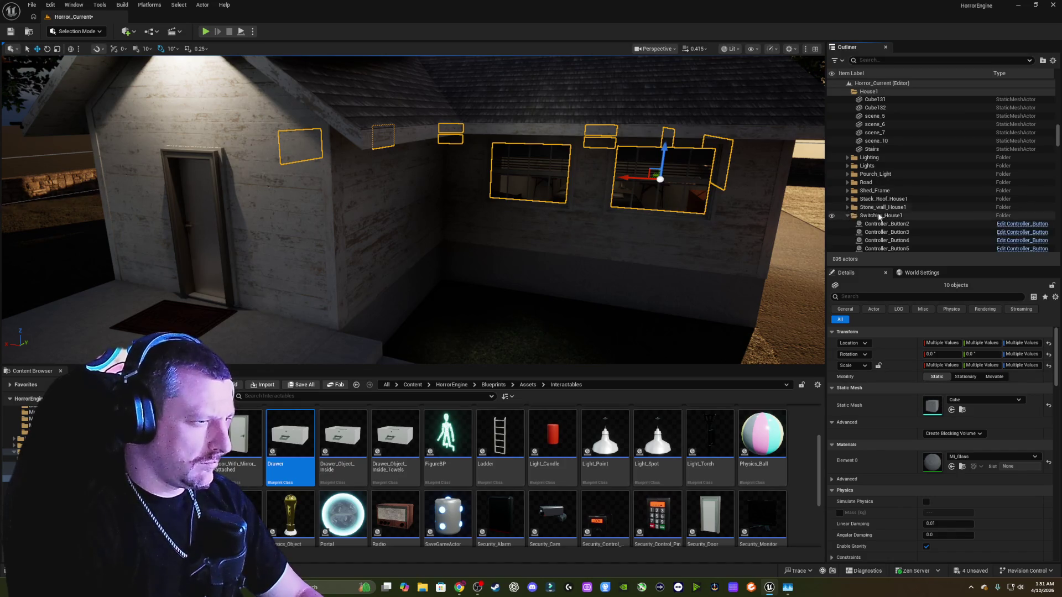
pyautogui.click(848, 216)
# - Scroll down the Outliner and select the first vanity Cube actor
pyautogui.scroll(-3, 850, 166)
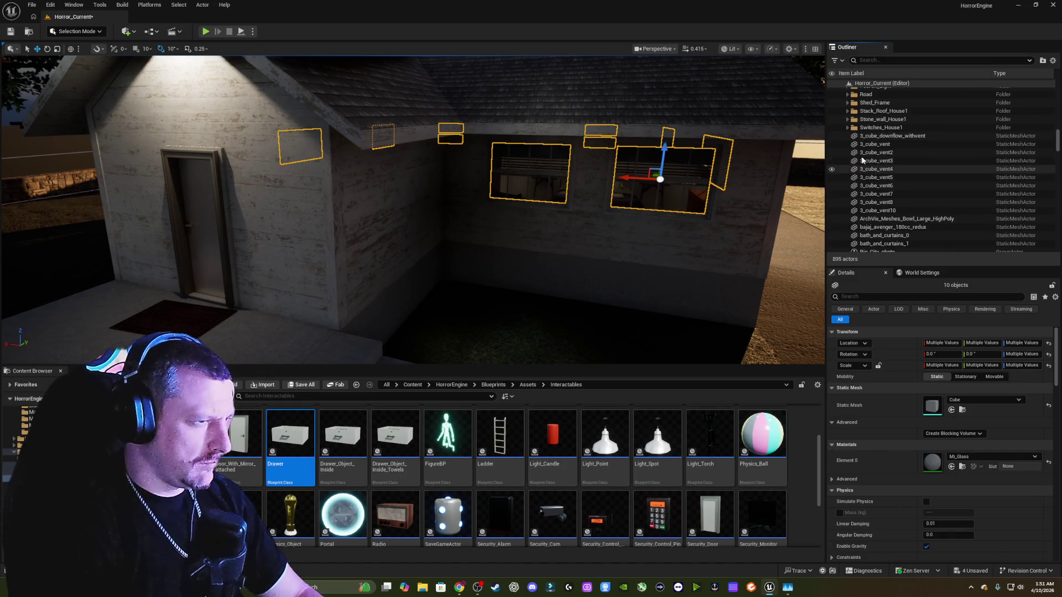
pyautogui.scroll(-2, 895, 147)
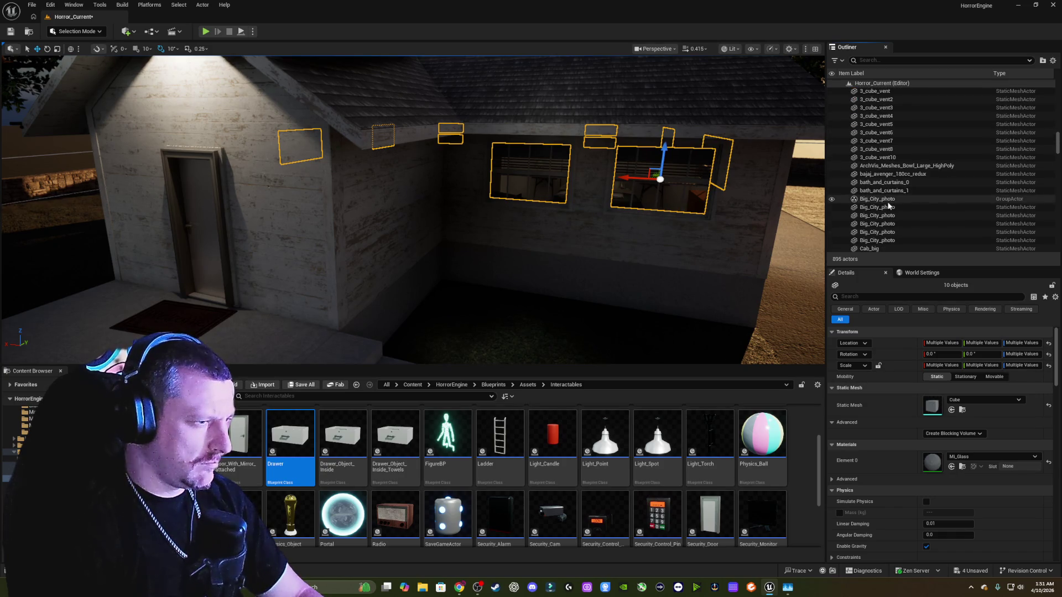
pyautogui.scroll(-7, 888, 209)
pyautogui.keyDown('shift'); pyautogui.click(871, 166); pyautogui.keyUp('shift')
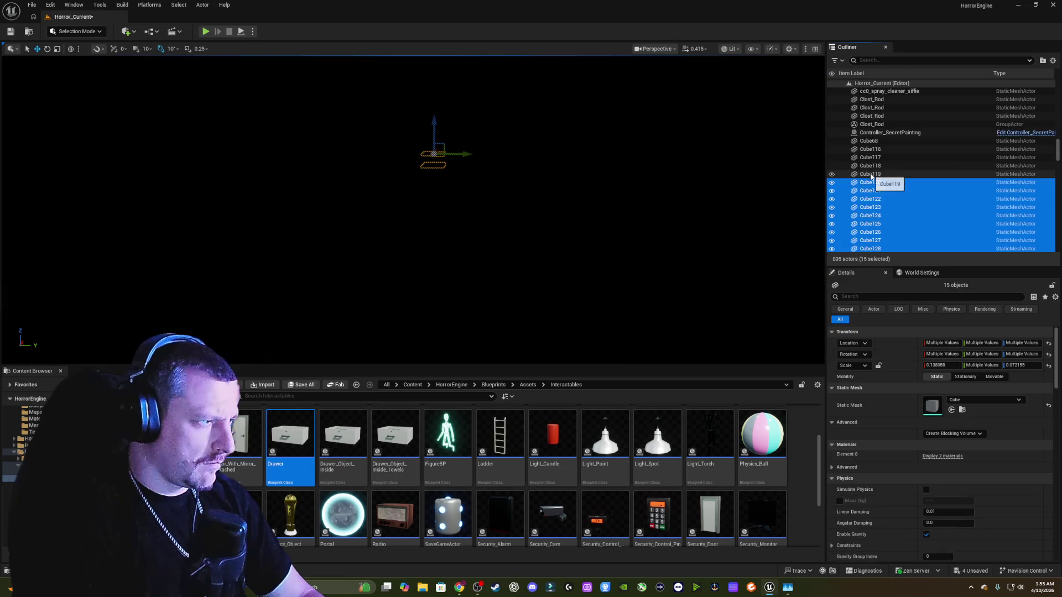
# - Select the vanity Cube actors except Cube121, frame them, and add the lower drawer panel, Drawer_Object_Inside3 and Drawer3
pyautogui.keyDown('shift'); pyautogui.click(872, 188); pyautogui.keyUp('shift')
pyautogui.keyDown('ctrl'); pyautogui.click(871, 191); pyautogui.keyUp('ctrl')
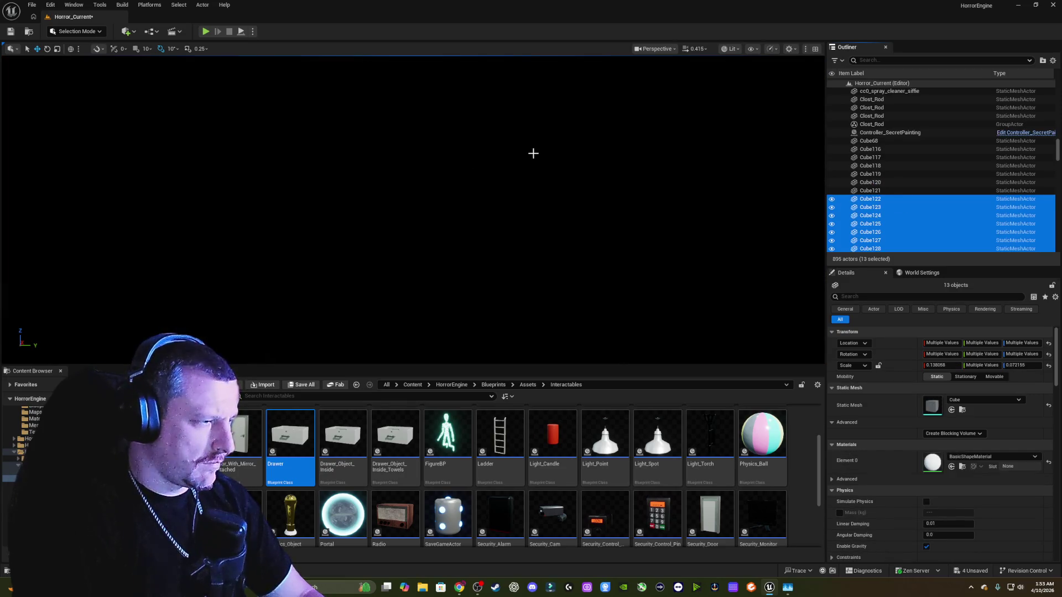
pyautogui.press('f')
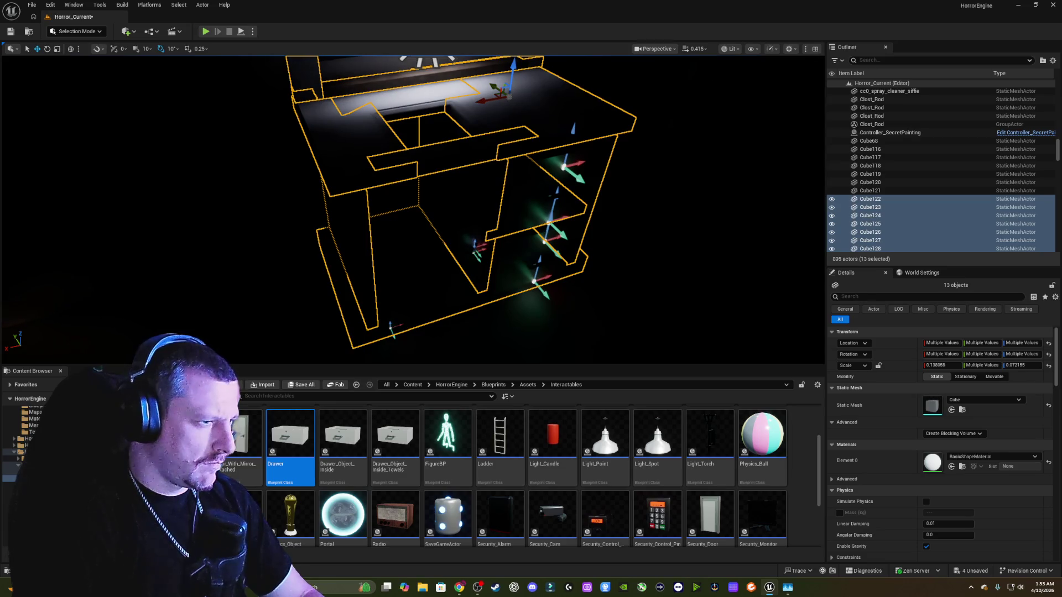
pyautogui.keyDown('ctrl'); pyautogui.click(413, 221); pyautogui.keyUp('ctrl')
pyautogui.keyDown('ctrl'); pyautogui.click(536, 176); pyautogui.keyUp('ctrl')
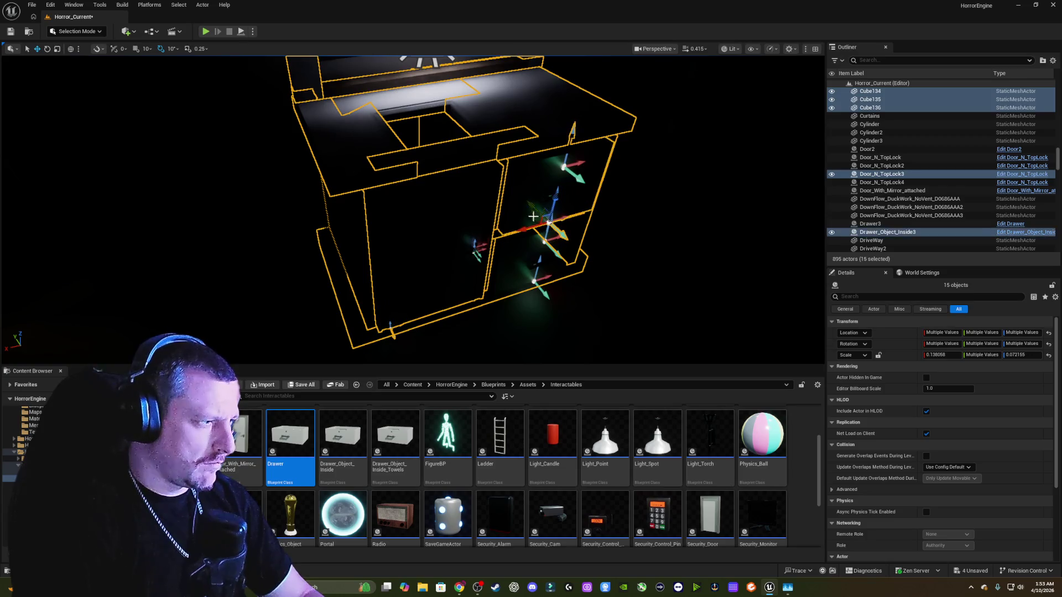
pyautogui.keyDown('ctrl'); pyautogui.click(526, 246); pyautogui.keyUp('ctrl')
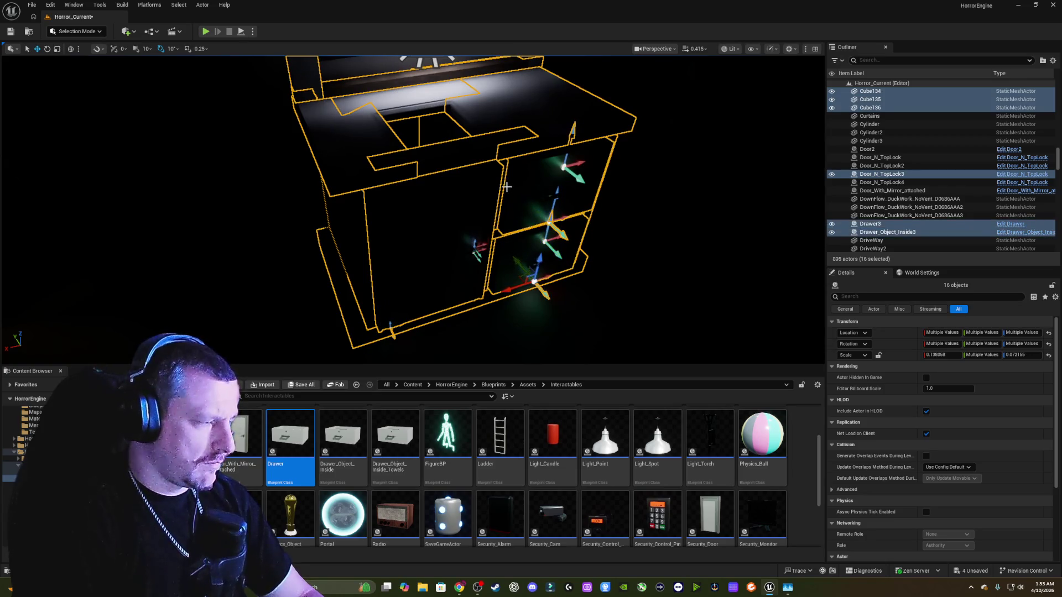
pyautogui.scroll(-6, 500, 176)
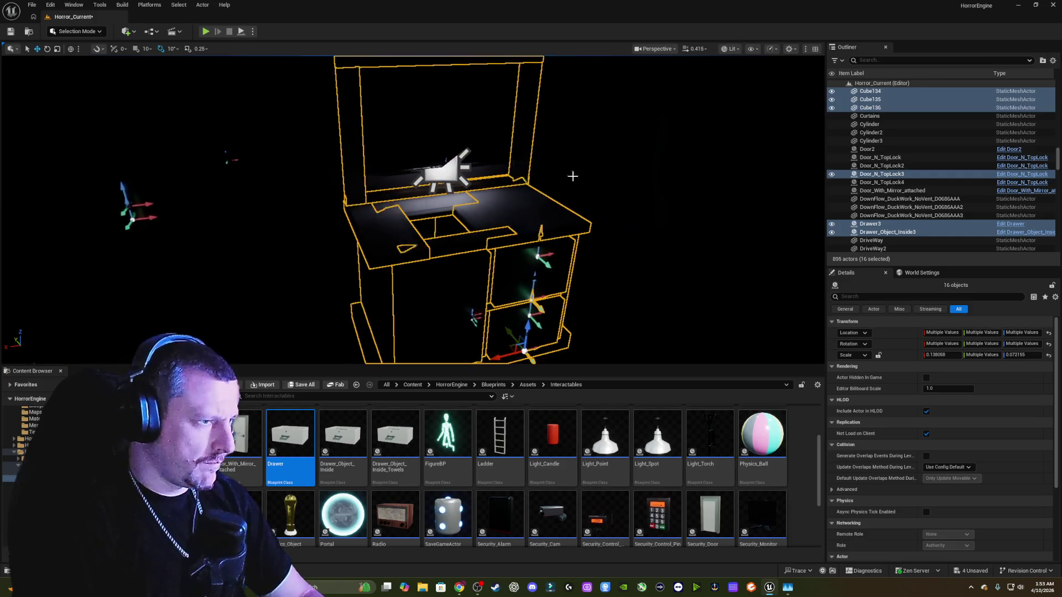
# - Put the selected vanity pieces into a new folder named Bathroom_Vanity
pyautogui.click(1043, 60)
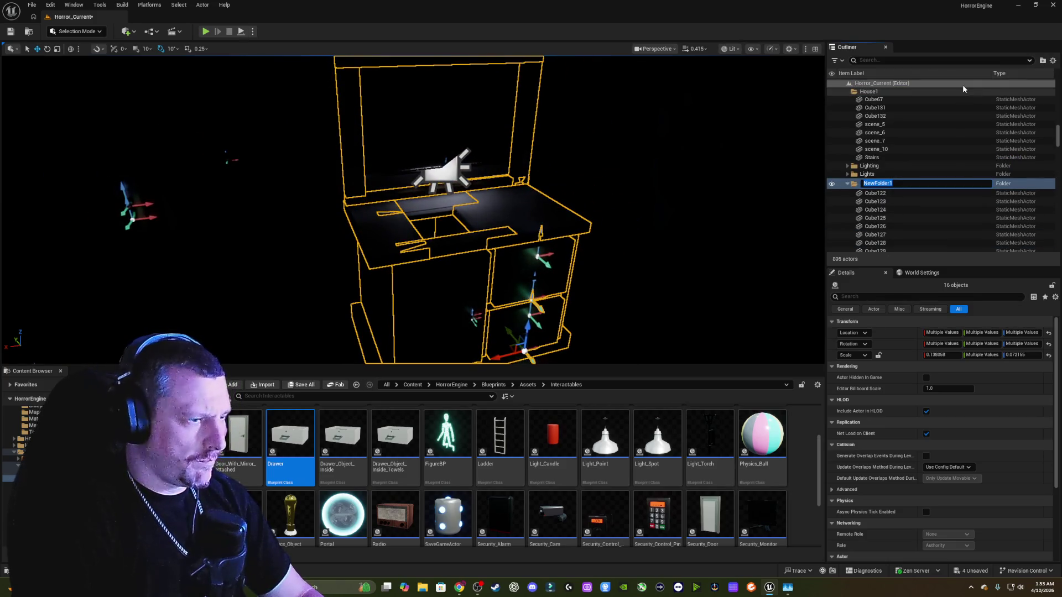
pyautogui.write('Bath')
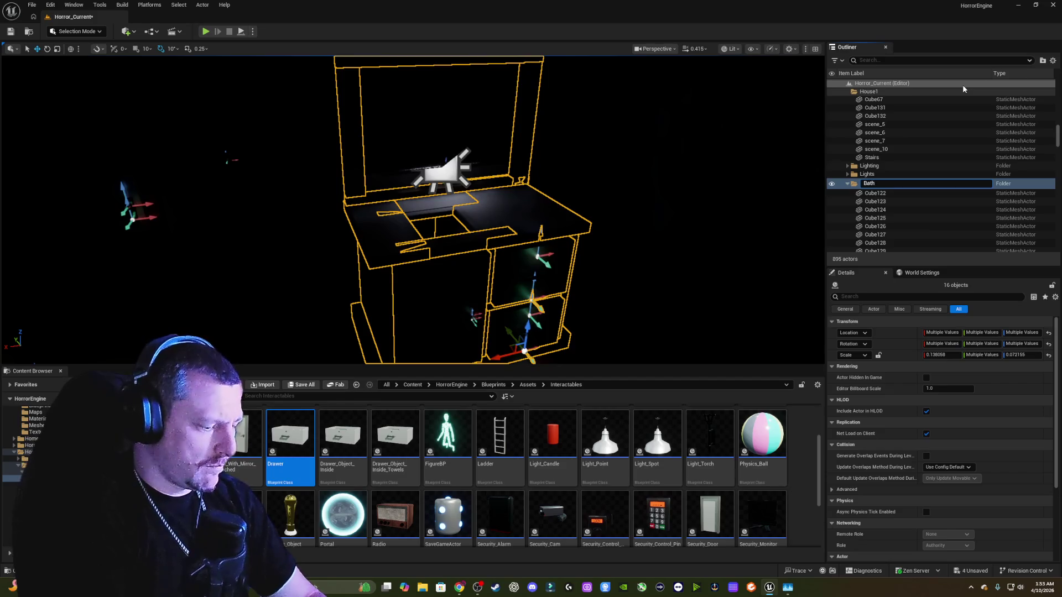
pyautogui.write('room_')
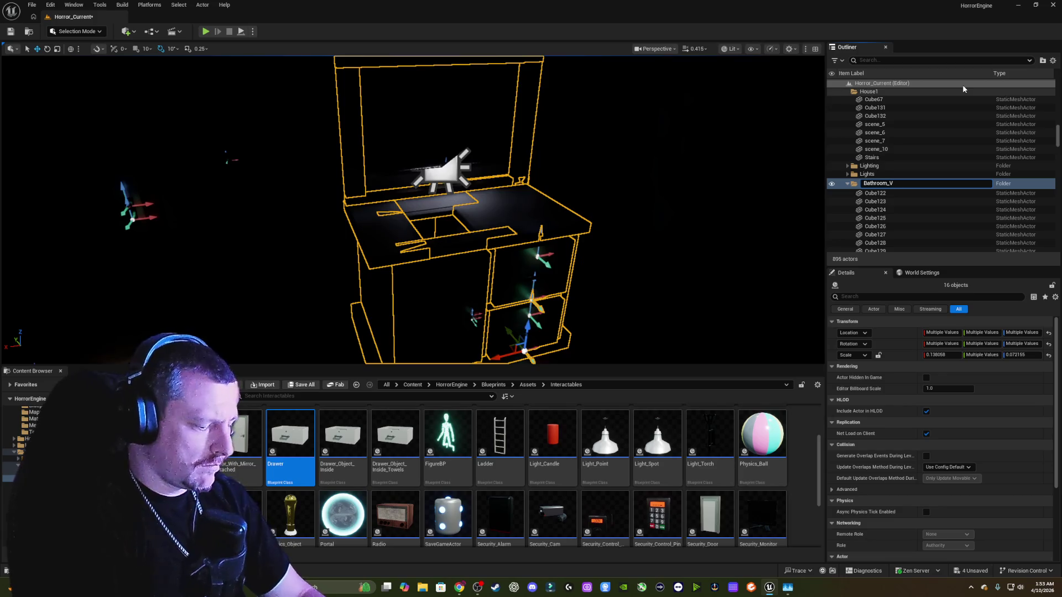
pyautogui.write('Vanity')
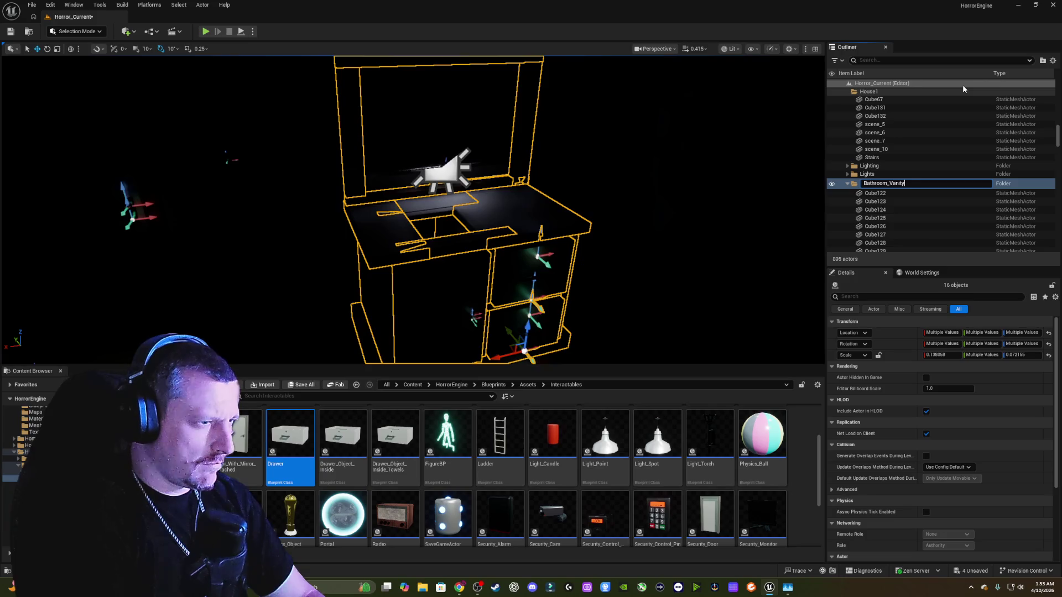
pyautogui.press('Return')
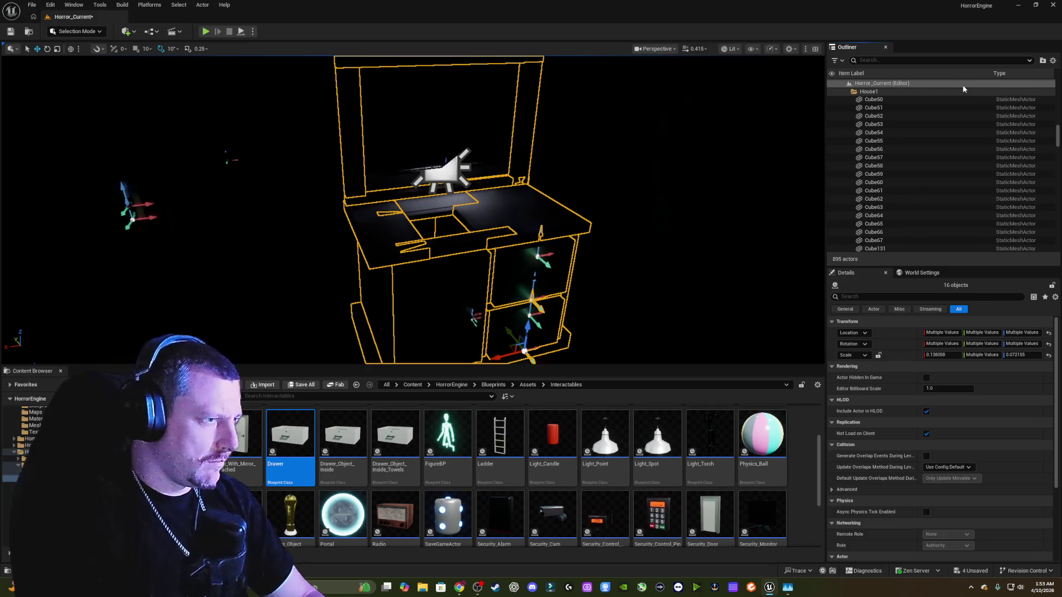
# - Collapse the Bathroom_Vanity, Desk, Glass_Windows_House1, Grass and House1 folders and select 3_cube_downflow_withvent
pyautogui.scroll(2, 908, 115)
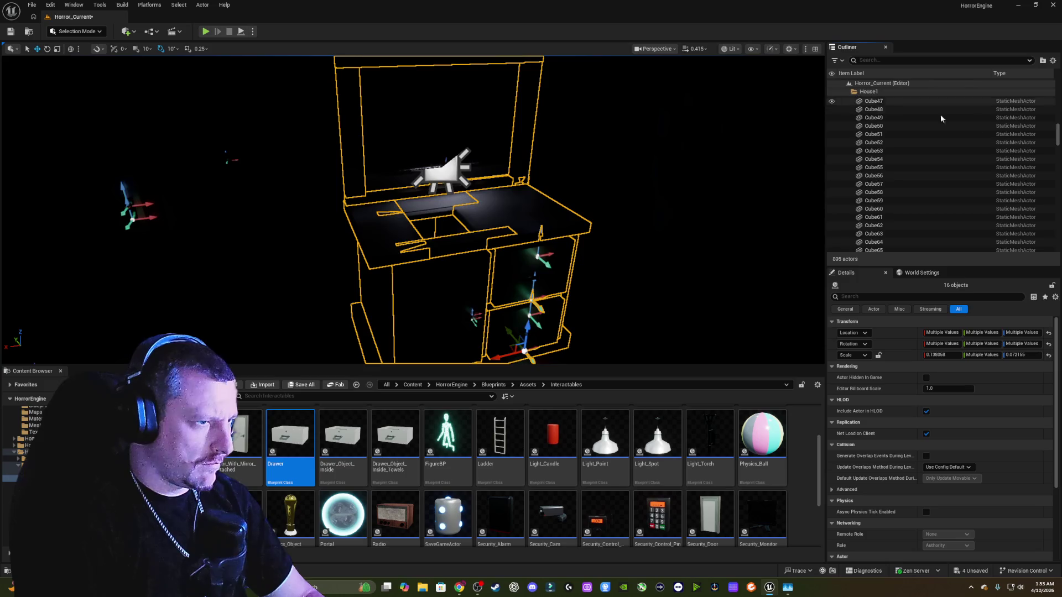
pyautogui.moveTo(1057, 135); pyautogui.dragTo(1056, 86)
pyautogui.click(836, 101)
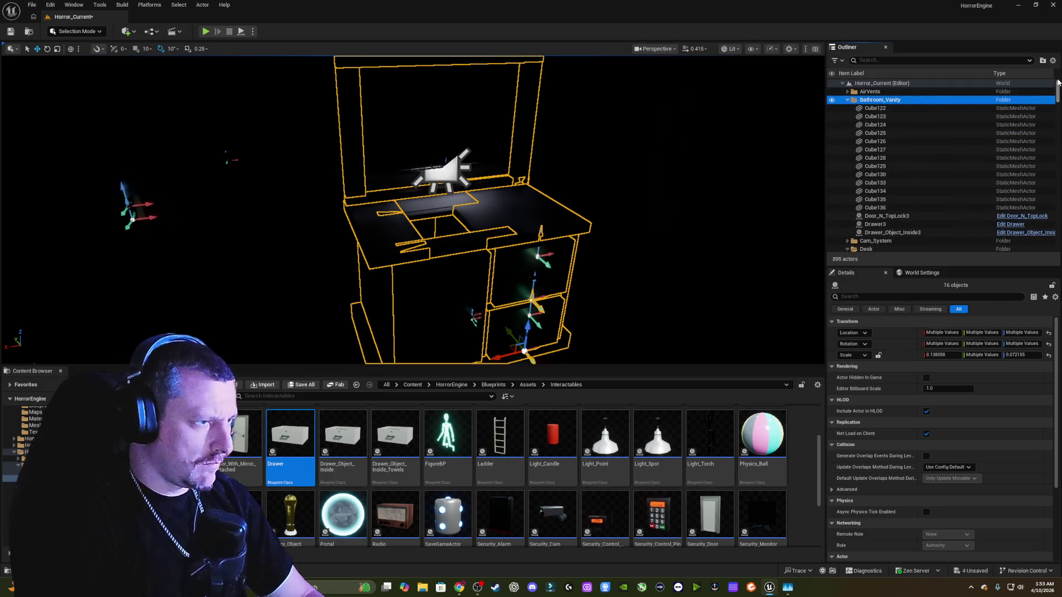
pyautogui.click(847, 100)
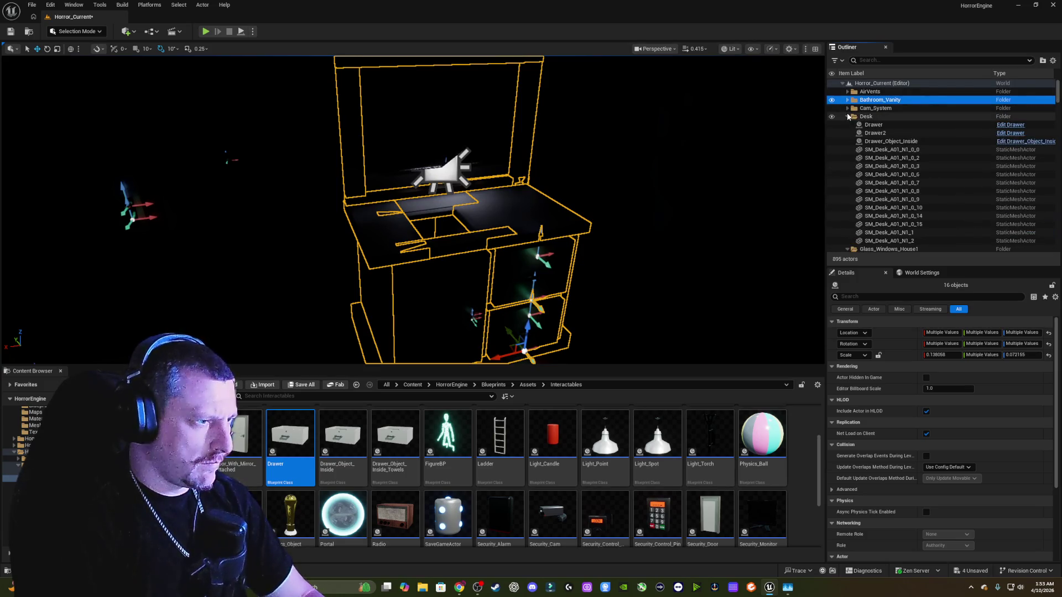
pyautogui.click(847, 117)
pyautogui.click(849, 125)
pyautogui.click(848, 134)
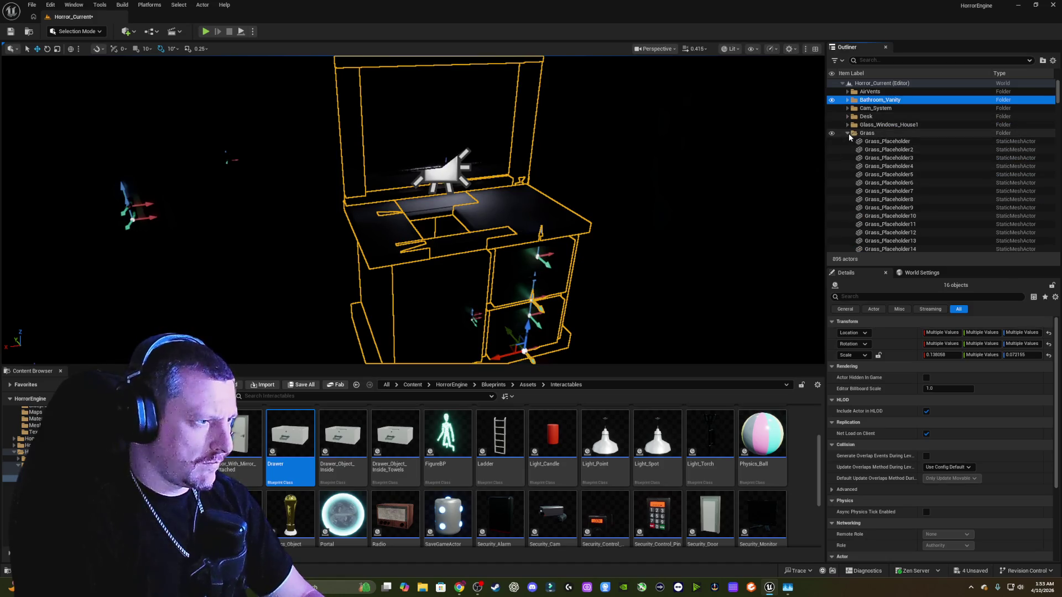
pyautogui.click(850, 142)
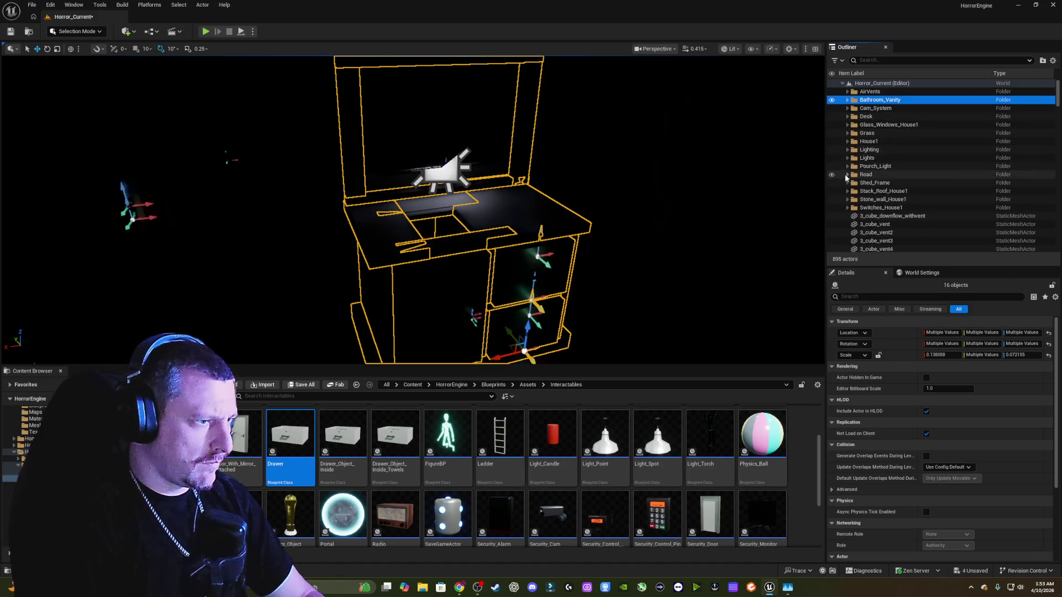
pyautogui.scroll(-3, 852, 157)
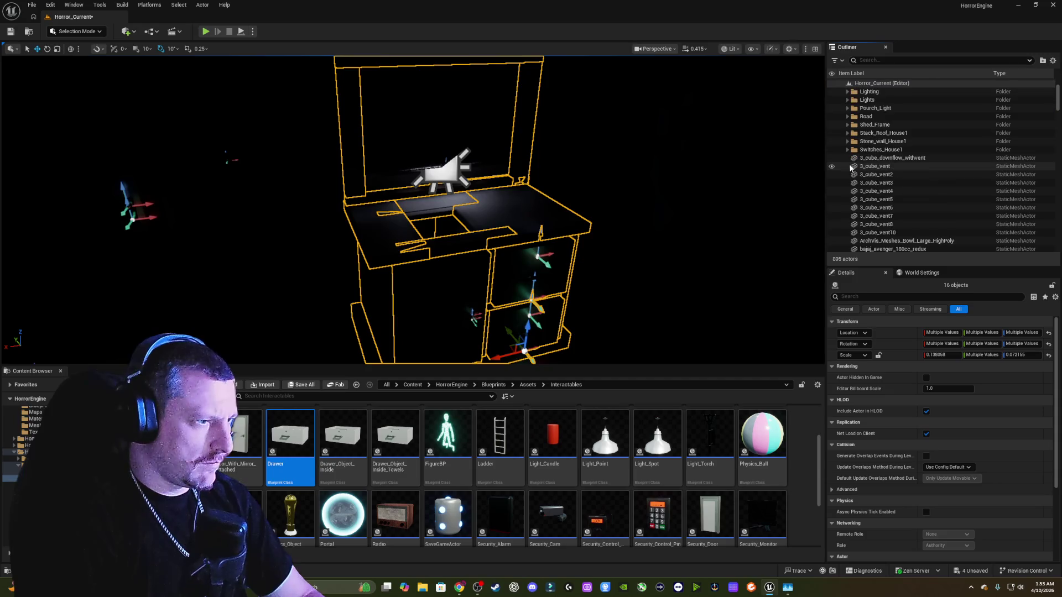
pyautogui.click(883, 160)
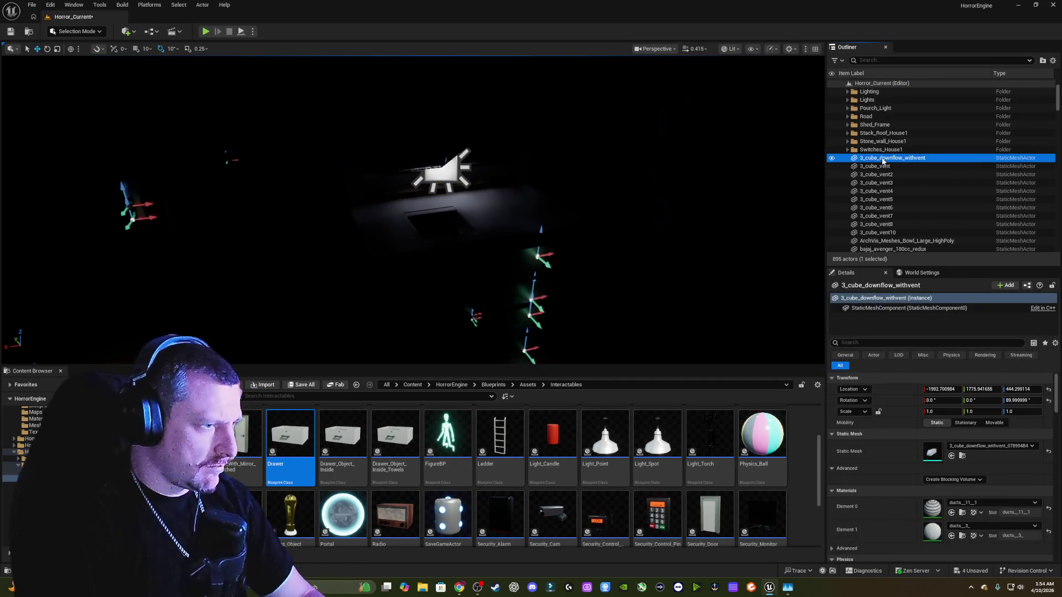
# - Jump to 3_cube_downflow_withvent in the attic and add 3_cube_vent and the adjoining roof vent
pyautogui.doubleClick(884, 160)
pyautogui.press('w')
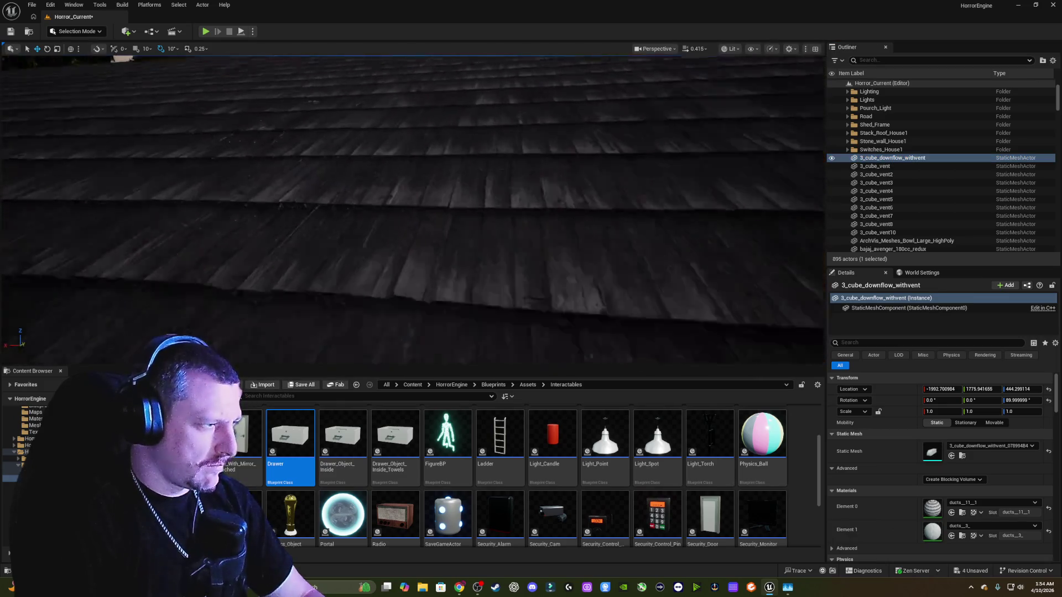
pyautogui.press('w')
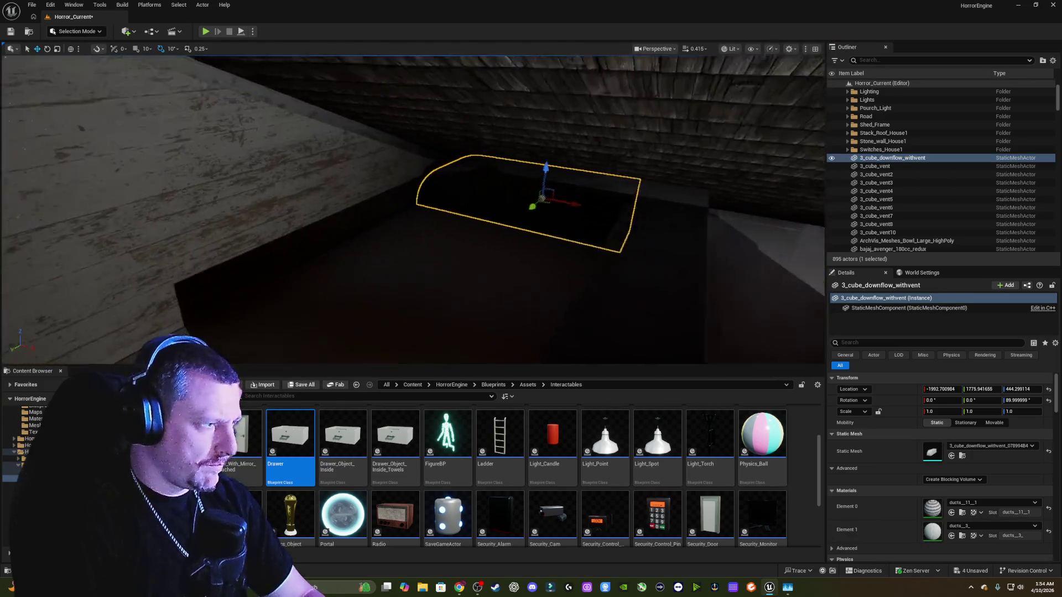
pyautogui.press('f')
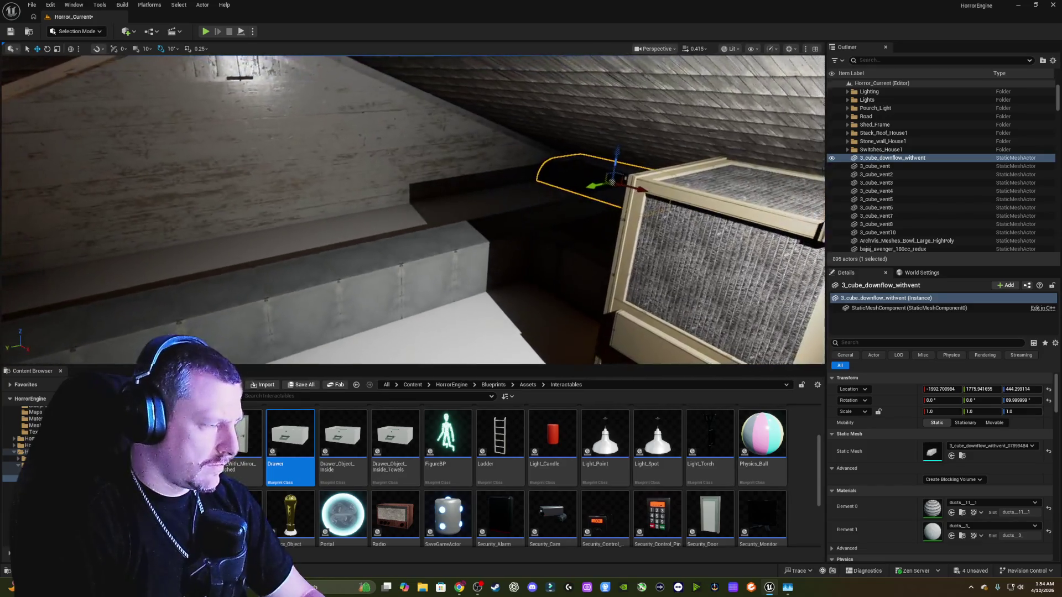
pyautogui.keyDown('ctrl'); pyautogui.click(549, 236); pyautogui.keyUp('ctrl')
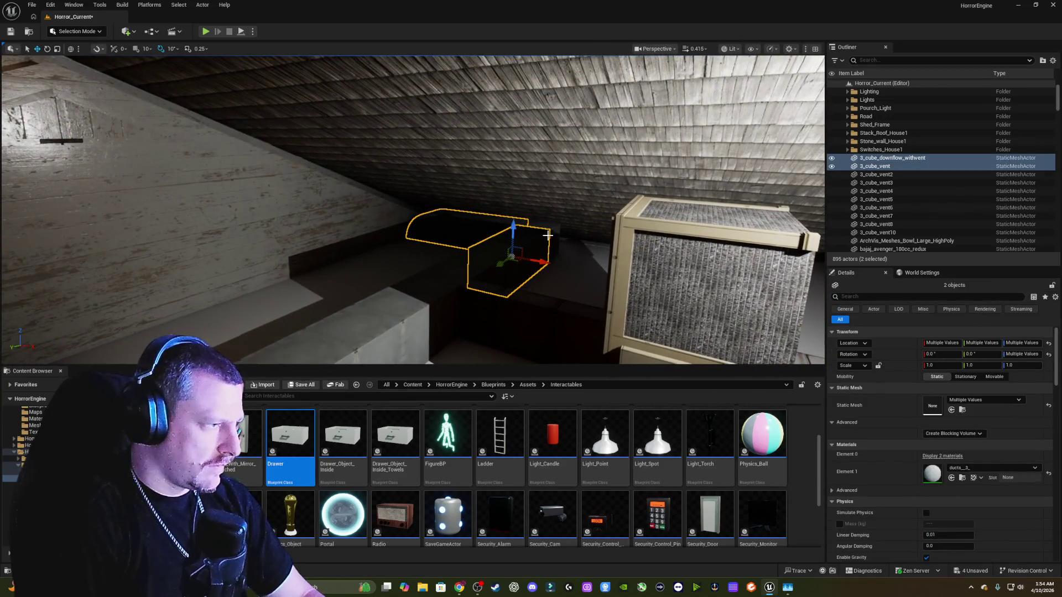
pyautogui.keyDown('ctrl'); pyautogui.click(556, 233); pyautogui.keyUp('ctrl')
pyautogui.press('f')
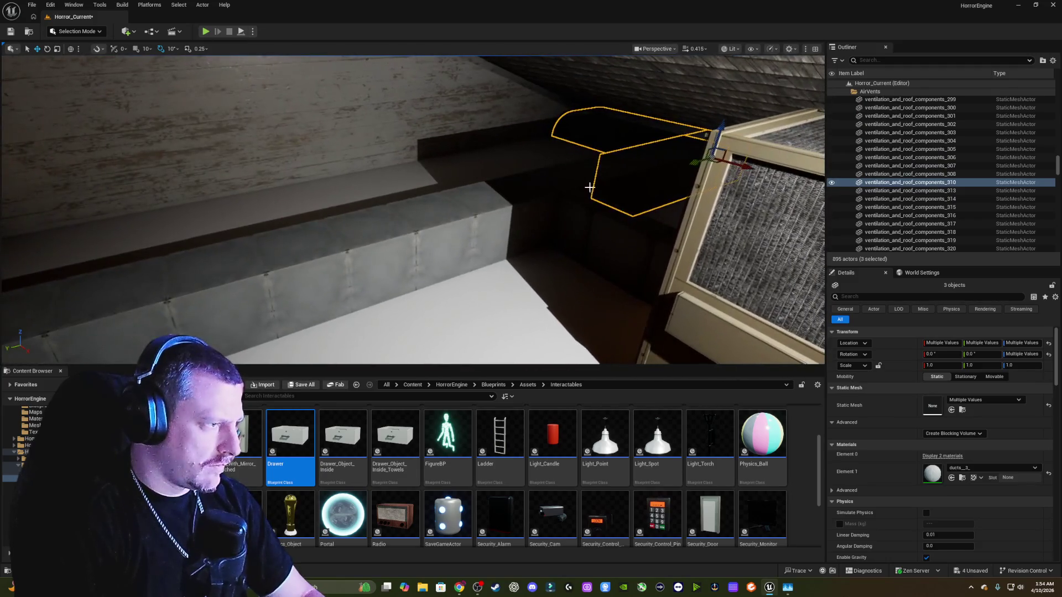
# - Add further duct segments, including 3_cube_vent4 through 3_cube_vent7, to the selection
pyautogui.keyDown('ctrl'); pyautogui.click(565, 184); pyautogui.keyUp('ctrl')
pyautogui.keyDown('ctrl'); pyautogui.click(482, 217); pyautogui.keyUp('ctrl')
pyautogui.press('f')
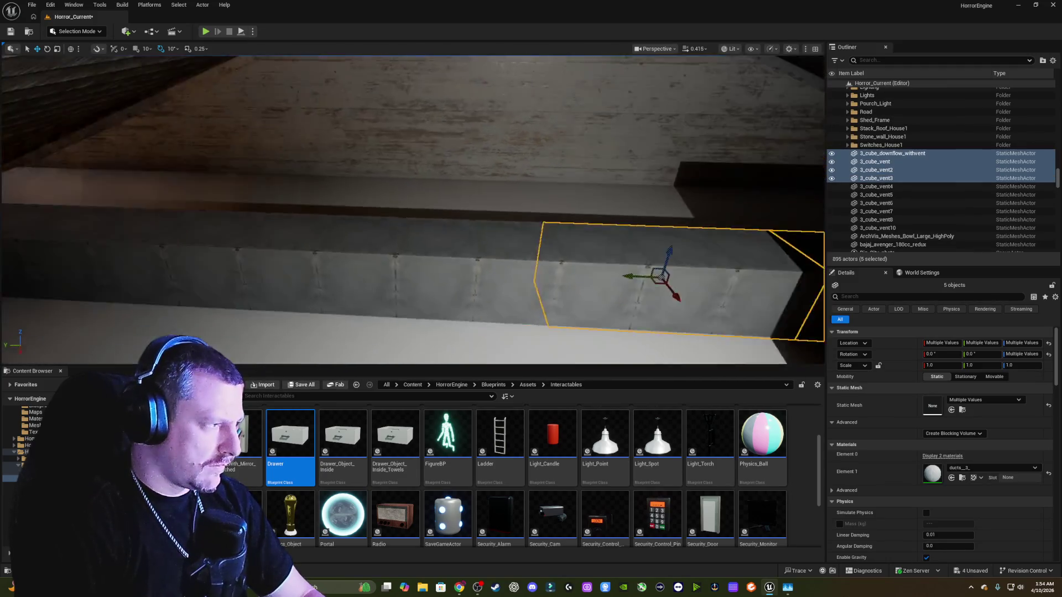
pyautogui.keyDown('ctrl'); pyautogui.click(570, 251); pyautogui.keyUp('ctrl')
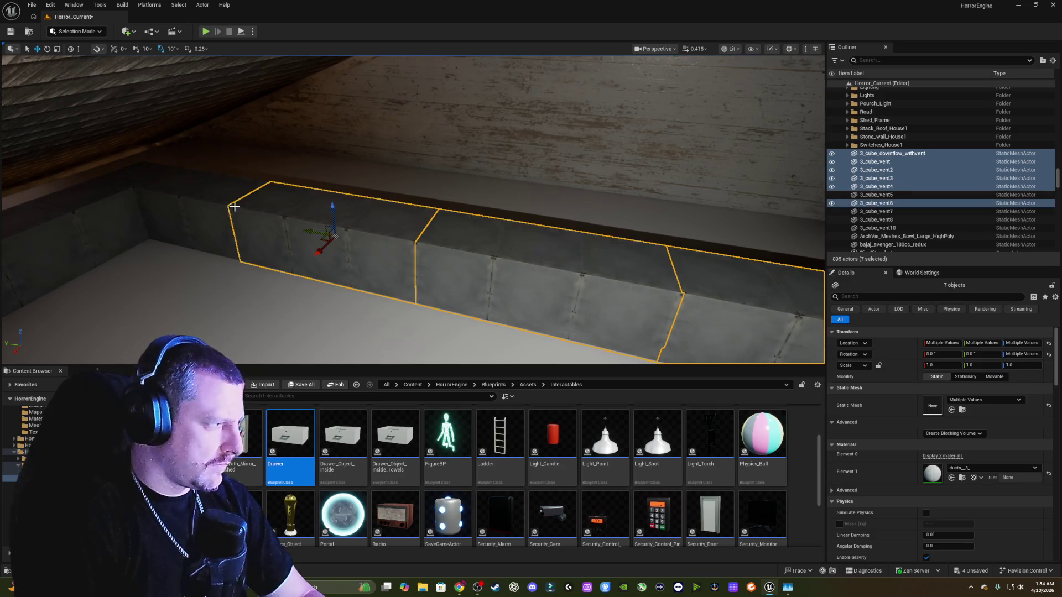
pyautogui.keyDown('ctrl'); pyautogui.click(268, 212); pyautogui.keyUp('ctrl')
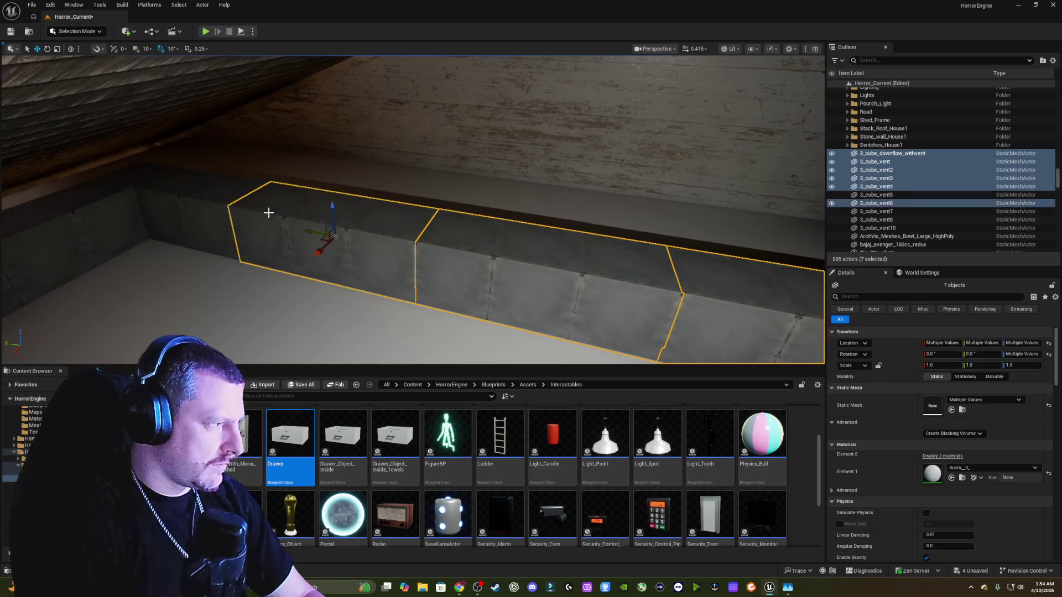
pyautogui.keyDown('ctrl'); pyautogui.click(196, 203); pyautogui.keyUp('ctrl')
pyautogui.keyDown('ctrl'); pyautogui.click(489, 187); pyautogui.keyUp('ctrl')
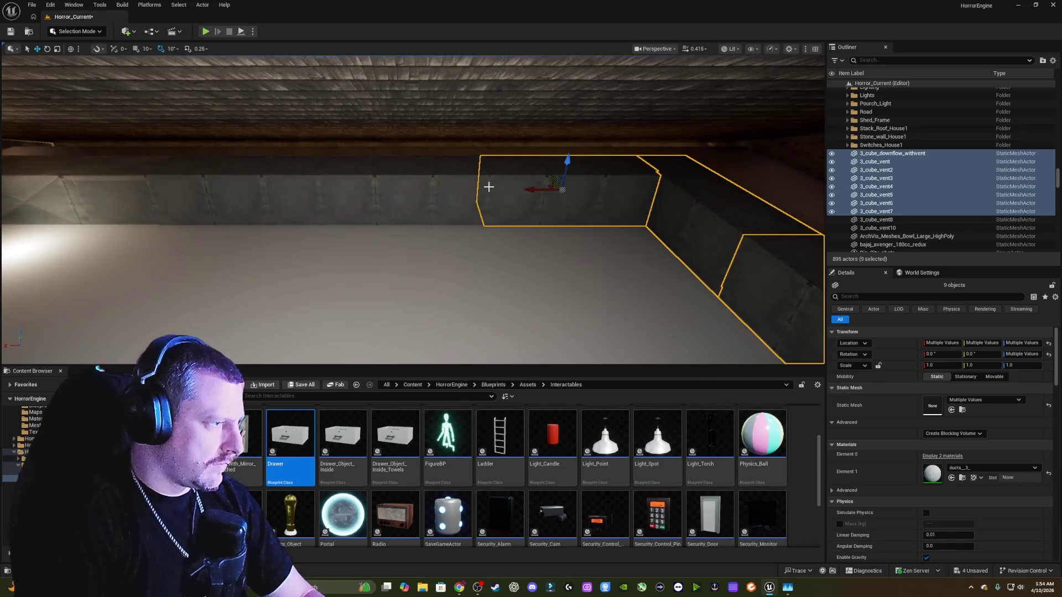
pyautogui.keyDown('ctrl'); pyautogui.click(397, 191); pyautogui.keyUp('ctrl')
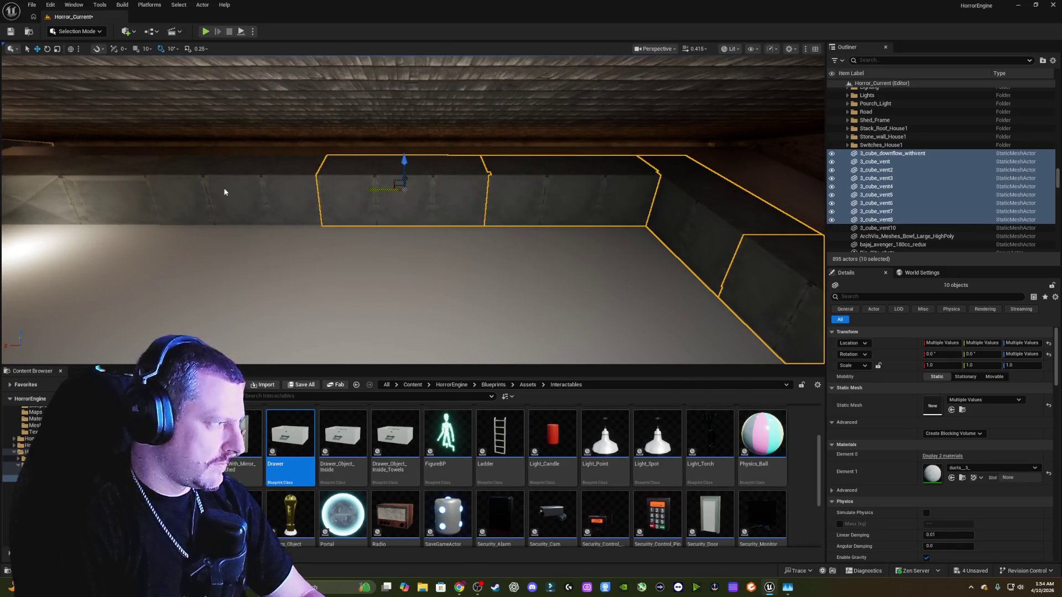
pyautogui.keyDown('ctrl'); pyautogui.click(225, 190); pyautogui.keyUp('ctrl')
pyautogui.keyDown('ctrl'); pyautogui.click(61, 183); pyautogui.keyUp('ctrl')
pyautogui.press('f')
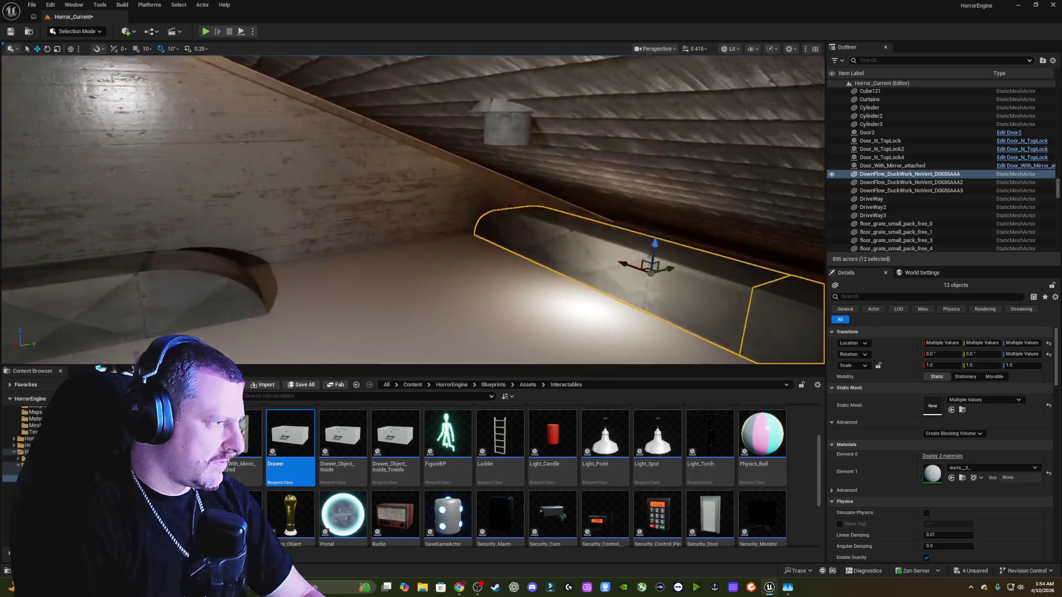
# - Add the long row of attic duct segments to the selection
pyautogui.moveTo(406, 222); pyautogui.dragTo(421, 210)
pyautogui.keyDown('ctrl'); pyautogui.click(393, 223); pyautogui.keyUp('ctrl')
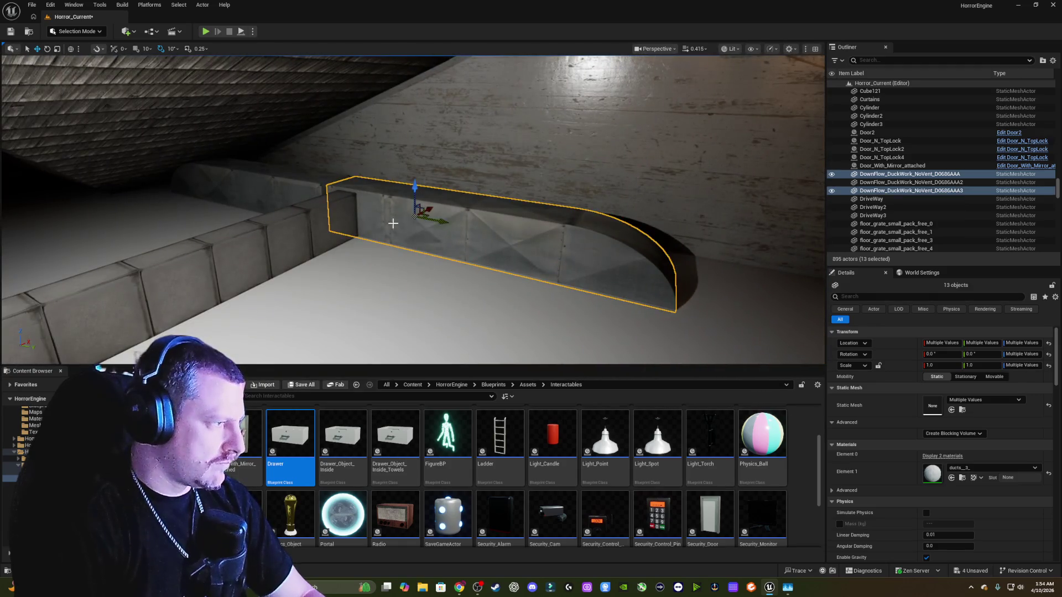
pyautogui.keyDown('ctrl'); pyautogui.click(295, 190); pyautogui.keyUp('ctrl')
pyautogui.moveTo(295, 190); pyautogui.dragTo(216, 191)
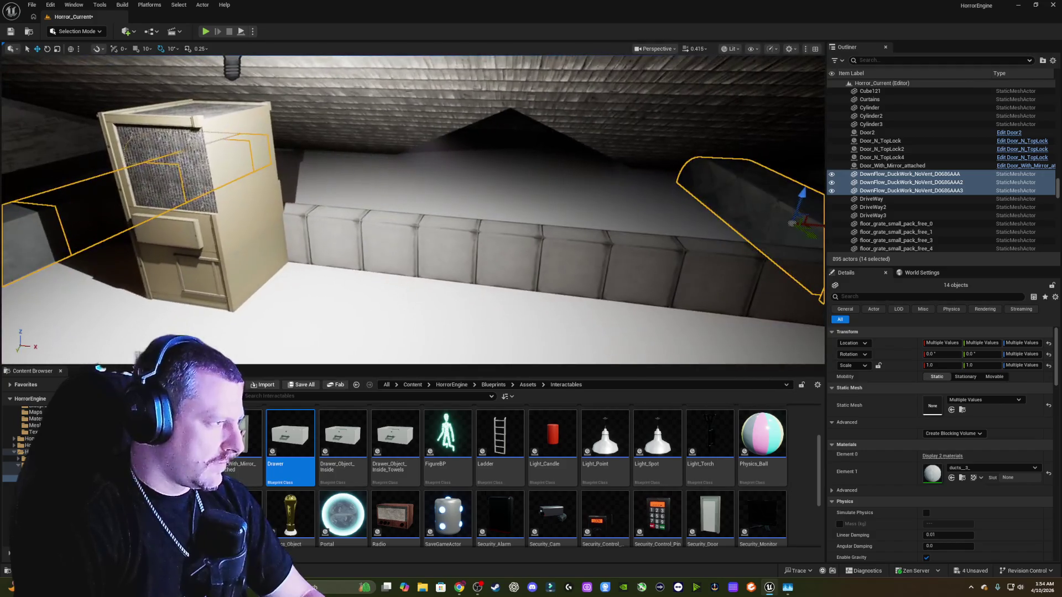
pyautogui.keyDown('ctrl'); pyautogui.click(335, 244); pyautogui.keyUp('ctrl')
pyautogui.keyDown('ctrl'); pyautogui.click(390, 246); pyautogui.keyUp('ctrl')
pyautogui.keyDown('ctrl'); pyautogui.click(450, 249); pyautogui.keyUp('ctrl')
pyautogui.keyDown('ctrl'); pyautogui.click(512, 252); pyautogui.keyUp('ctrl')
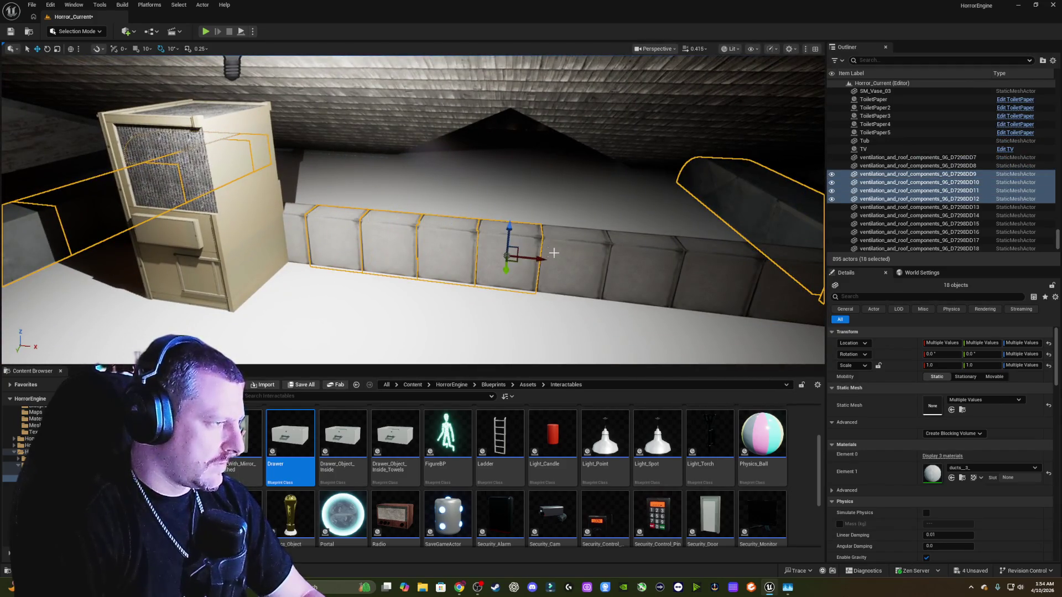
pyautogui.keyDown('ctrl'); pyautogui.click(575, 255); pyautogui.keyUp('ctrl')
pyautogui.keyDown('ctrl'); pyautogui.click(636, 258); pyautogui.keyUp('ctrl')
pyautogui.keyDown('ctrl'); pyautogui.click(700, 266); pyautogui.keyUp('ctrl')
pyautogui.keyDown('ctrl'); pyautogui.click(763, 278); pyautogui.keyUp('ctrl')
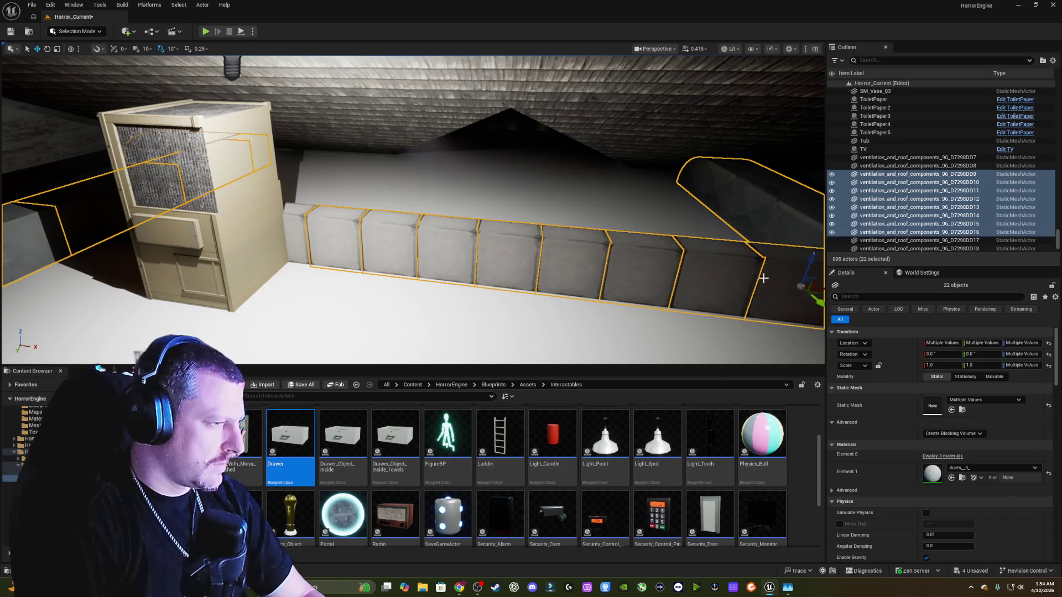
pyautogui.moveTo(763, 278)
pyautogui.mouseDown()
pyautogui.moveTo(664, 293)
pyautogui.moveTo(636, 321)
pyautogui.moveTo(564, 323)
pyautogui.mouseUp()
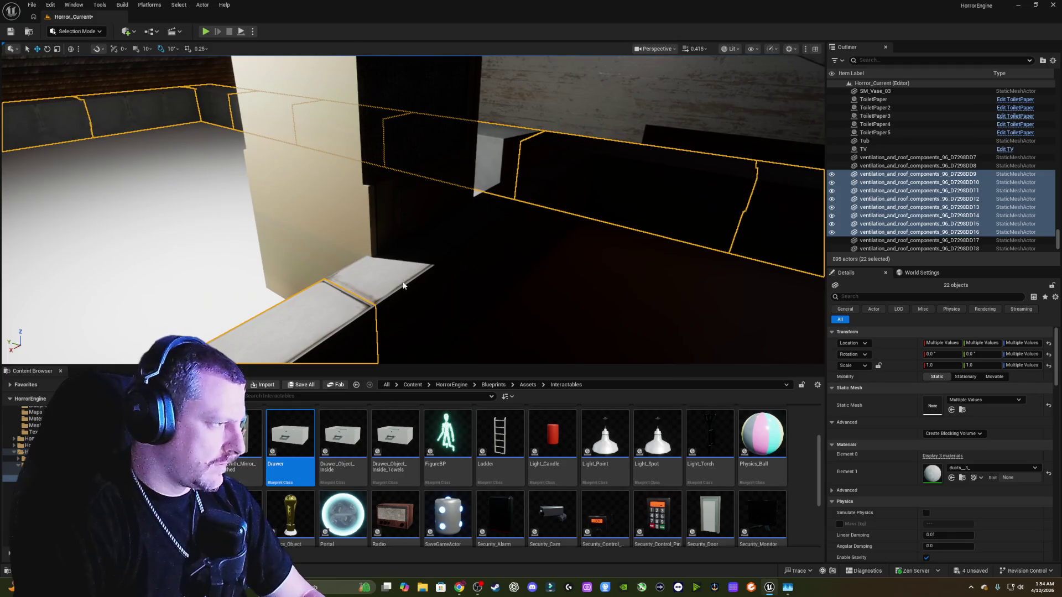
# - Add the remaining ducts and the furnace, fixing mis-clicks with undo/redo, and create a new folder
pyautogui.keyDown('ctrl'); pyautogui.click(404, 286); pyautogui.keyUp('ctrl')
pyautogui.keyDown('ctrl'); pyautogui.click(501, 232); pyautogui.keyUp('ctrl')
pyautogui.keyDown('ctrl'); pyautogui.click(535, 215); pyautogui.keyUp('ctrl')
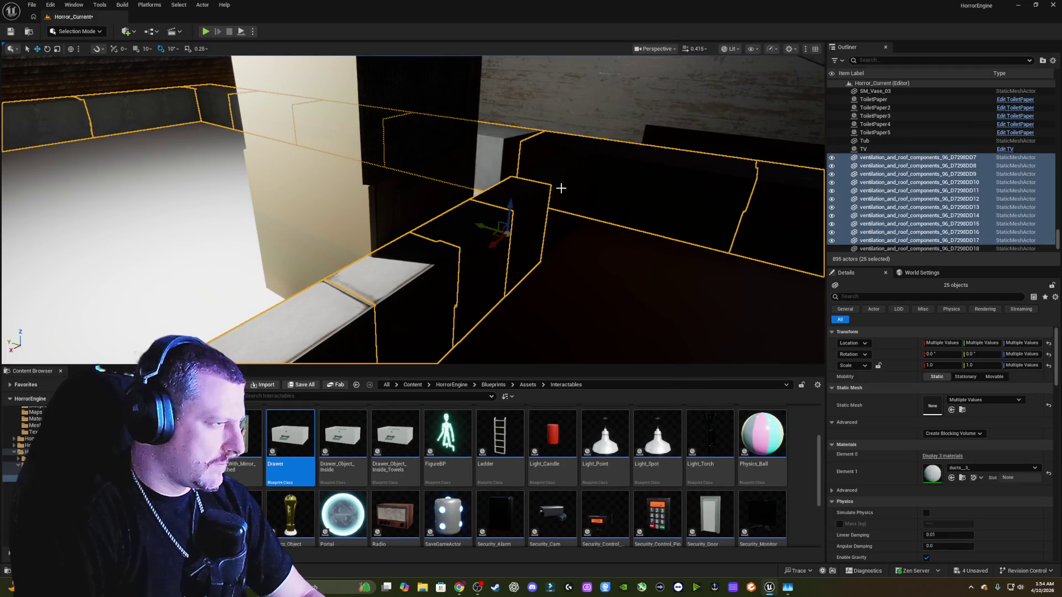
pyautogui.keyDown('ctrl'); pyautogui.click(559, 188); pyautogui.keyUp('ctrl')
pyautogui.moveTo(603, 186)
pyautogui.mouseDown()
pyautogui.moveTo(603, 211)
pyautogui.moveTo(631, 233)
pyautogui.mouseUp()
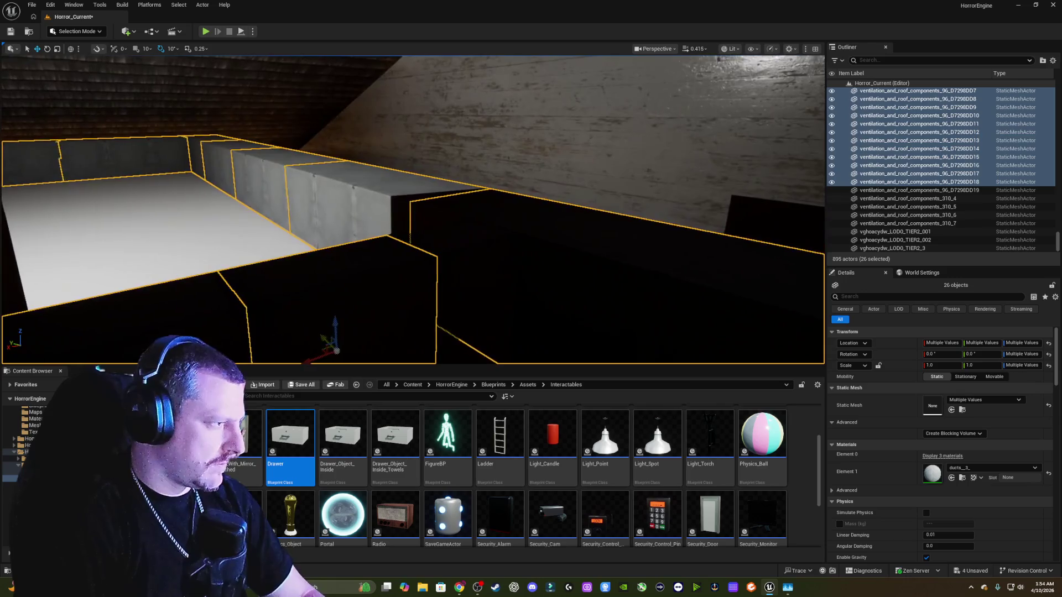
pyautogui.hotkey('ctrl', 'z')
pyautogui.hotkey('ctrl', 'z')
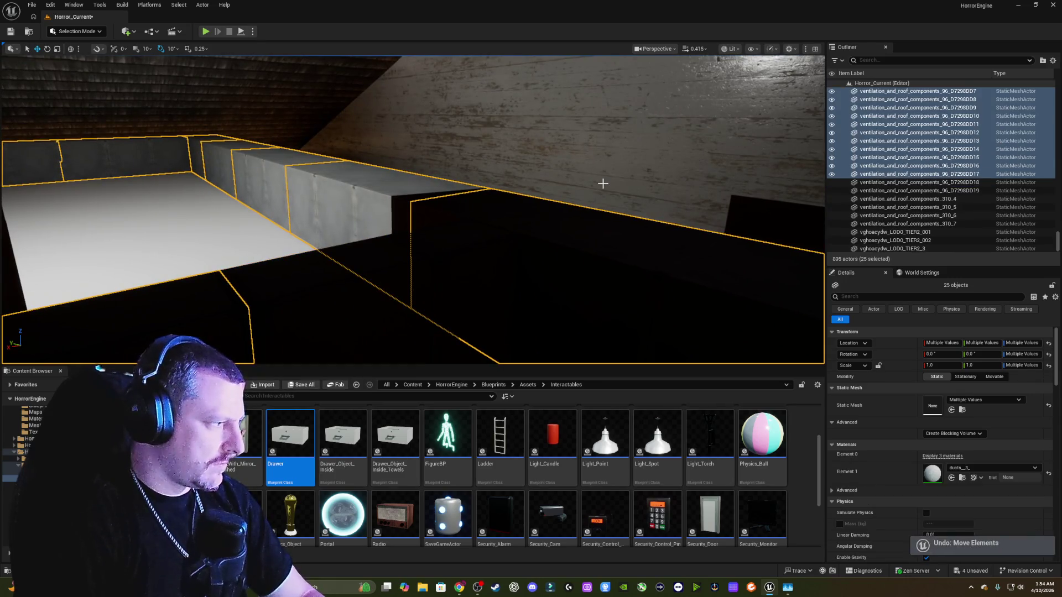
pyautogui.hotkey('ctrl', 'z')
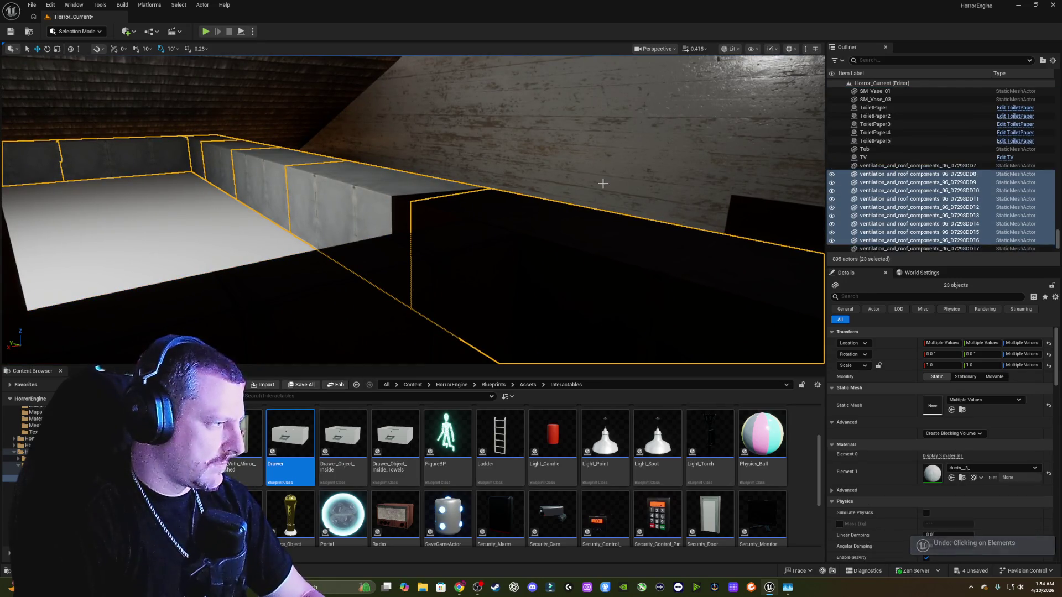
pyautogui.moveTo(603, 184); pyautogui.dragTo(600, 184)
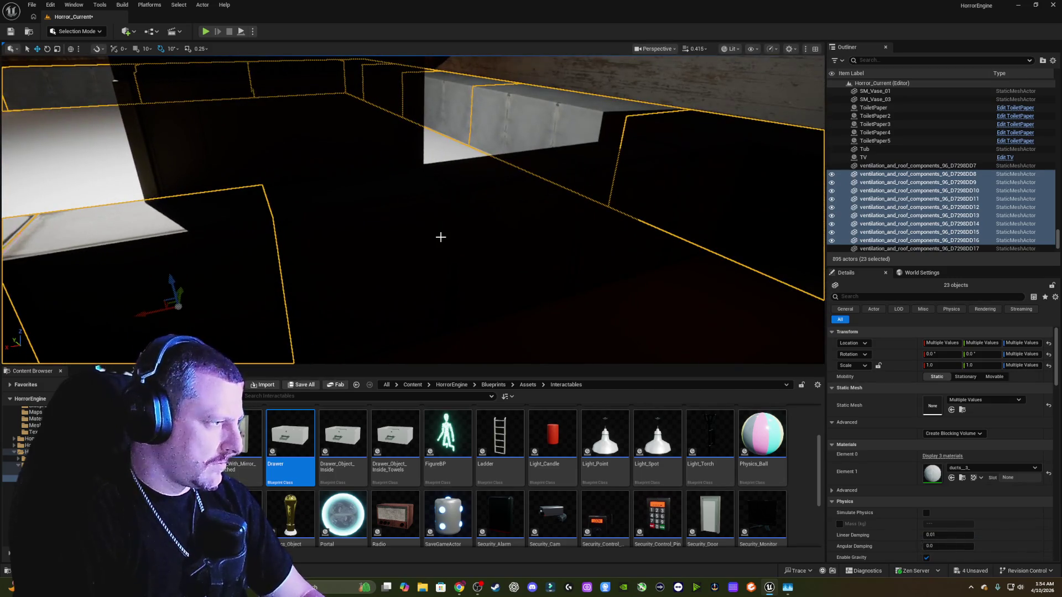
pyautogui.hotkey('ctrl', 'y')
pyautogui.hotkey('ctrl', 'y')
pyautogui.hotkey('ctrl', 'y')
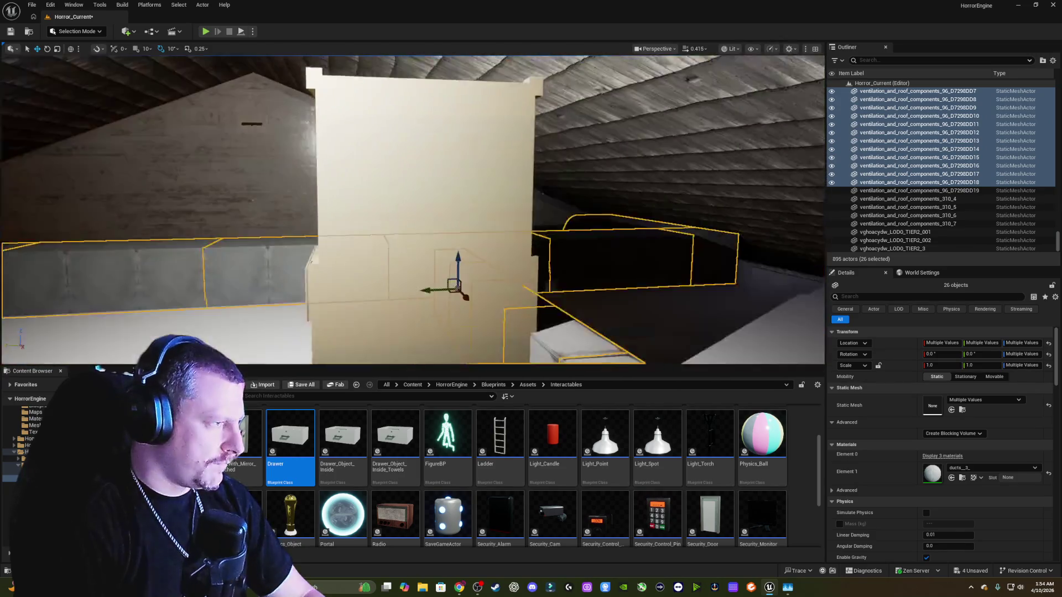
pyautogui.moveTo(430, 148); pyautogui.dragTo(430, 155)
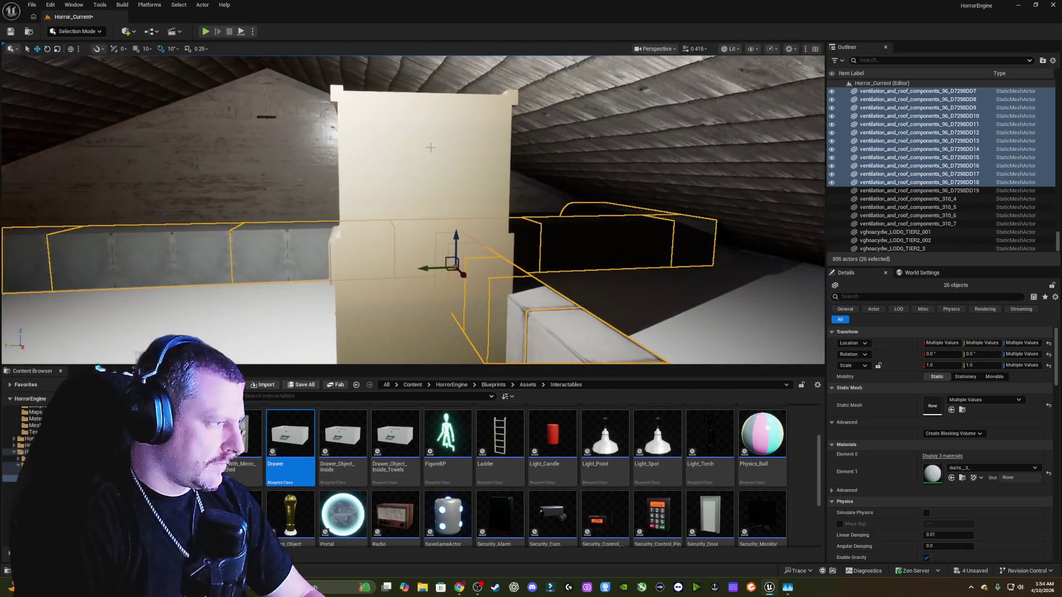
pyautogui.hotkey('ctrl', 'y')
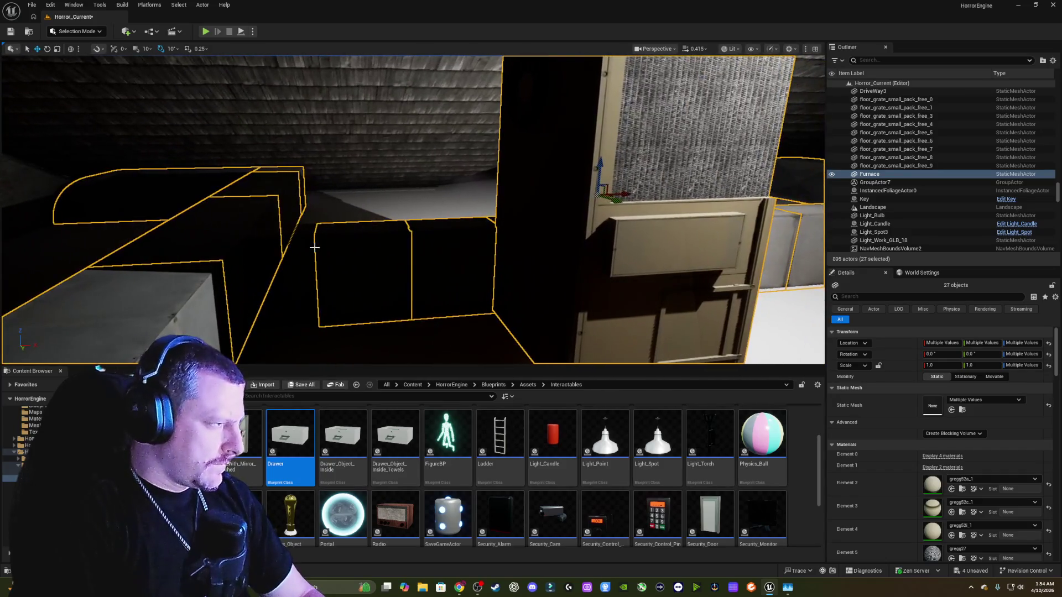
pyautogui.keyDown('ctrl'); pyautogui.click(289, 260); pyautogui.keyUp('ctrl')
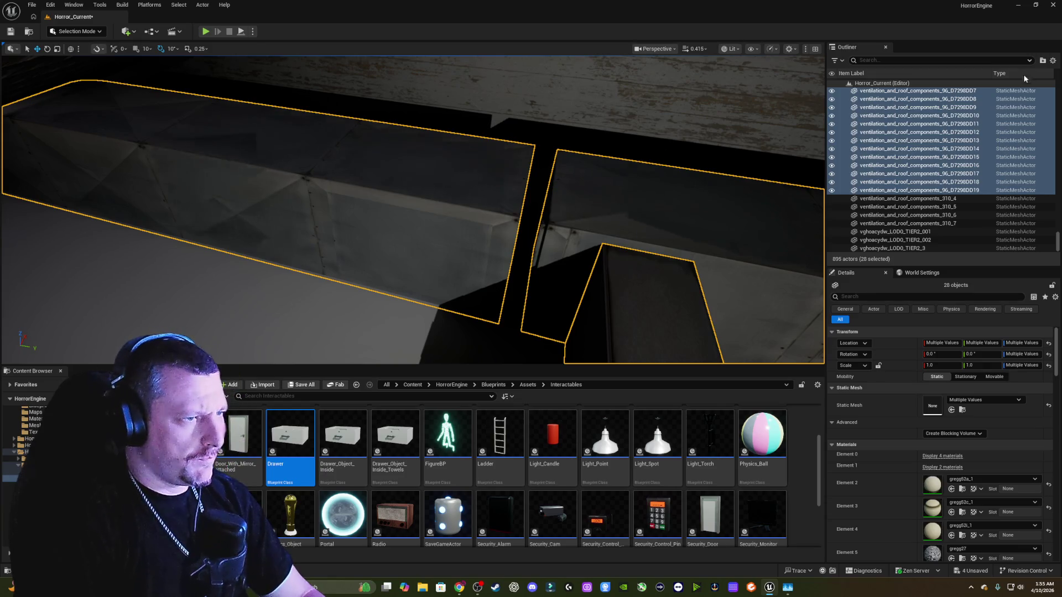
pyautogui.click(1046, 62)
pyautogui.write('Attic')
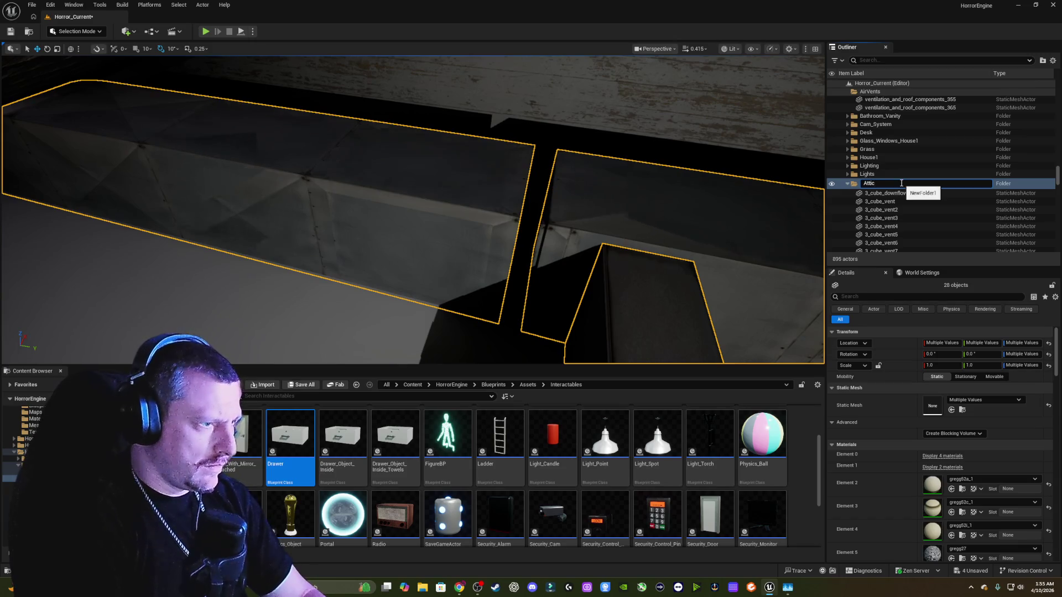
# - Name the folder Attic_Vent_Furnace_House1 and stretch duct D0686AAA2 to Y scale 1.029993
pyautogui.write('_Vent')
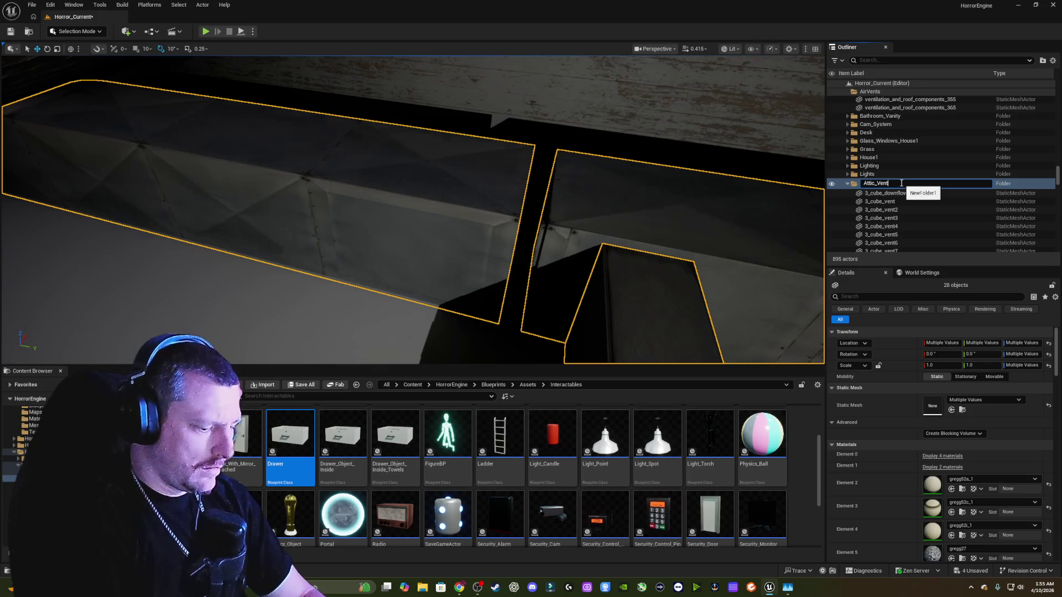
pyautogui.write('_')
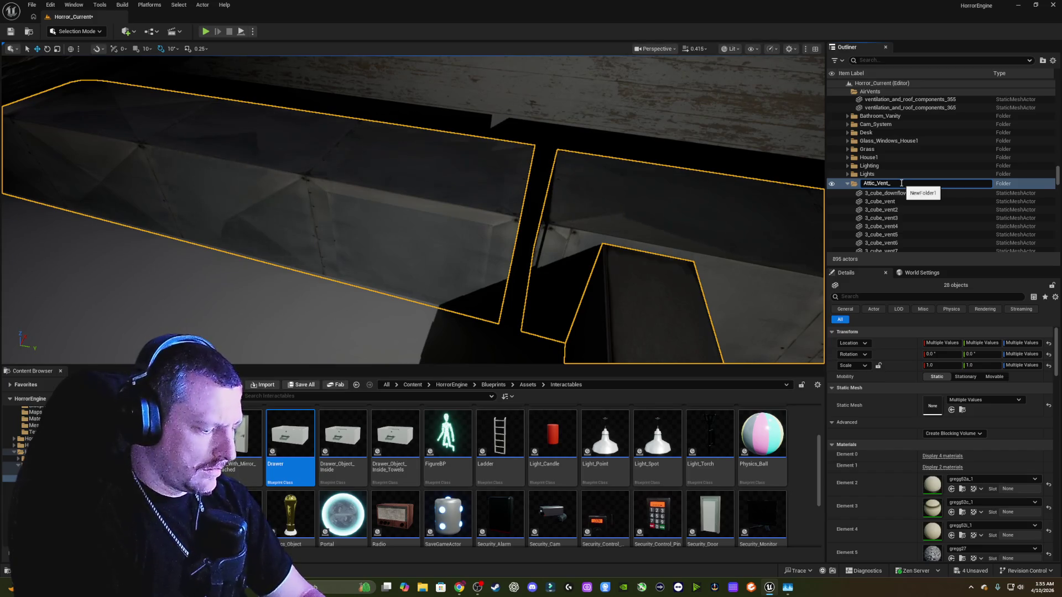
pyautogui.write('Furnace')
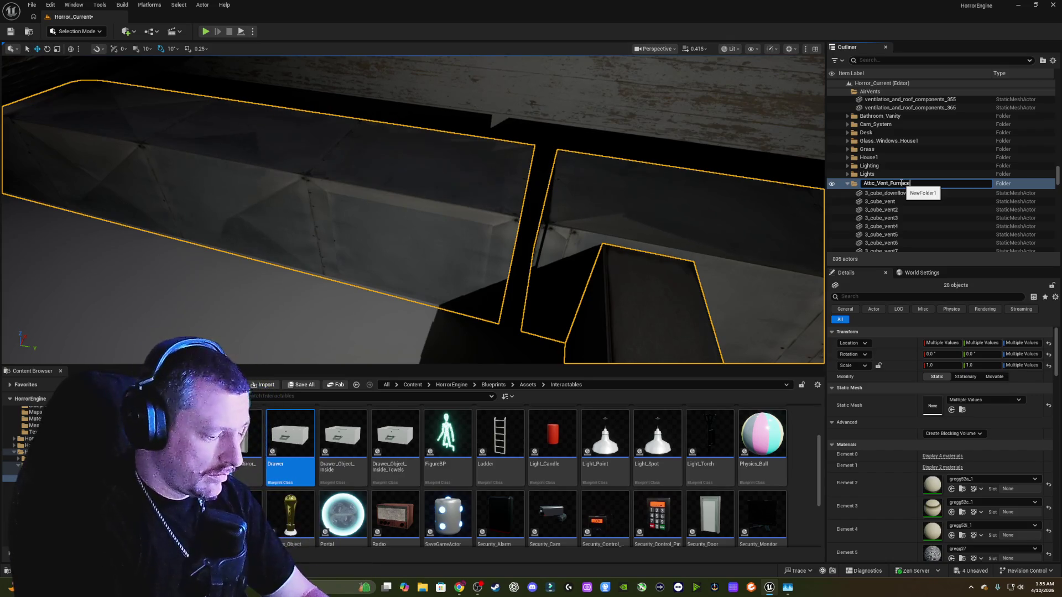
pyautogui.write('_Hous')
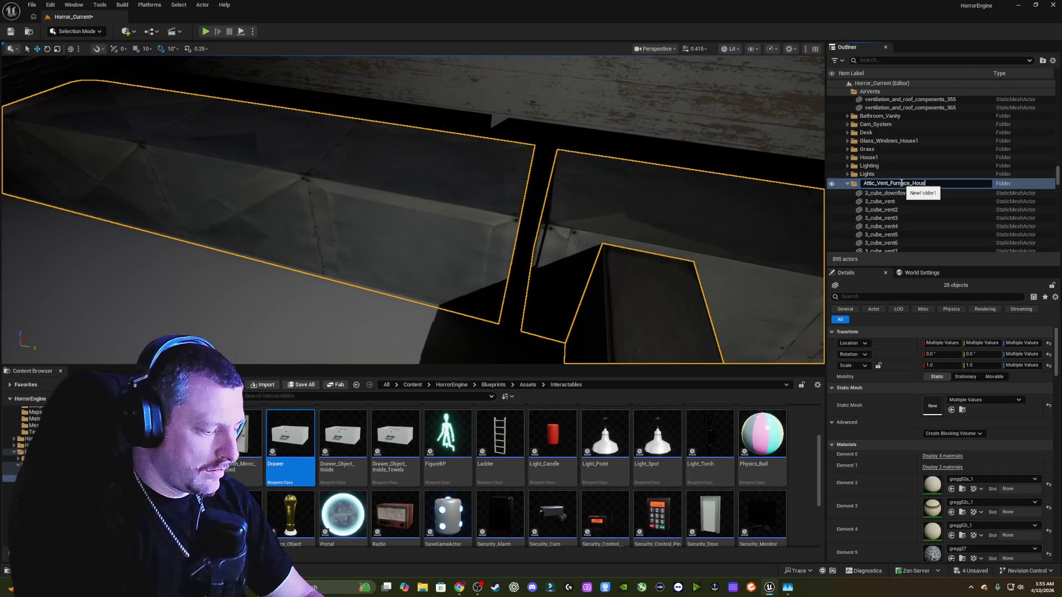
pyautogui.write('e1')
pyautogui.press('Return')
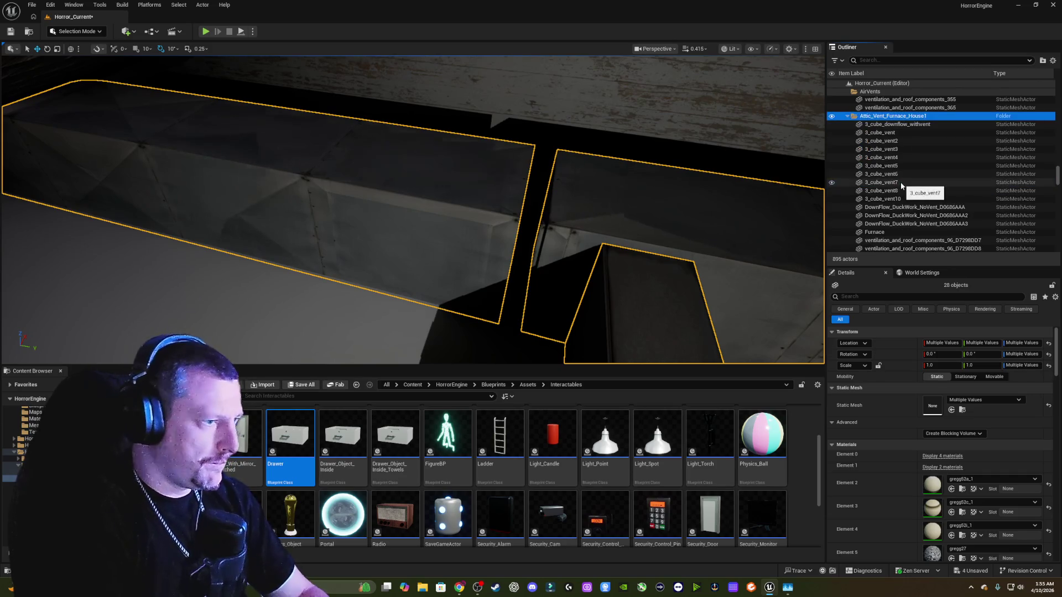
pyautogui.click(365, 207)
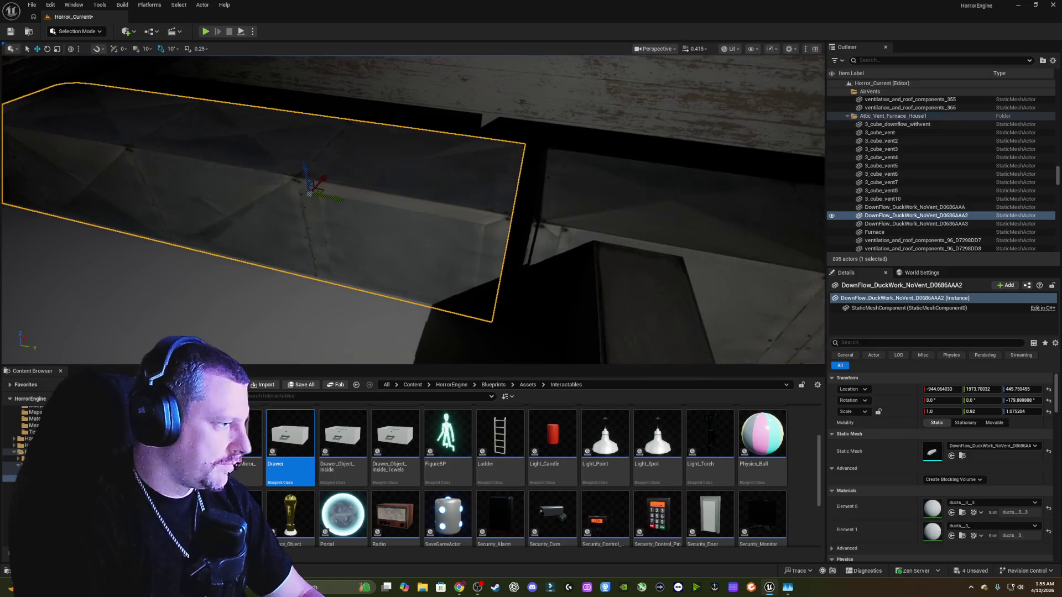
pyautogui.scroll(-3, 490, 180)
pyautogui.moveTo(305, 192)
pyautogui.mouseDown()
pyautogui.moveTo(450, 199)
pyautogui.moveTo(415, 204)
pyautogui.mouseUp()
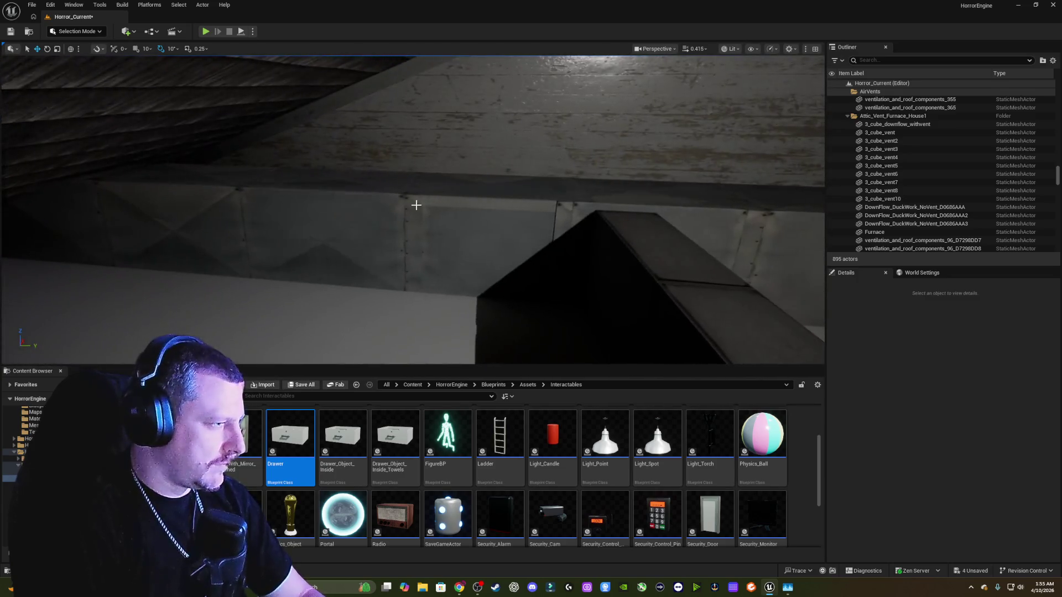
# - Switch on the hanging lamp Light_Point9 at intensity 483.657471 to light the bathroom
pyautogui.click(416, 227)
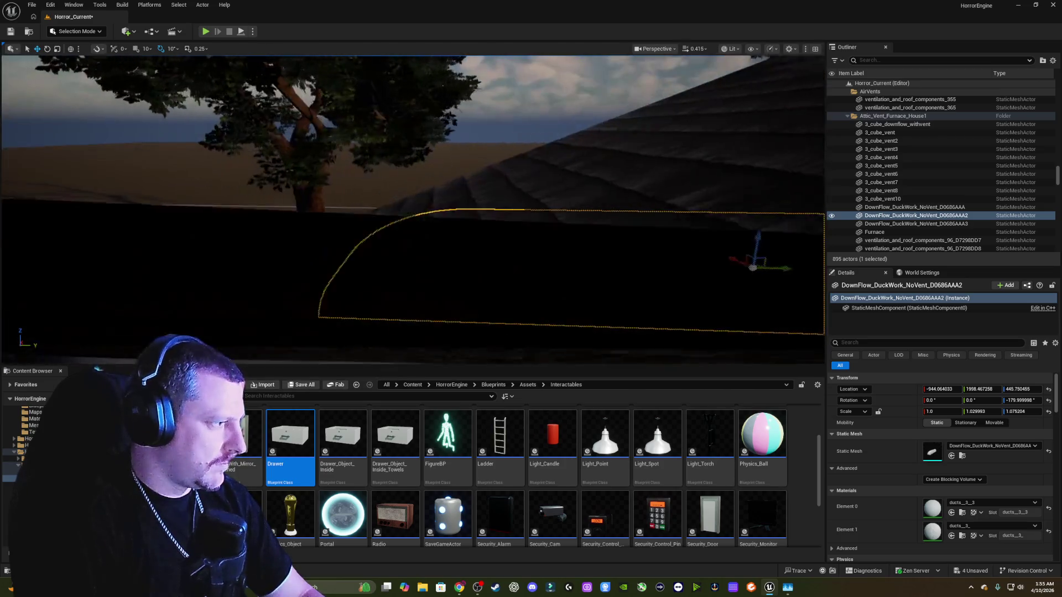
pyautogui.moveTo(503, 229); pyautogui.dragTo(503, 229)
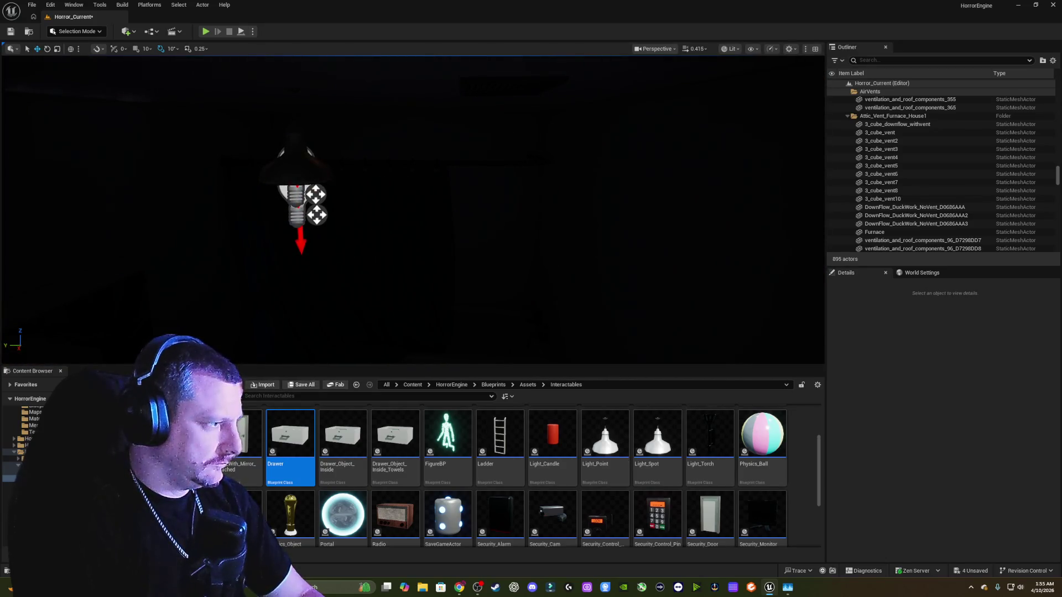
pyautogui.click(298, 189)
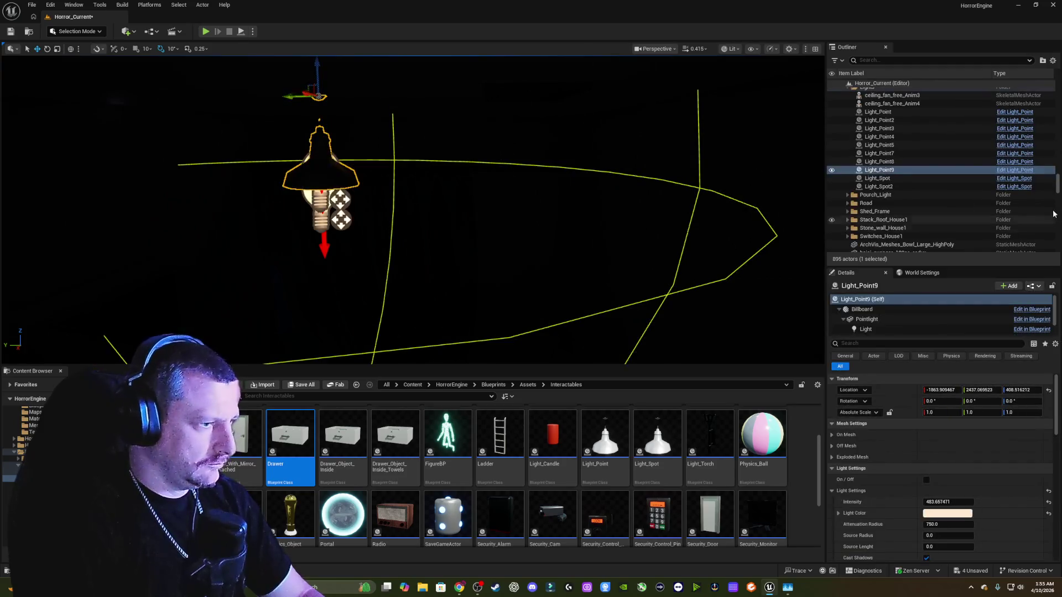
pyautogui.click(927, 480)
pyautogui.moveTo(413, 210)
pyautogui.mouseDown()
pyautogui.moveTo(376, 222)
pyautogui.moveTo(412, 210)
pyautogui.moveTo(402, 243)
pyautogui.mouseUp()
pyautogui.moveTo(467, 238); pyautogui.dragTo(467, 244)
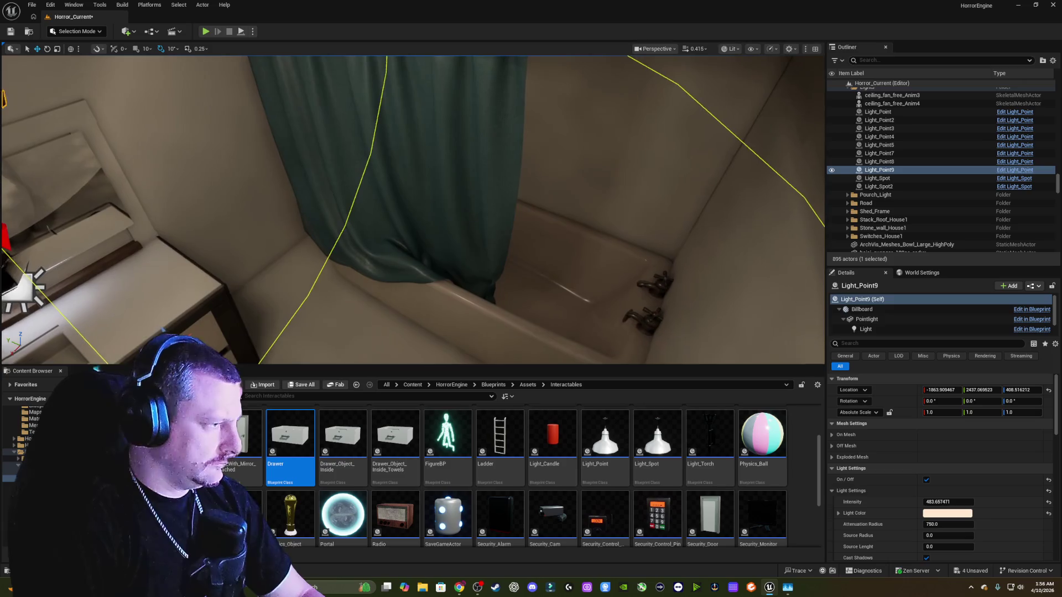
pyautogui.click(466, 239)
pyautogui.keyDown('ctrl'); pyautogui.click(473, 306); pyautogui.keyUp('ctrl')
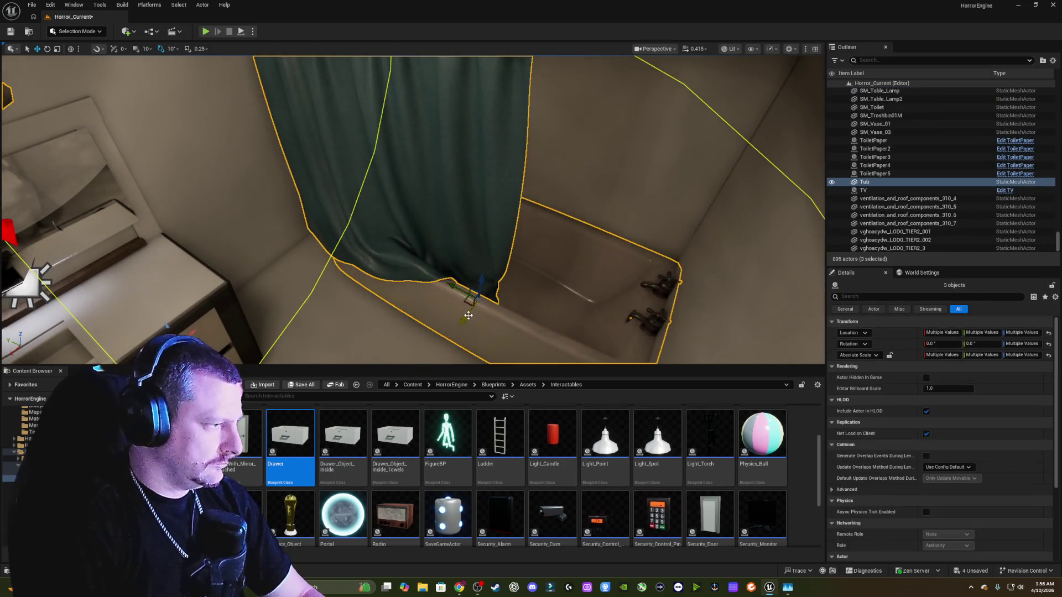
pyautogui.moveTo(468, 316); pyautogui.dragTo(465, 317)
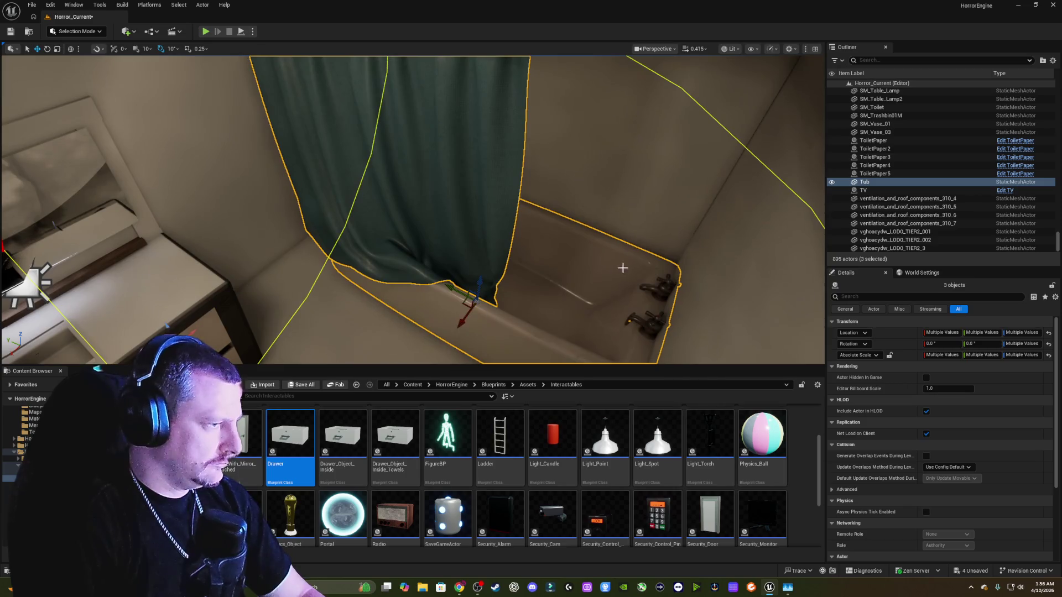
pyautogui.moveTo(623, 268)
pyautogui.mouseDown()
pyautogui.moveTo(614, 345)
pyautogui.moveTo(526, 306)
pyautogui.mouseUp()
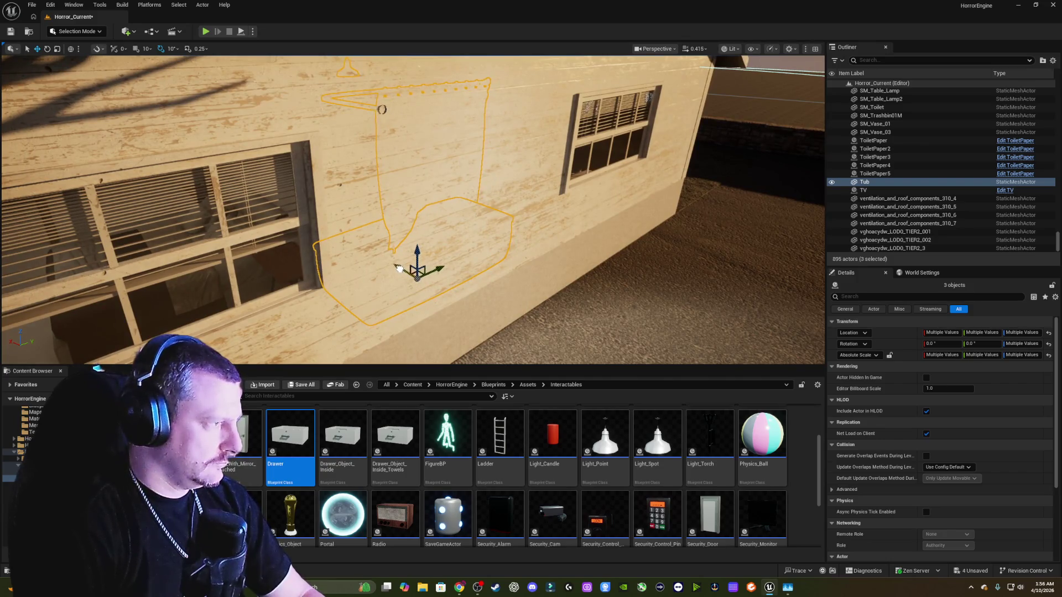
pyautogui.moveTo(399, 269)
pyautogui.mouseDown()
pyautogui.moveTo(426, 271)
pyautogui.moveTo(382, 265)
pyautogui.moveTo(387, 287)
pyautogui.mouseUp()
pyautogui.press('f')
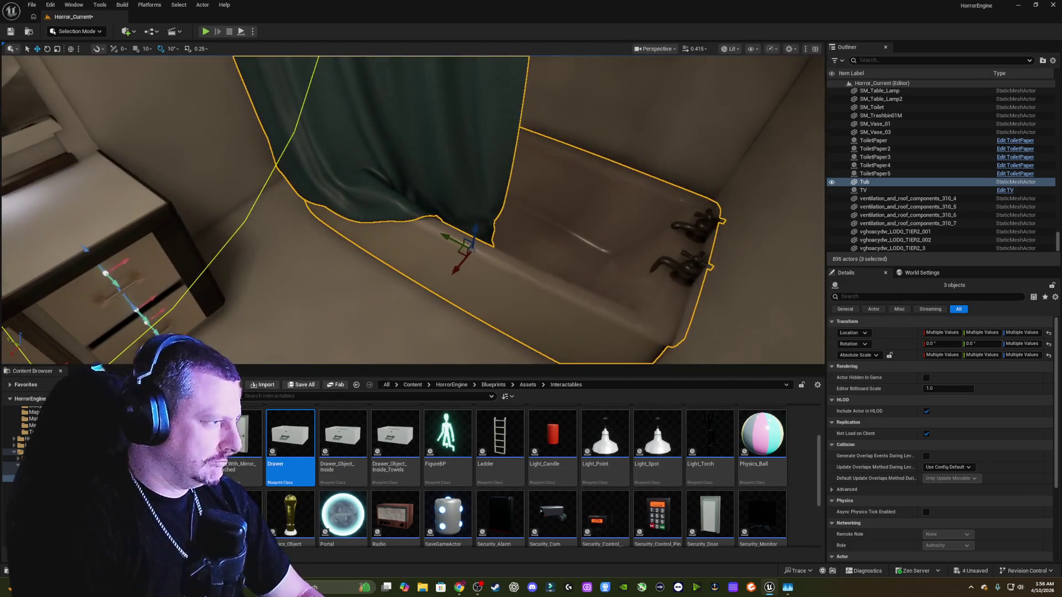
pyautogui.moveTo(543, 249)
pyautogui.mouseDown()
pyautogui.moveTo(509, 211)
pyautogui.moveTo(546, 253)
pyautogui.mouseUp()
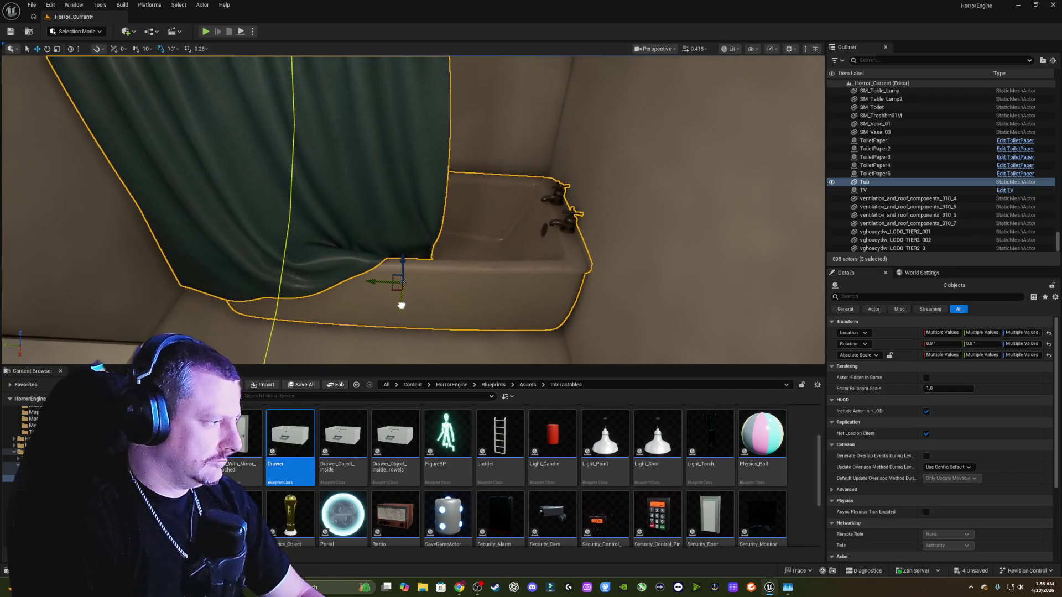
pyautogui.moveTo(401, 306)
pyautogui.mouseDown()
pyautogui.moveTo(401, 274)
pyautogui.moveTo(401, 332)
pyautogui.moveTo(381, 276)
pyautogui.moveTo(381, 296)
pyautogui.mouseUp()
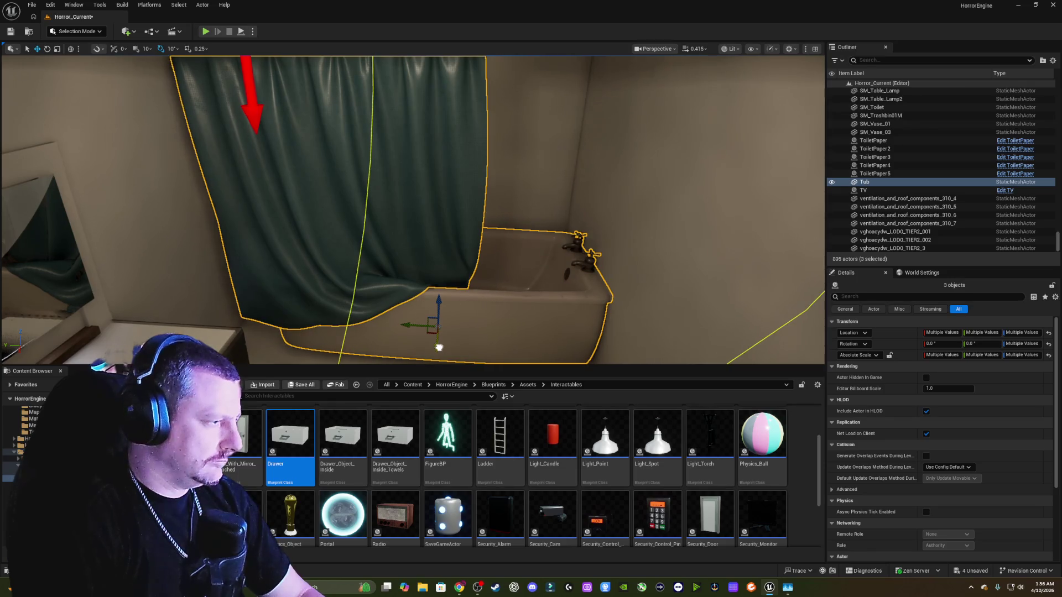
pyautogui.moveTo(480, 316)
pyautogui.mouseDown()
pyautogui.moveTo(480, 298)
pyautogui.moveTo(487, 338)
pyautogui.mouseUp()
pyautogui.press('f')
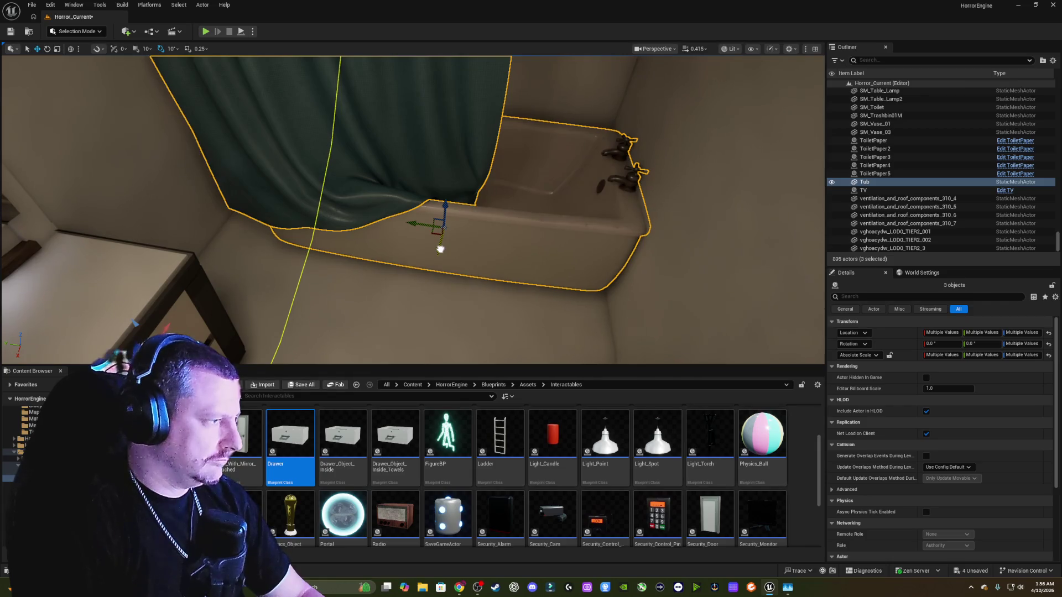
pyautogui.moveTo(440, 249); pyautogui.dragTo(442, 174)
pyautogui.press('f')
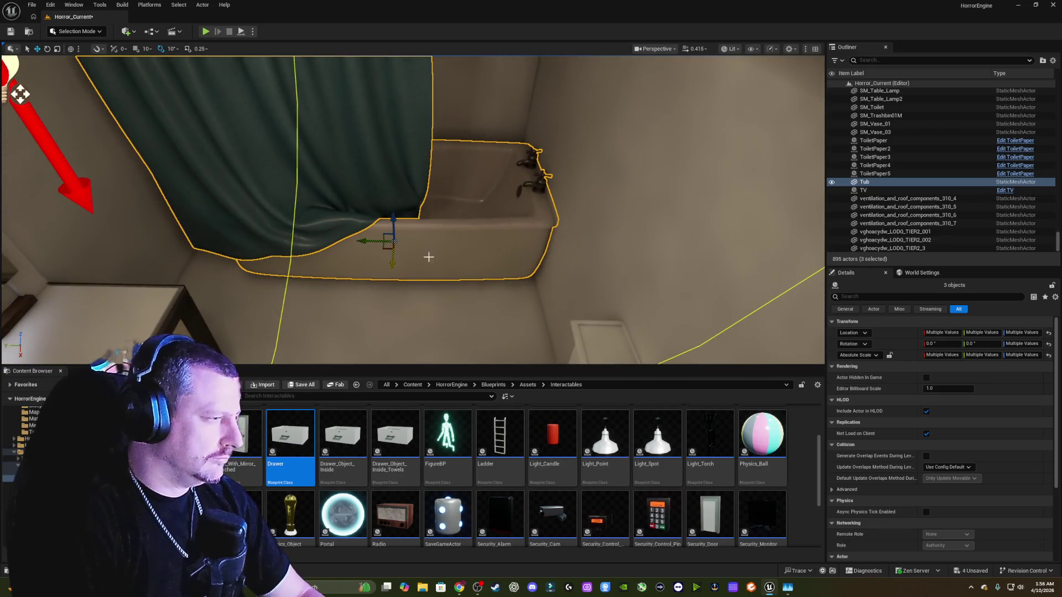
pyautogui.moveTo(429, 256); pyautogui.dragTo(431, 191)
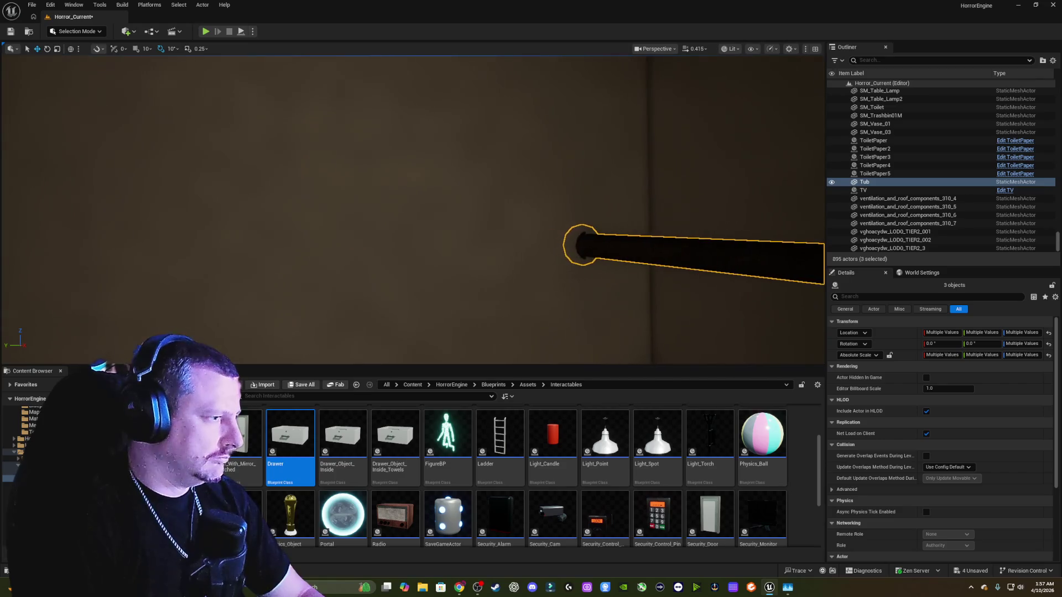
pyautogui.moveTo(115, 129)
pyautogui.mouseDown()
pyautogui.moveTo(144, 166)
pyautogui.moveTo(99, 143)
pyautogui.moveTo(121, 100)
pyautogui.moveTo(115, 129)
pyautogui.moveTo(362, 298)
pyautogui.moveTo(412, 283)
pyautogui.moveTo(459, 238)
pyautogui.moveTo(487, 260)
pyautogui.moveTo(482, 243)
pyautogui.moveTo(518, 254)
pyautogui.moveTo(509, 233)
pyautogui.moveTo(492, 266)
pyautogui.moveTo(475, 243)
pyautogui.moveTo(447, 249)
pyautogui.mouseUp()
pyautogui.click(465, 252)
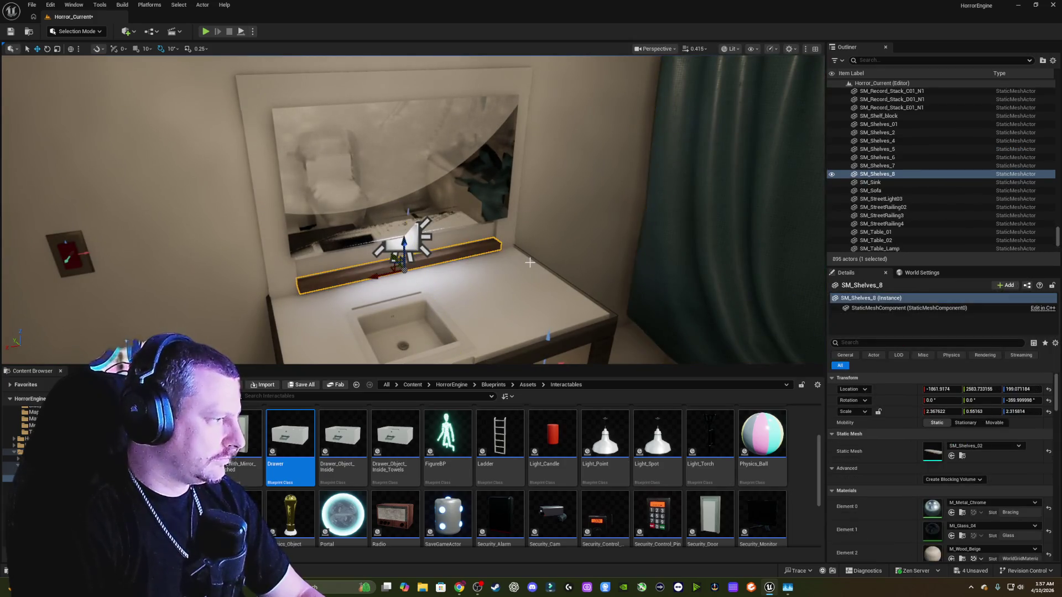
pyautogui.moveTo(465, 251)
pyautogui.mouseDown()
pyautogui.moveTo(553, 244)
pyautogui.moveTo(553, 261)
pyautogui.mouseUp()
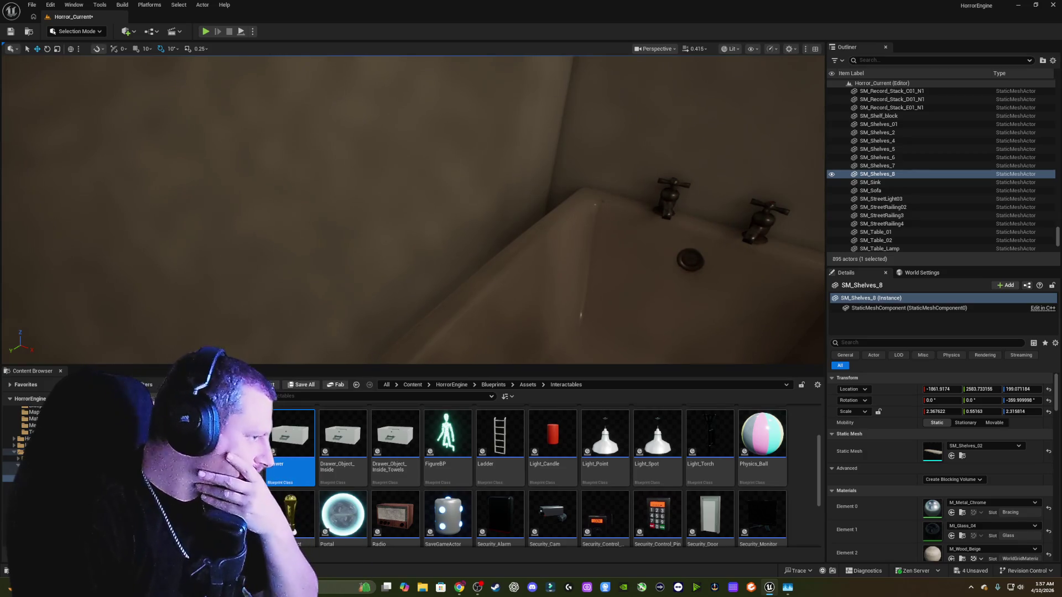
pyautogui.press('d')
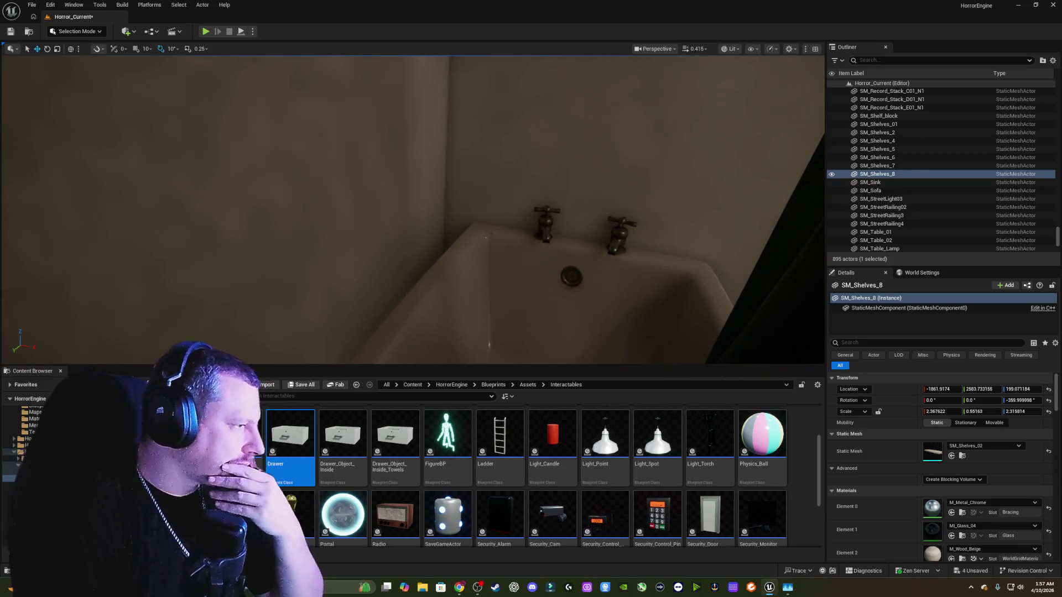
pyautogui.press('w')
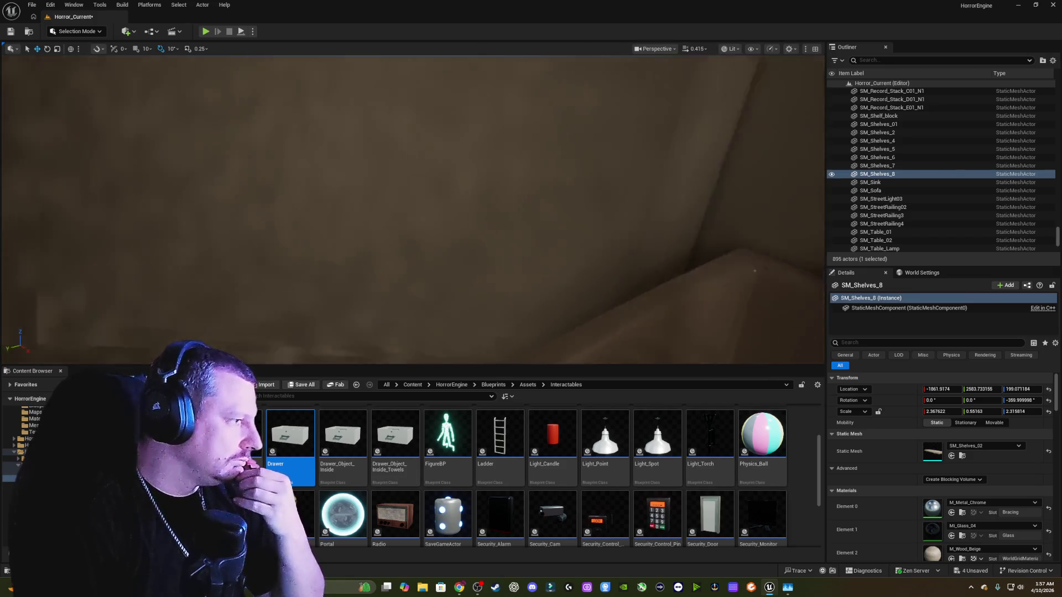
pyautogui.press('w')
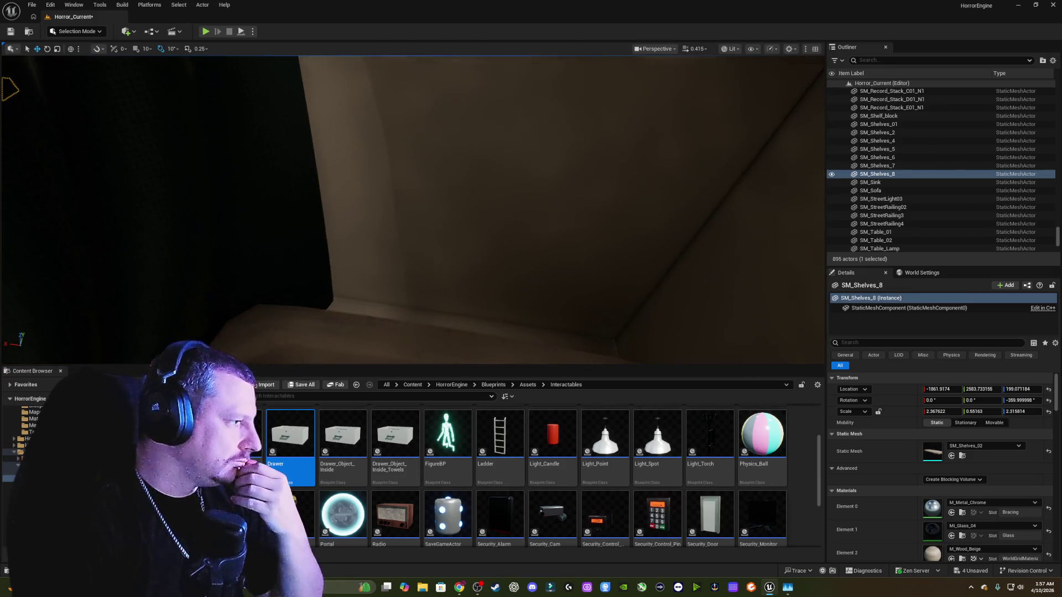
pyautogui.press('s')
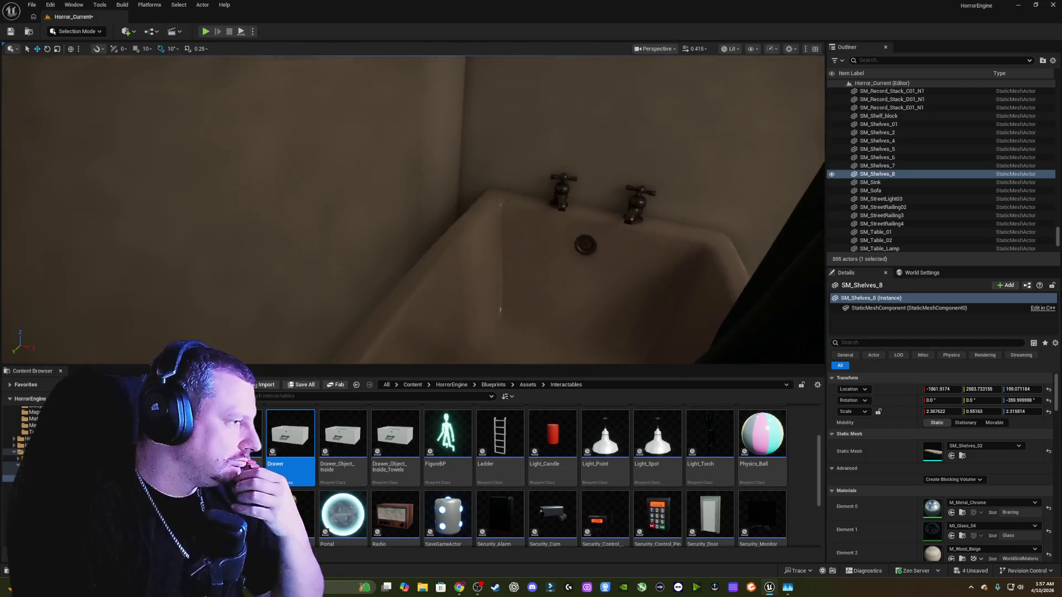
pyautogui.press('a')
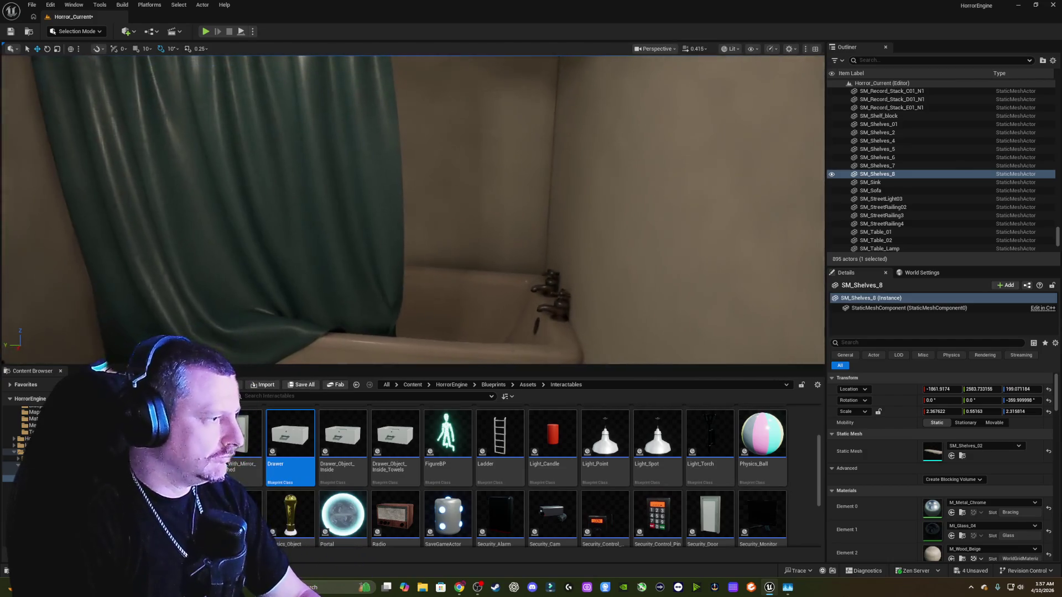
pyautogui.press('w')
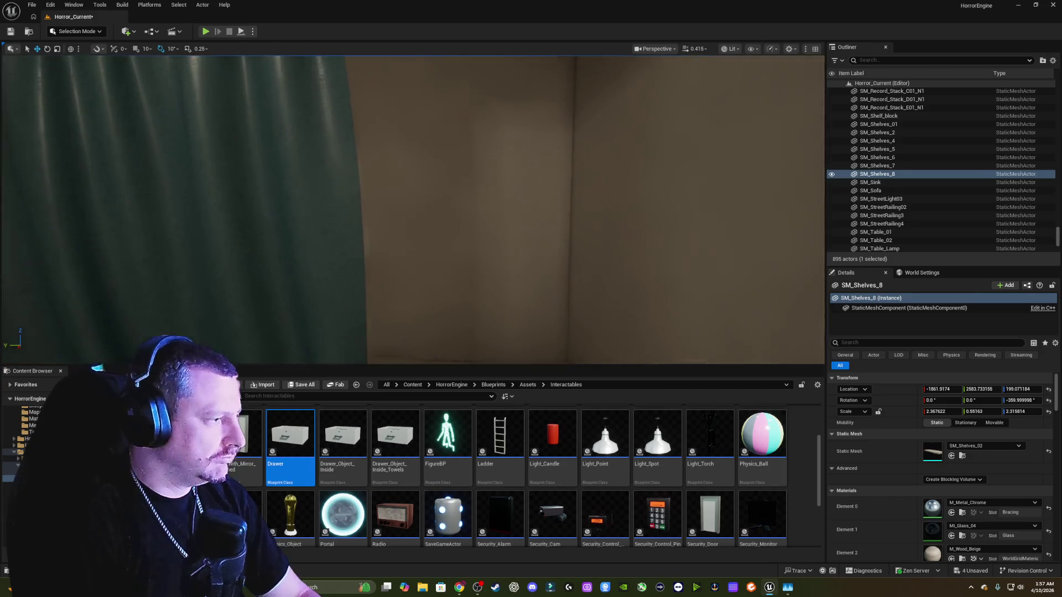
pyautogui.press('w')
pyautogui.press('w')
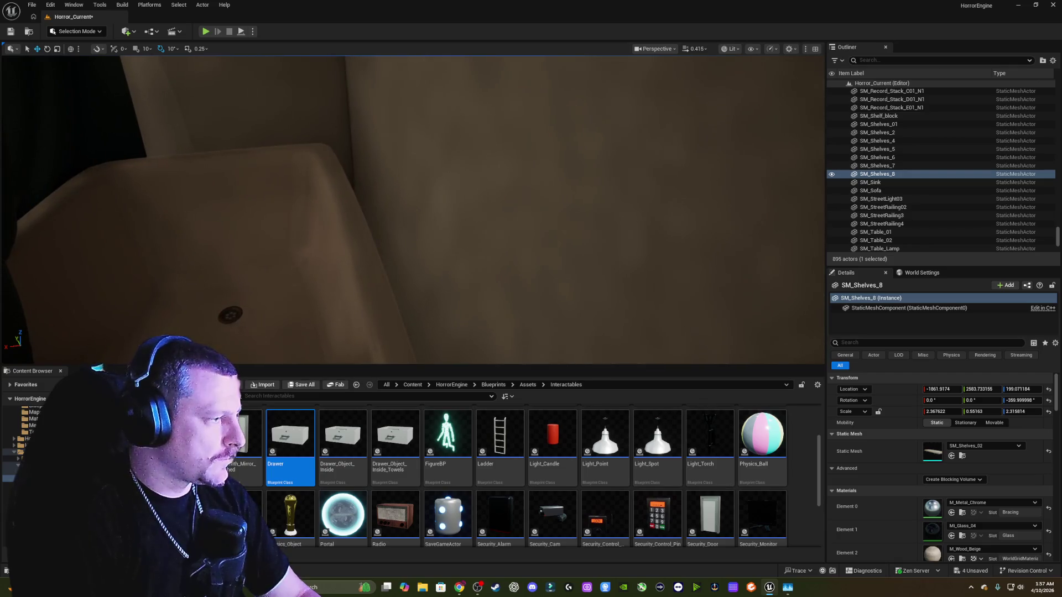
pyautogui.press('s')
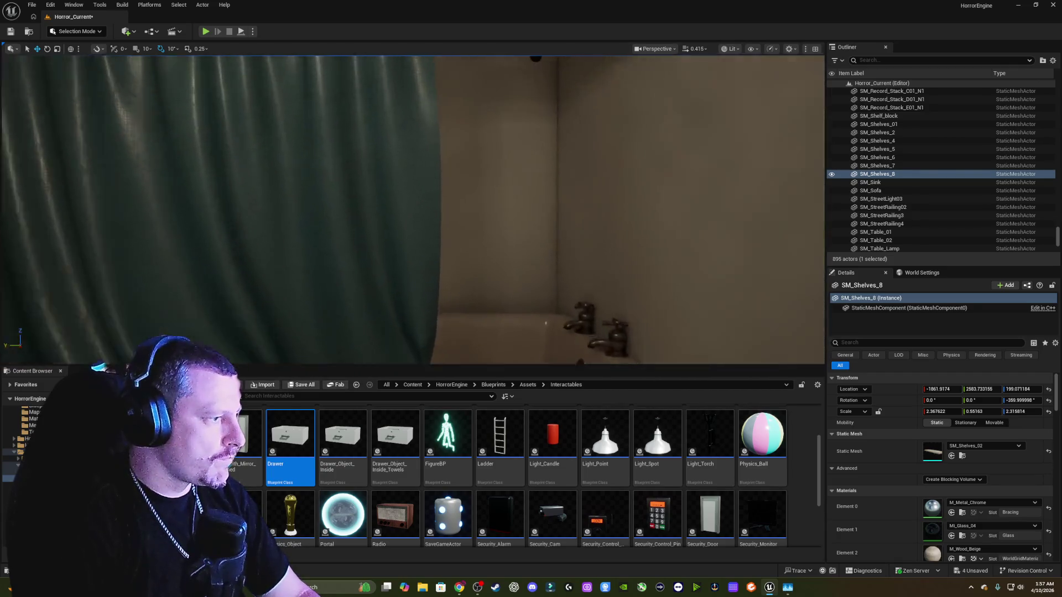
# - Select the Tub and nudge it along X from -2073.6 to -2075.6
pyautogui.press('s')
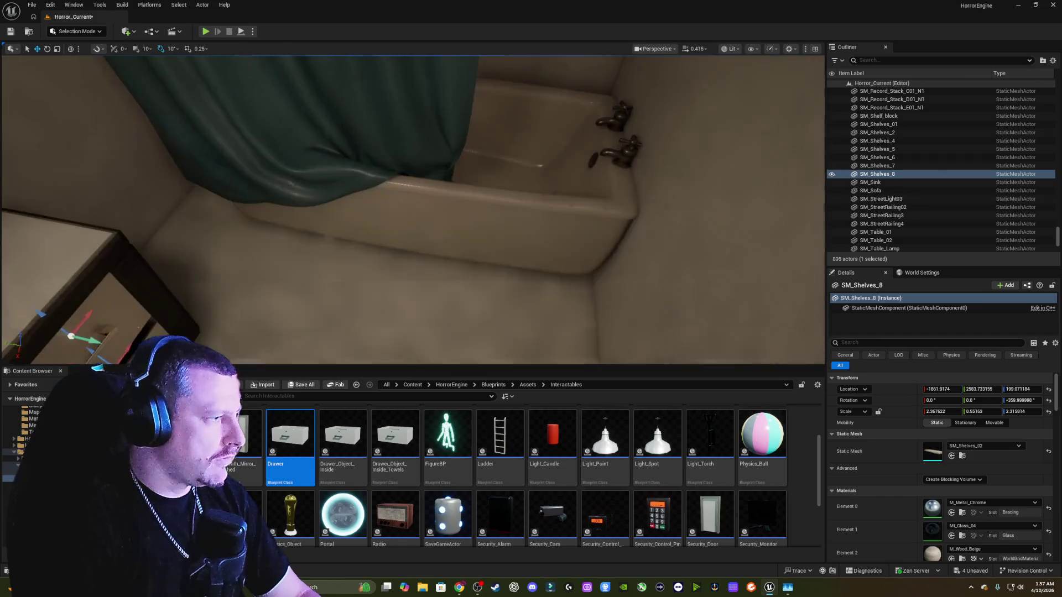
pyautogui.click(562, 215)
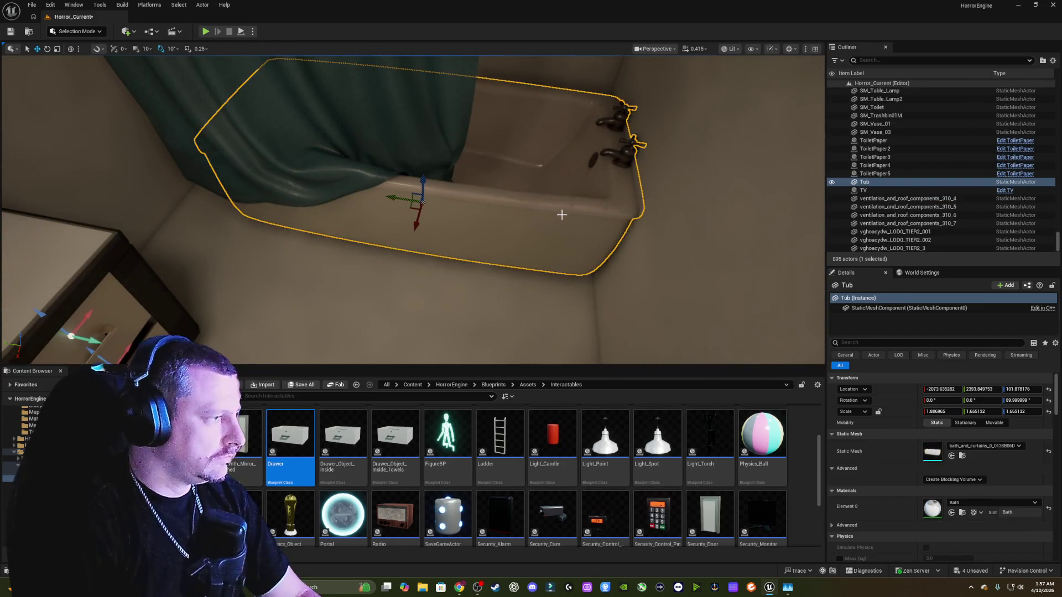
pyautogui.moveTo(502, 185)
pyautogui.mouseDown()
pyautogui.moveTo(387, 204)
pyautogui.moveTo(377, 238)
pyautogui.moveTo(503, 225)
pyautogui.moveTo(473, 245)
pyautogui.mouseUp()
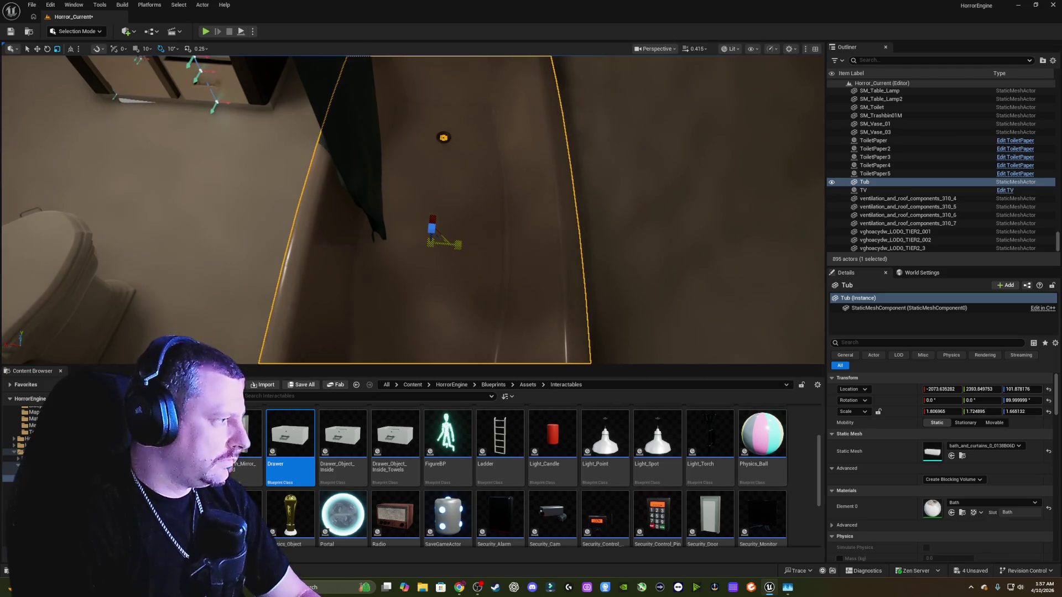
pyautogui.moveTo(420, 221); pyautogui.dragTo(410, 210)
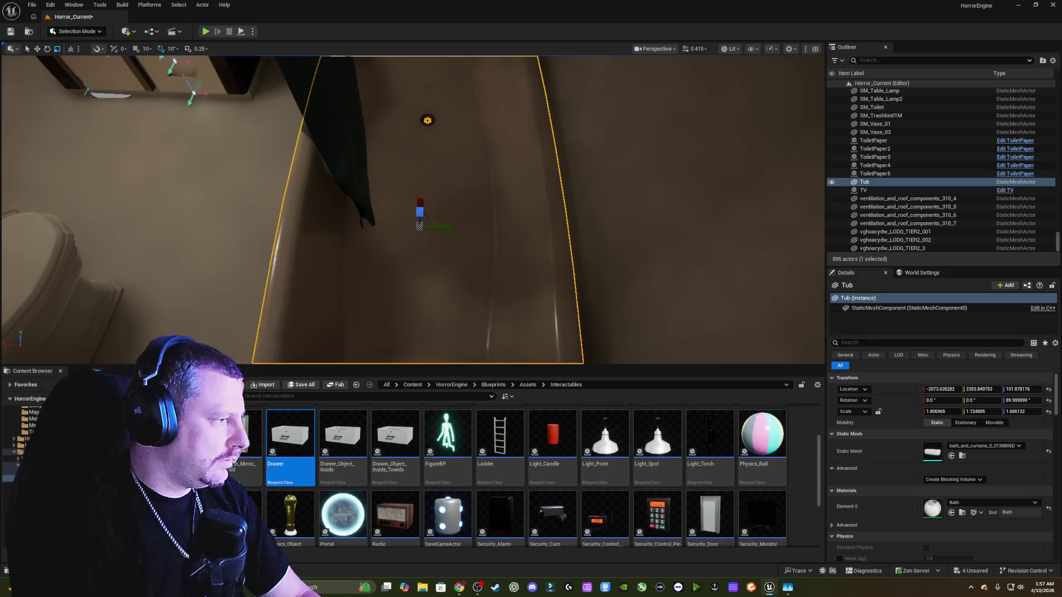
pyautogui.moveTo(499, 233); pyautogui.dragTo(465, 233)
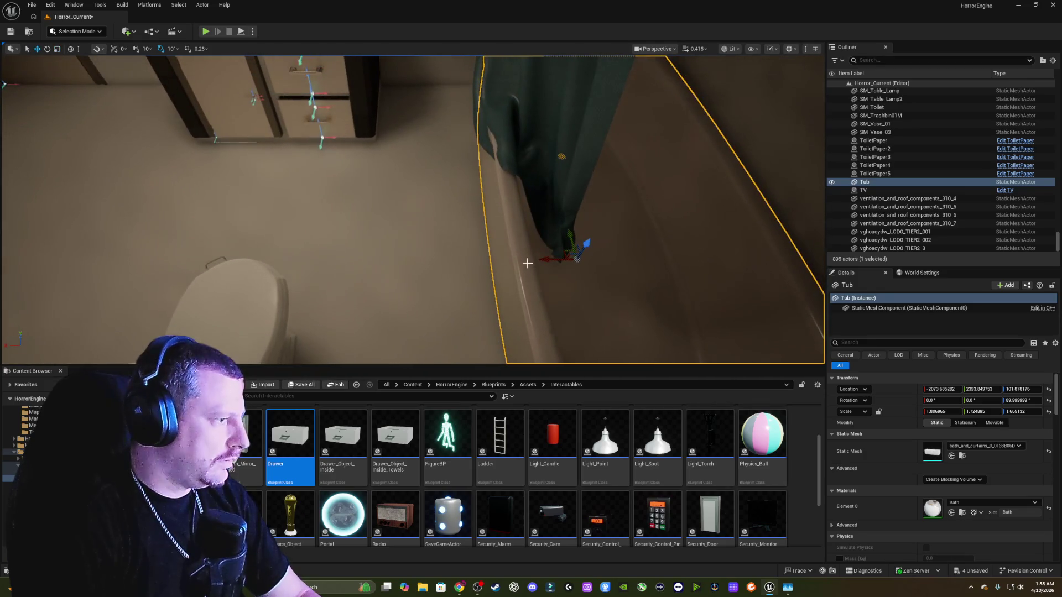
pyautogui.moveTo(548, 259)
pyautogui.mouseDown()
pyautogui.moveTo(596, 256)
pyautogui.moveTo(575, 238)
pyautogui.moveTo(593, 197)
pyautogui.mouseUp()
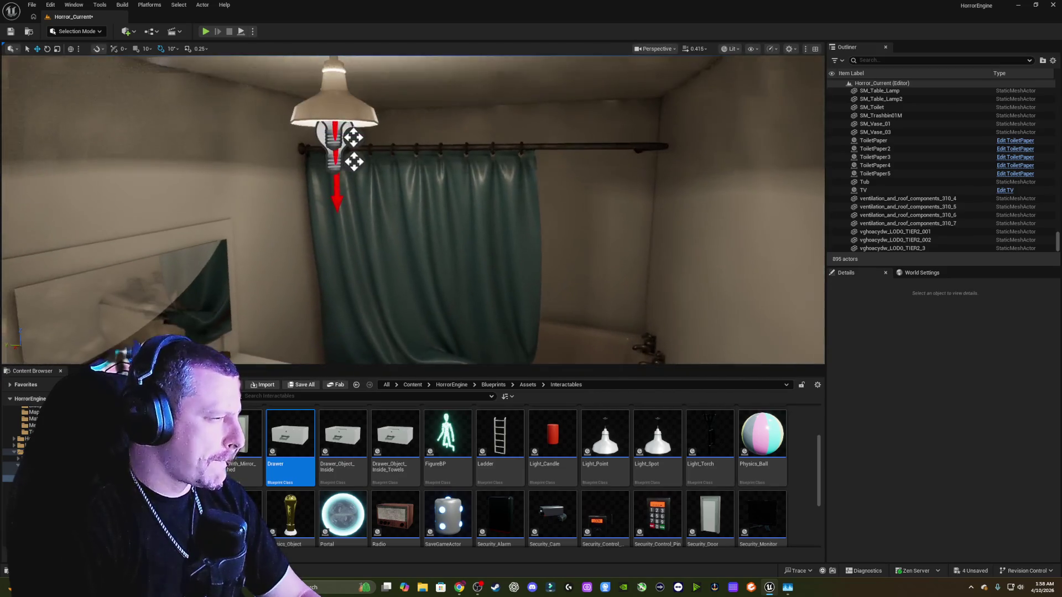
pyautogui.moveTo(375, 137); pyautogui.dragTo(376, 138)
pyautogui.moveTo(542, 201); pyautogui.dragTo(542, 200)
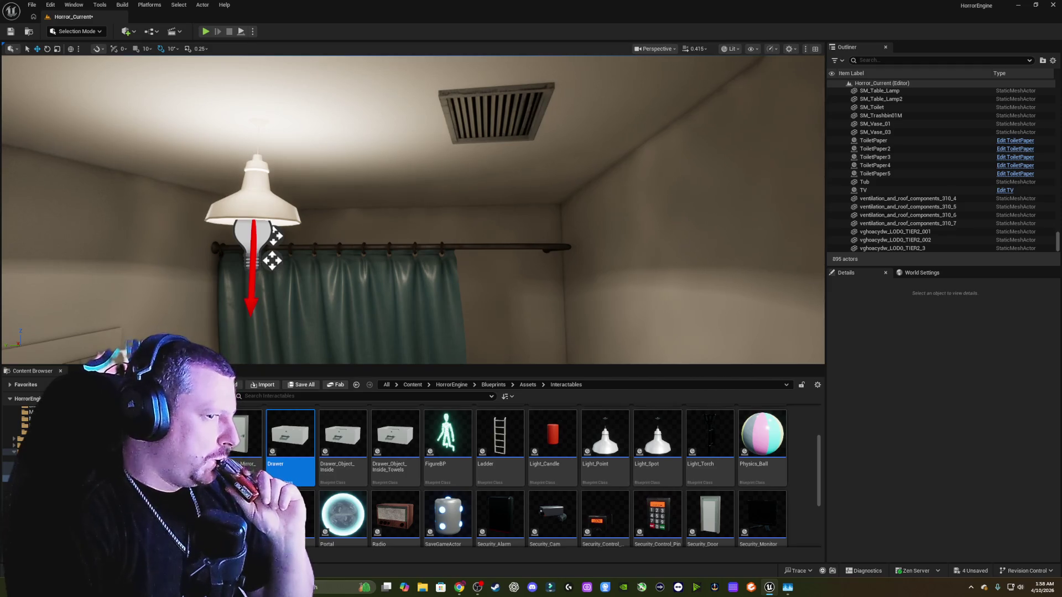
pyautogui.moveTo(542, 200); pyautogui.dragTo(542, 200)
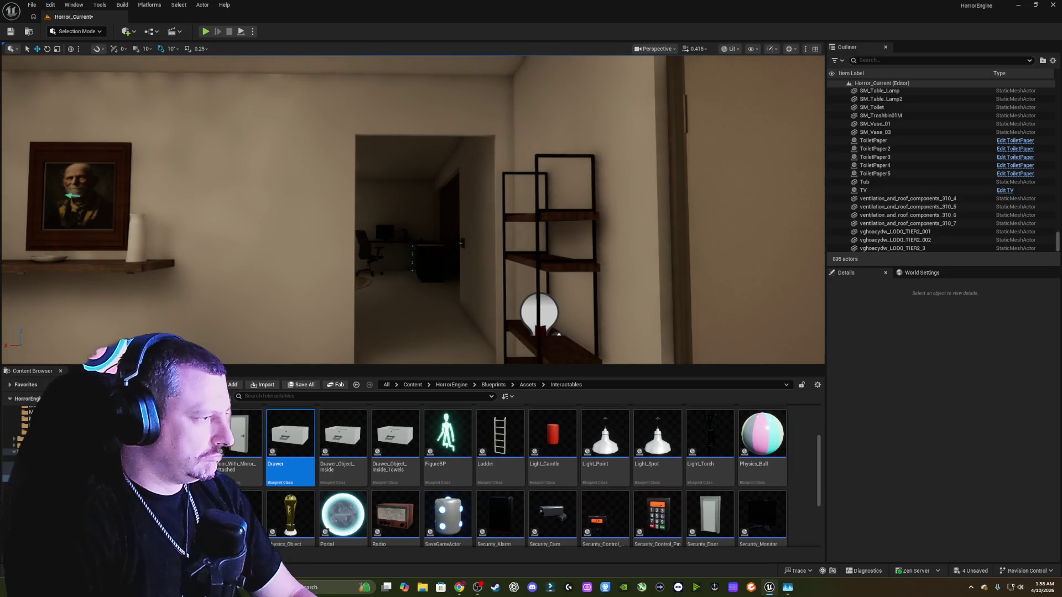
pyautogui.moveTo(412, 211)
pyautogui.mouseDown()
pyautogui.moveTo(407, 191)
pyautogui.moveTo(298, 191)
pyautogui.moveTo(564, 191)
pyautogui.mouseUp()
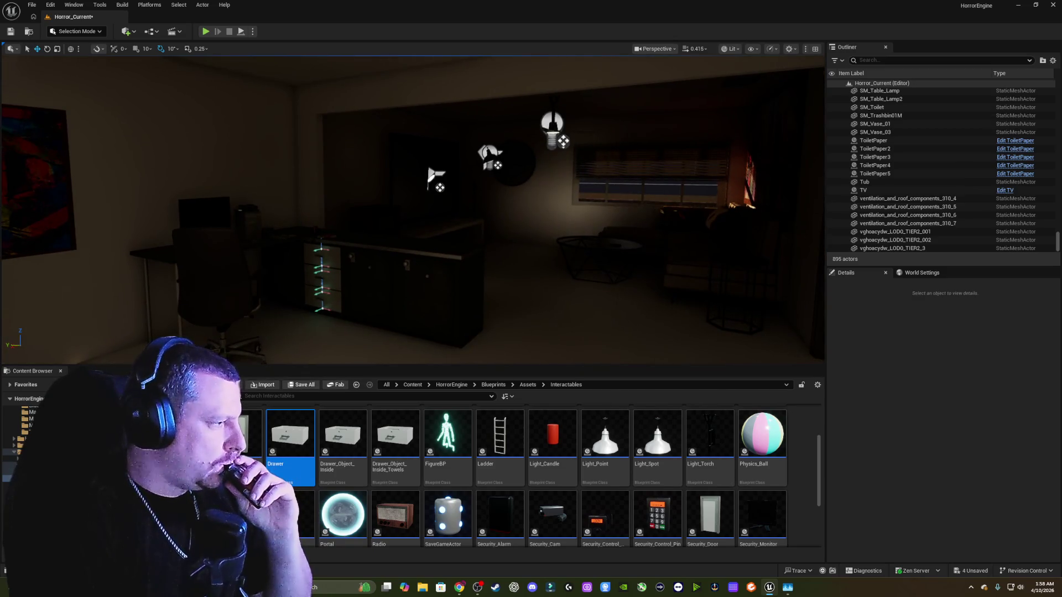
pyautogui.moveTo(564, 191)
pyautogui.mouseDown()
pyautogui.moveTo(501, 239)
pyautogui.moveTo(546, 198)
pyautogui.mouseUp()
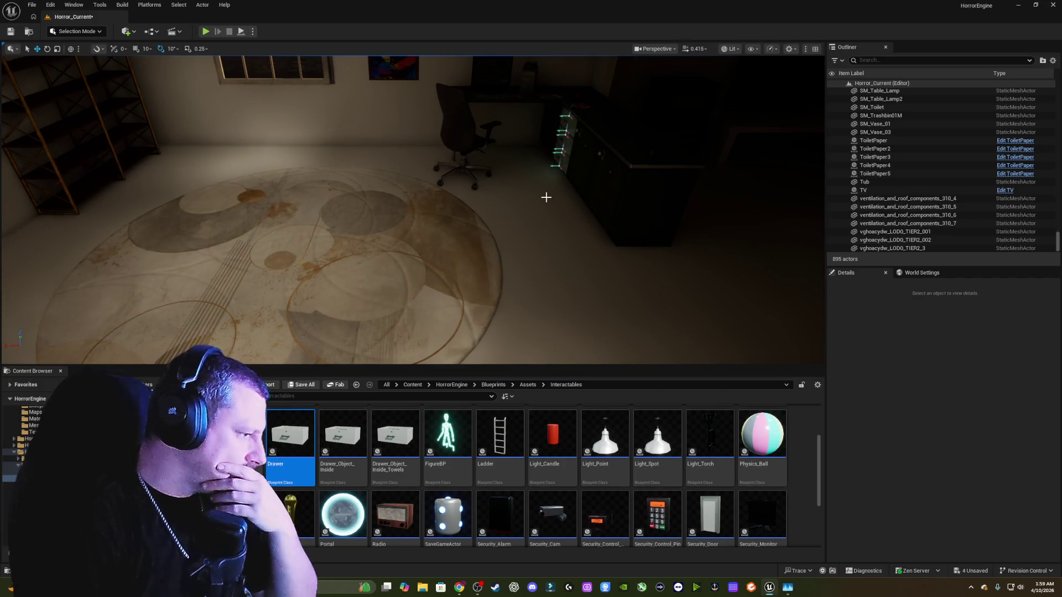
pyautogui.moveTo(546, 198)
pyautogui.mouseDown()
pyautogui.moveTo(487, 192)
pyautogui.moveTo(526, 185)
pyautogui.moveTo(719, 206)
pyautogui.mouseUp()
pyautogui.moveTo(509, 220)
pyautogui.mouseDown()
pyautogui.moveTo(487, 221)
pyautogui.moveTo(509, 220)
pyautogui.mouseUp()
# - Duplicate the kitchen carpet as SM_Carpet2 and rescale it to about 1.38 × 1.43
pyautogui.click(503, 240)
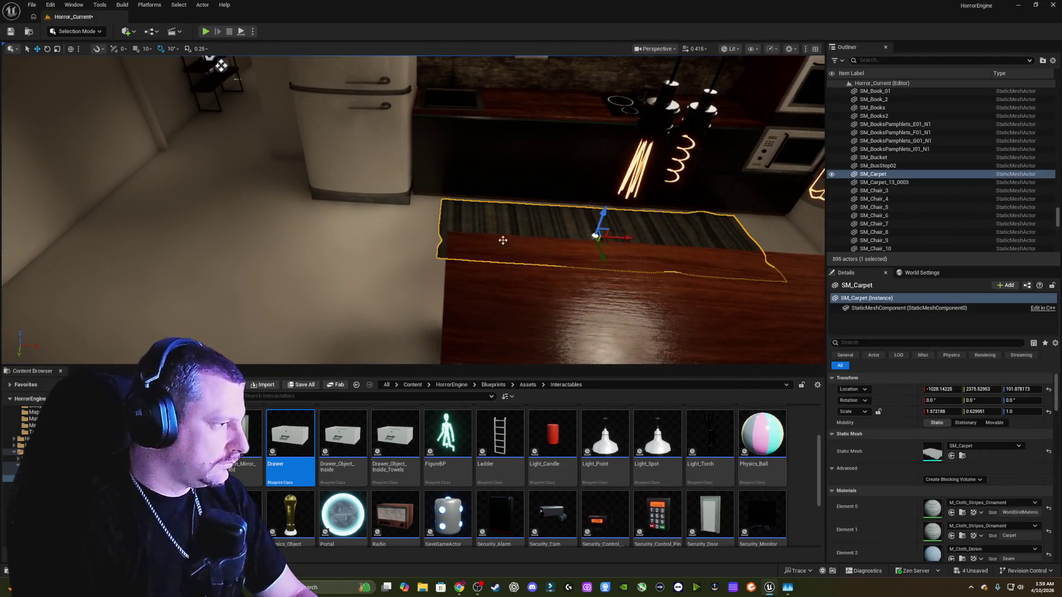
pyautogui.moveTo(625, 235); pyautogui.dragTo(336, 235)
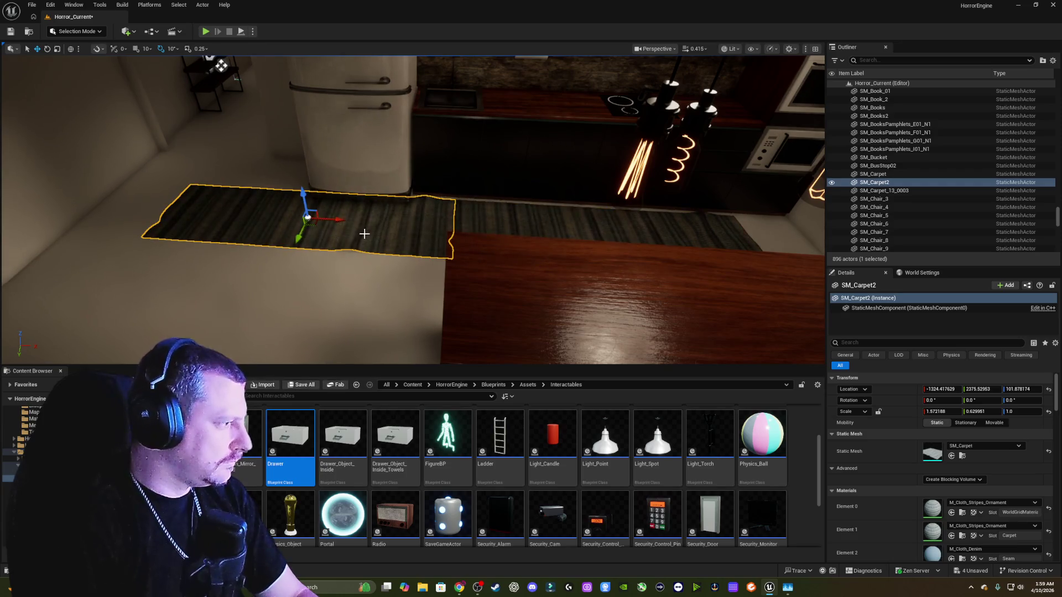
pyautogui.press('f')
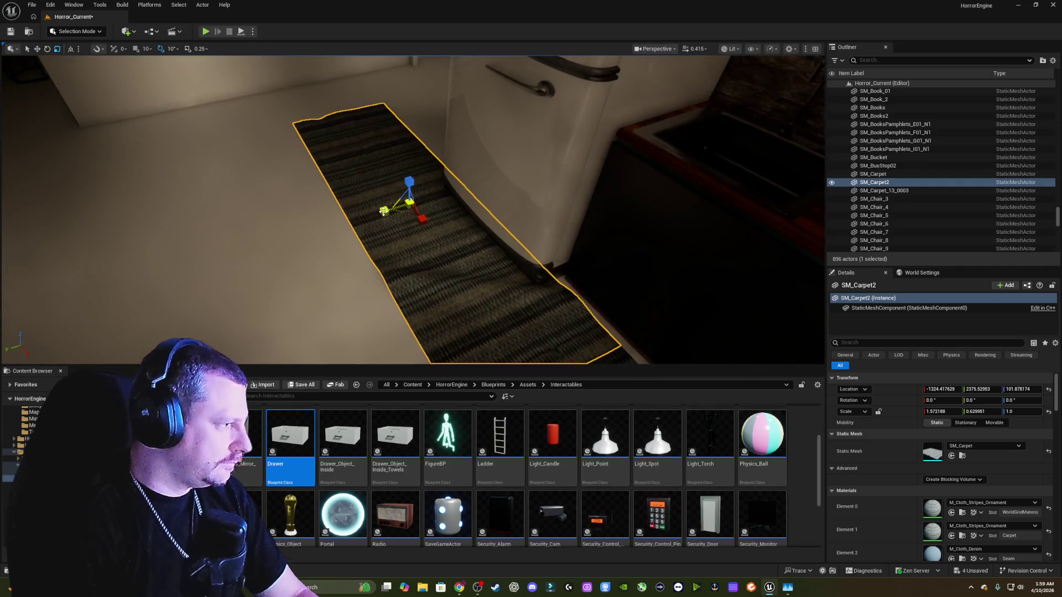
pyautogui.moveTo(383, 211); pyautogui.dragTo(338, 227)
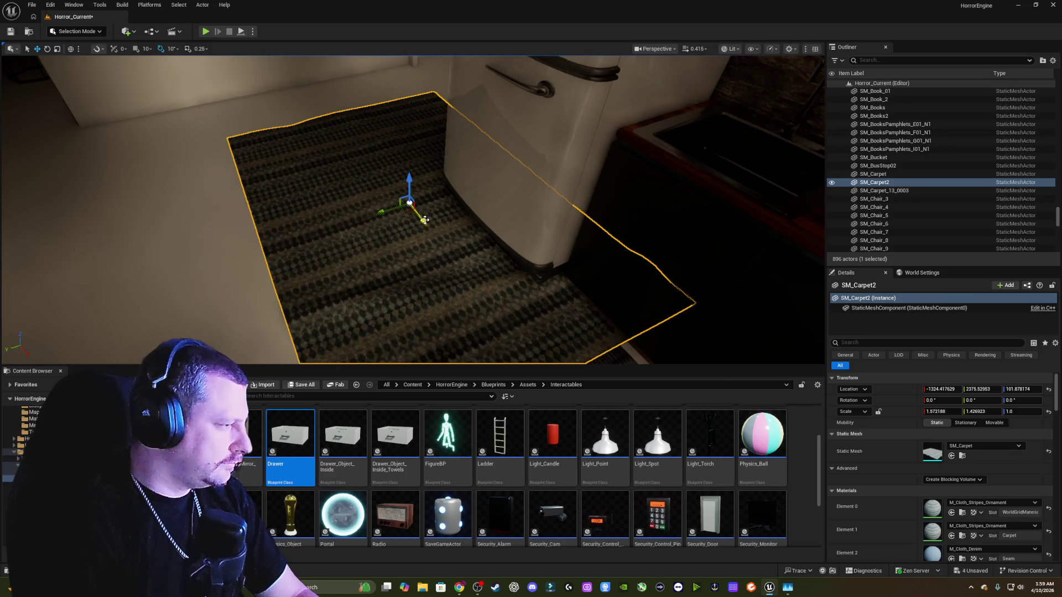
pyautogui.moveTo(425, 219)
pyautogui.mouseDown()
pyautogui.moveTo(442, 230)
pyautogui.moveTo(409, 213)
pyautogui.moveTo(559, 266)
pyautogui.moveTo(238, 75)
pyautogui.moveTo(260, 82)
pyautogui.mouseUp()
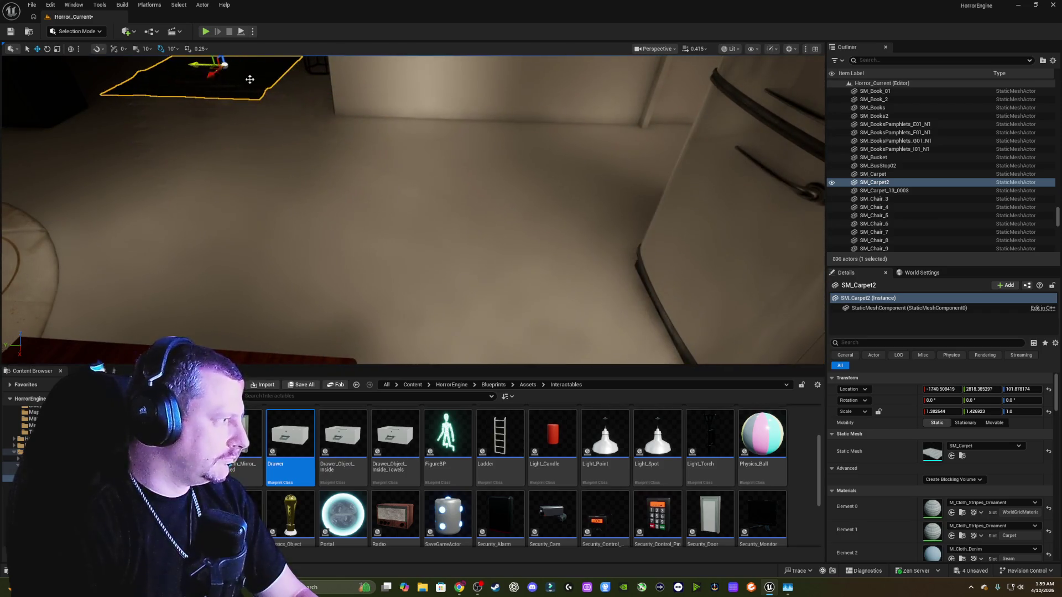
# - Bring SM_Carpet2 into the living room by the point light and view it from above
pyautogui.press('f')
pyautogui.scroll(3, 452, 125)
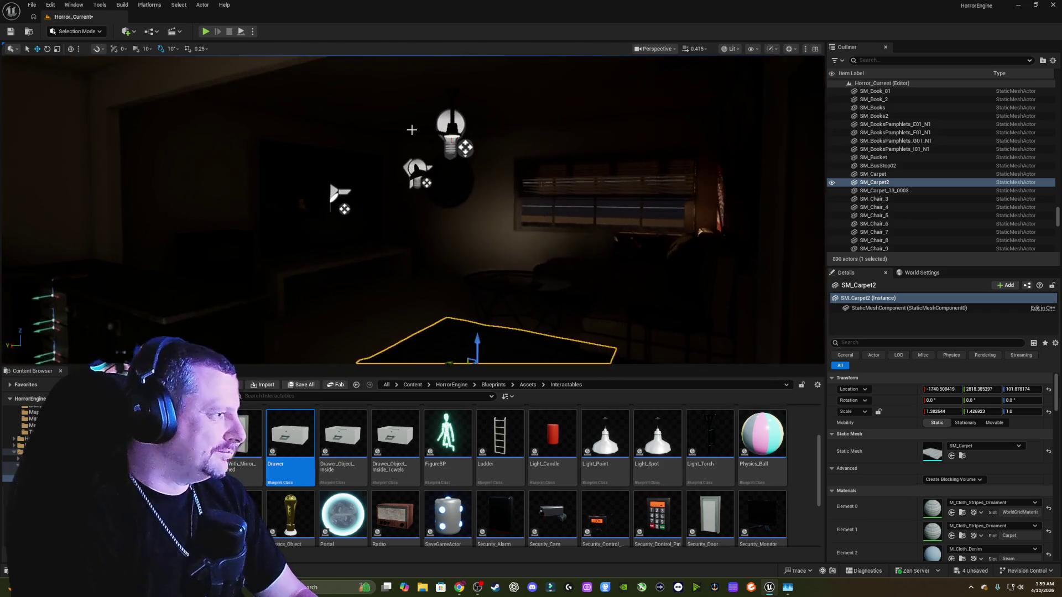
pyautogui.click(448, 121)
pyautogui.press('f')
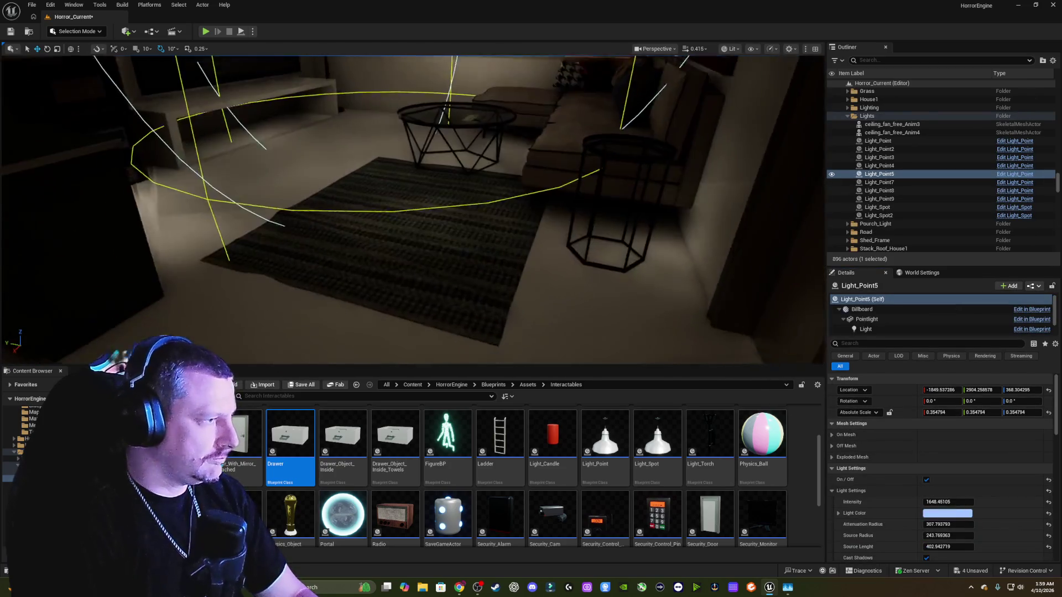
pyautogui.click(387, 249)
pyautogui.press('f')
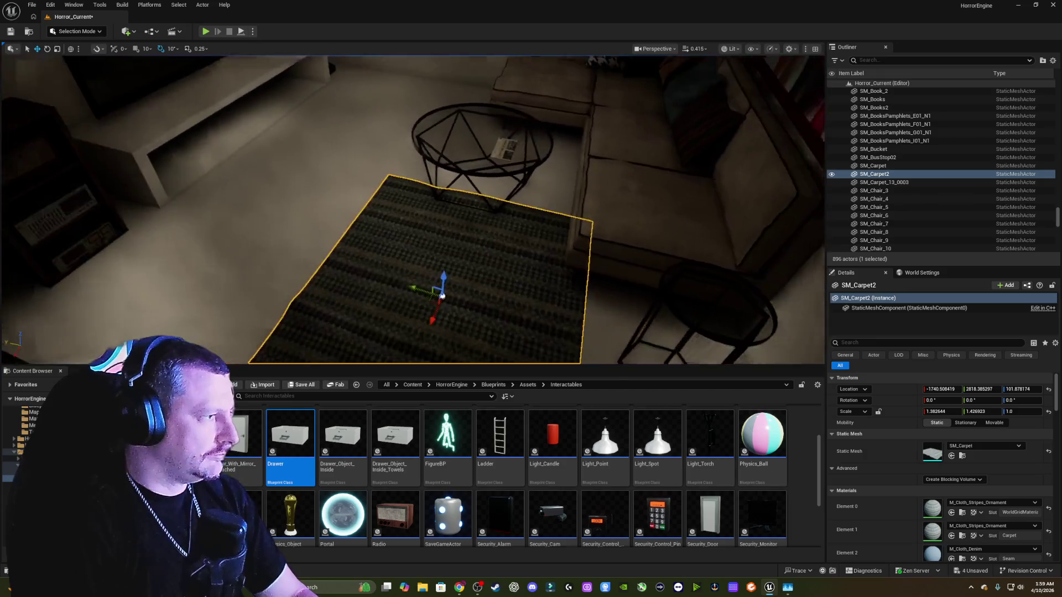
pyautogui.moveTo(426, 250)
pyautogui.mouseDown()
pyautogui.moveTo(471, 157)
pyautogui.moveTo(443, 138)
pyautogui.moveTo(454, 162)
pyautogui.moveTo(452, 131)
pyautogui.moveTo(415, 115)
pyautogui.moveTo(560, 206)
pyautogui.mouseUp()
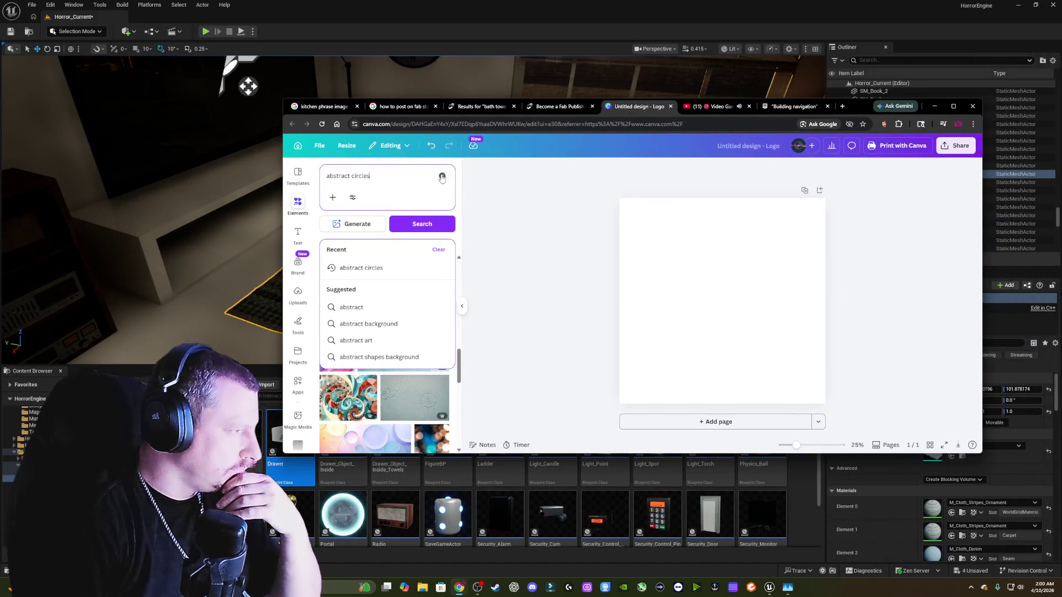
# - Clear the abstract circles search, open Graphics and view all recently used graphics
pyautogui.click(442, 177)
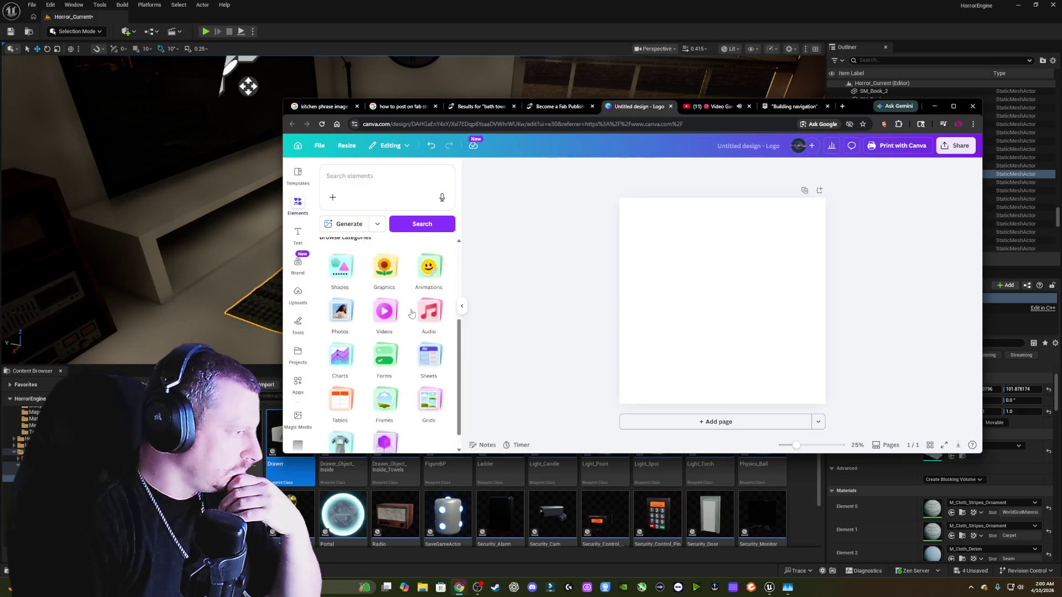
pyautogui.scroll(-3, 418, 310)
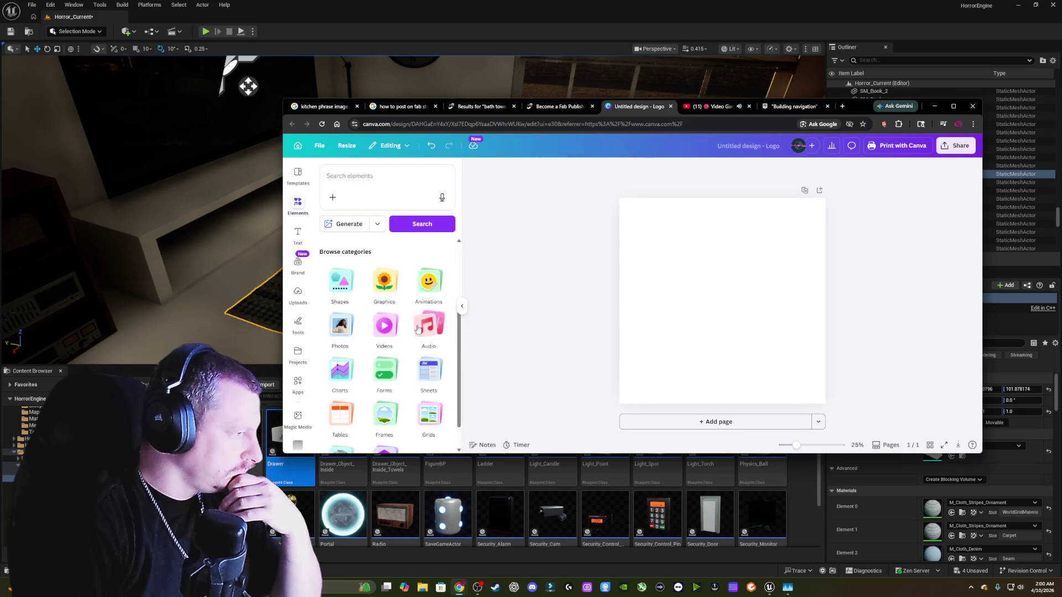
pyautogui.click(387, 283)
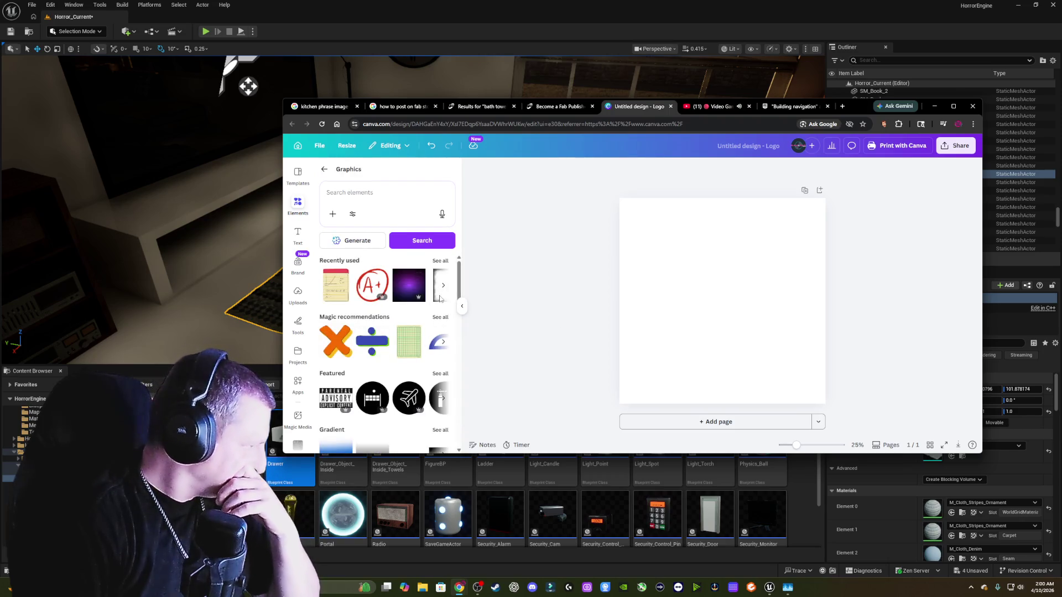
pyautogui.click(442, 265)
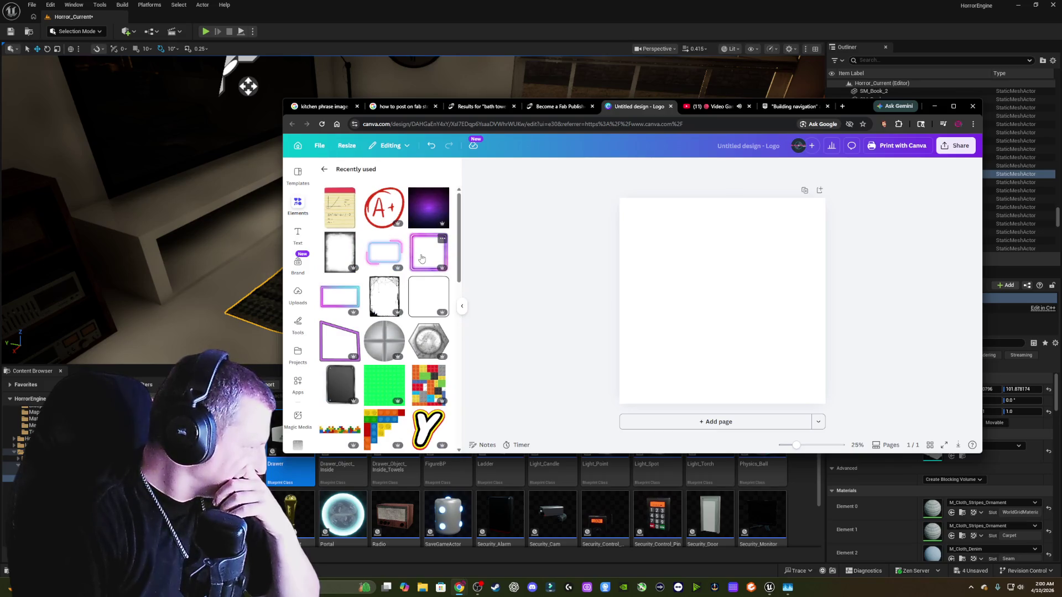
# - Return to the Graphics overview and focus its search box for a new query
pyautogui.click(324, 170)
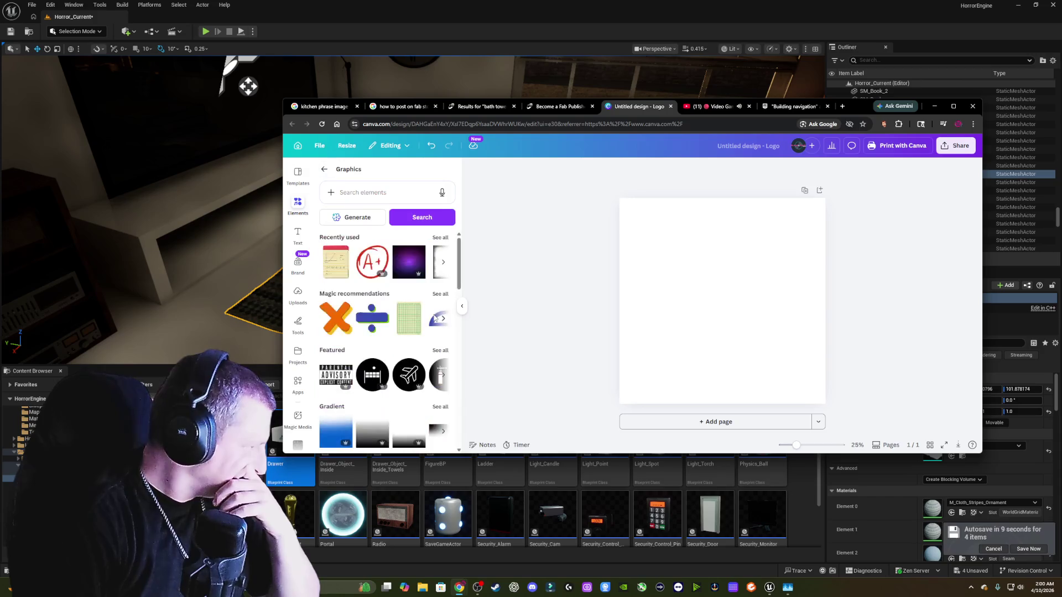
pyautogui.scroll(-5, 429, 263)
pyautogui.scroll(4, 429, 263)
pyautogui.click(354, 217)
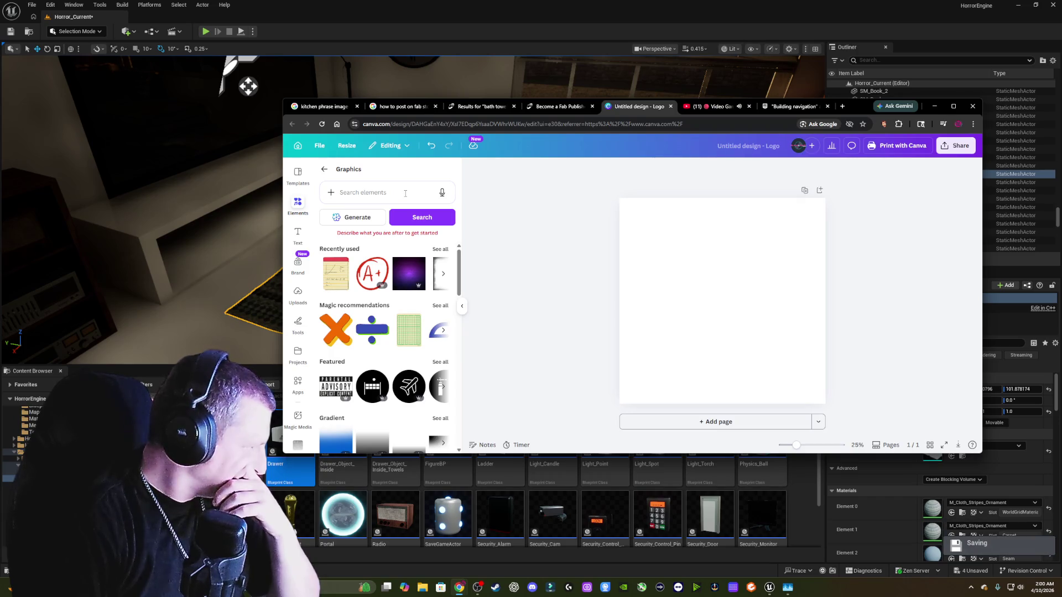
pyautogui.click(406, 194)
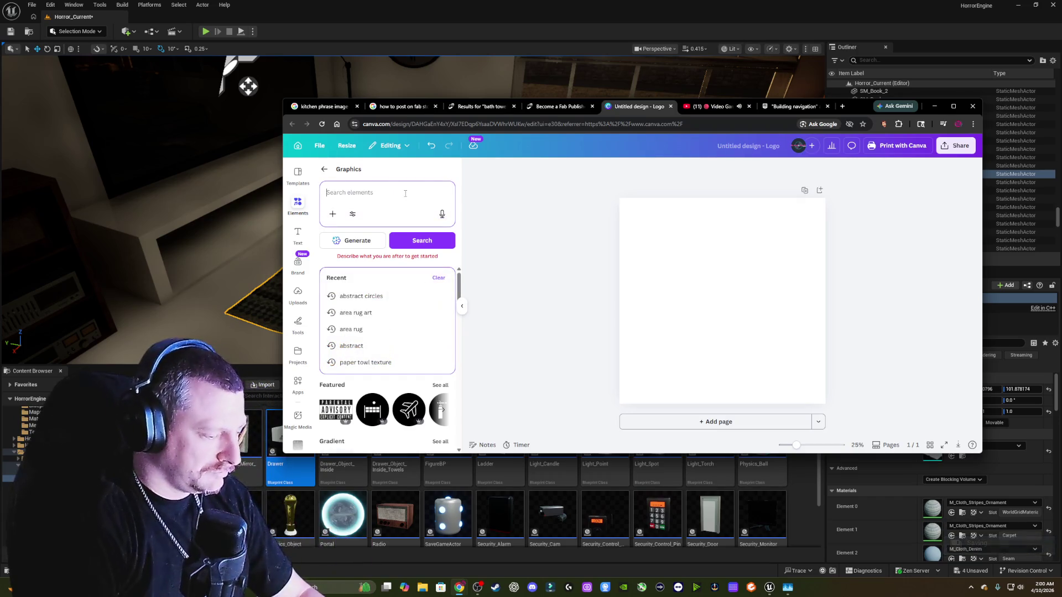
# - Search graphics for 'Abstract design for ... modern house', correcting the misspelled 'modern'
pyautogui.write('Abstr')
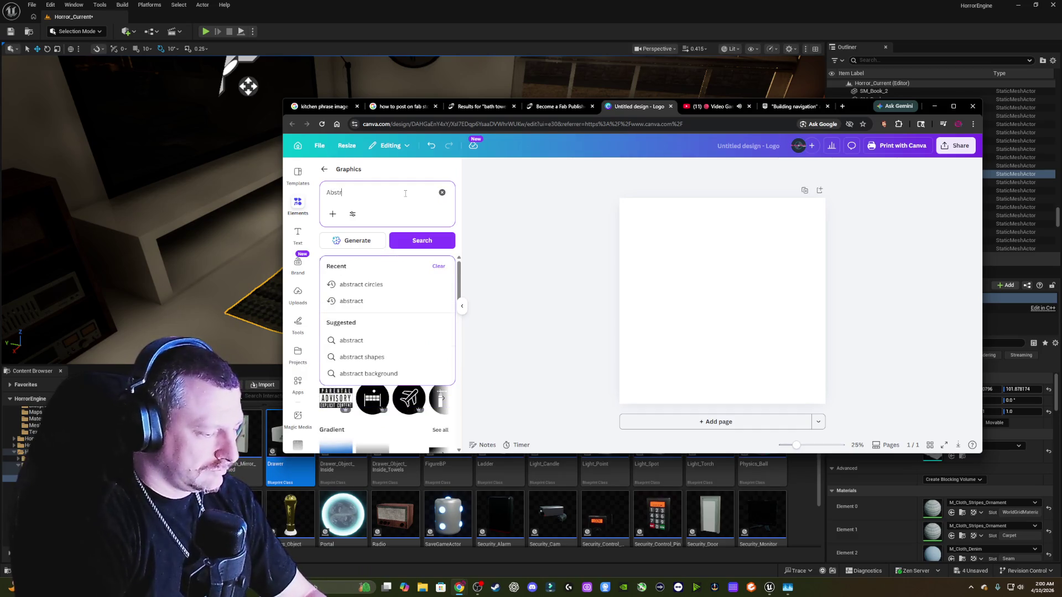
pyautogui.write('act desi')
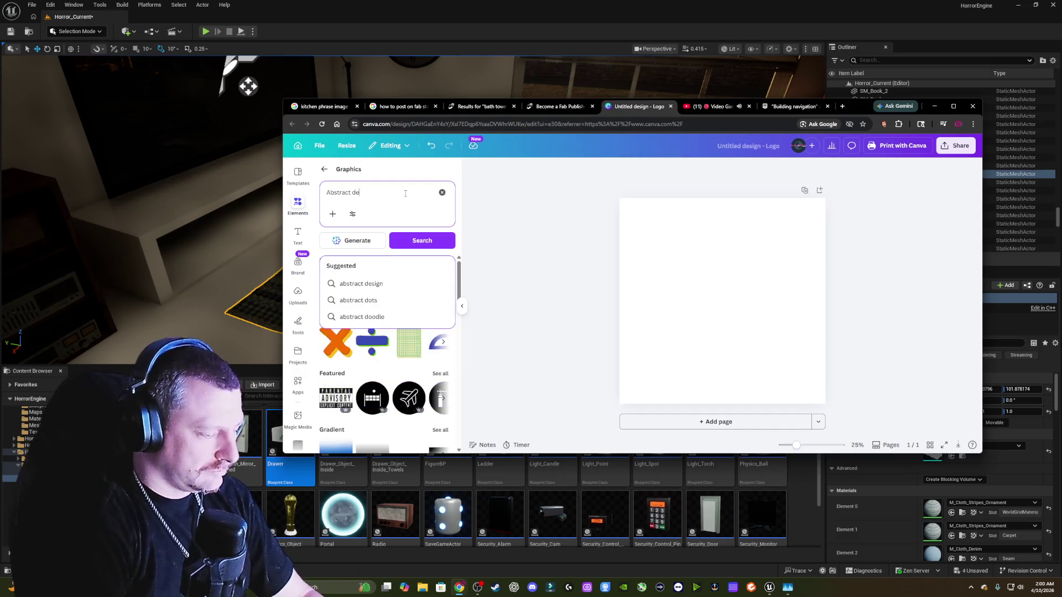
pyautogui.write('gn ')
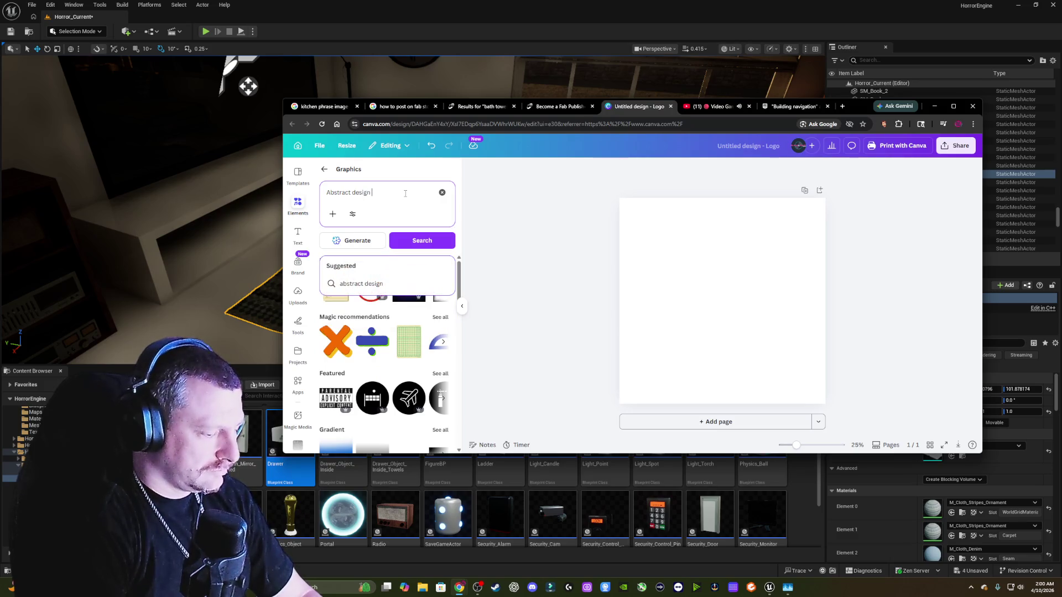
pyautogui.write('for a modren house')
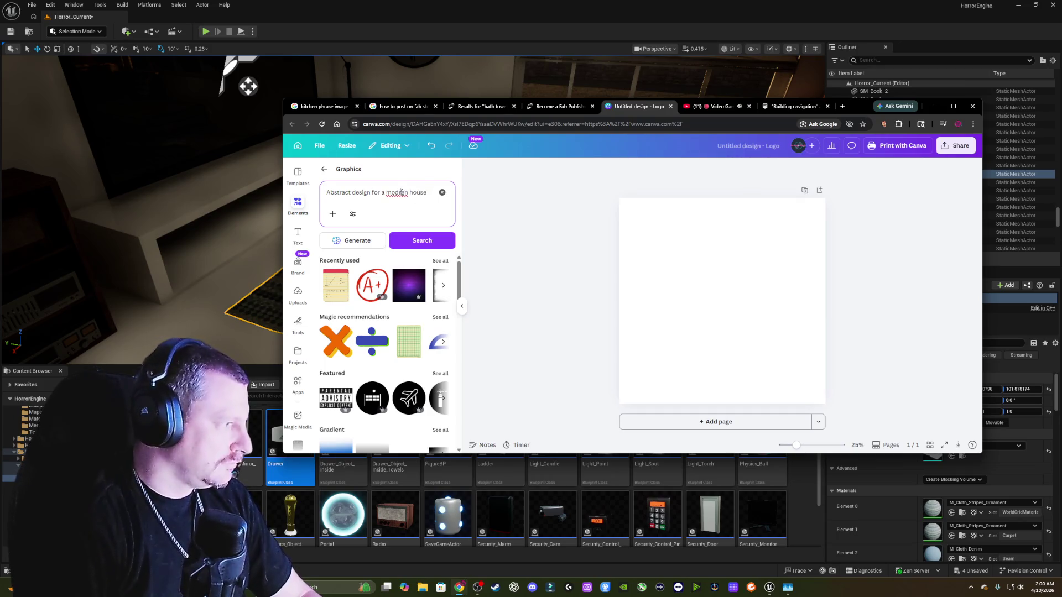
pyautogui.rightClick(401, 192)
pyautogui.click(420, 203)
pyautogui.click(451, 235)
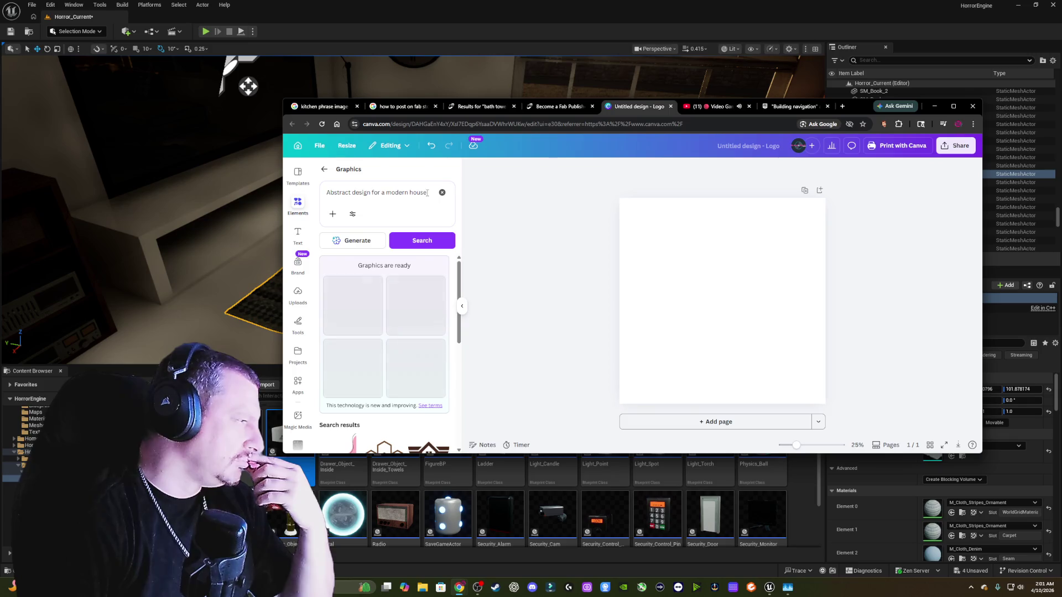
# - Refine the query to 'Abstract design for rug in a modern house' and browse results
pyautogui.click(380, 192)
pyautogui.write('r')
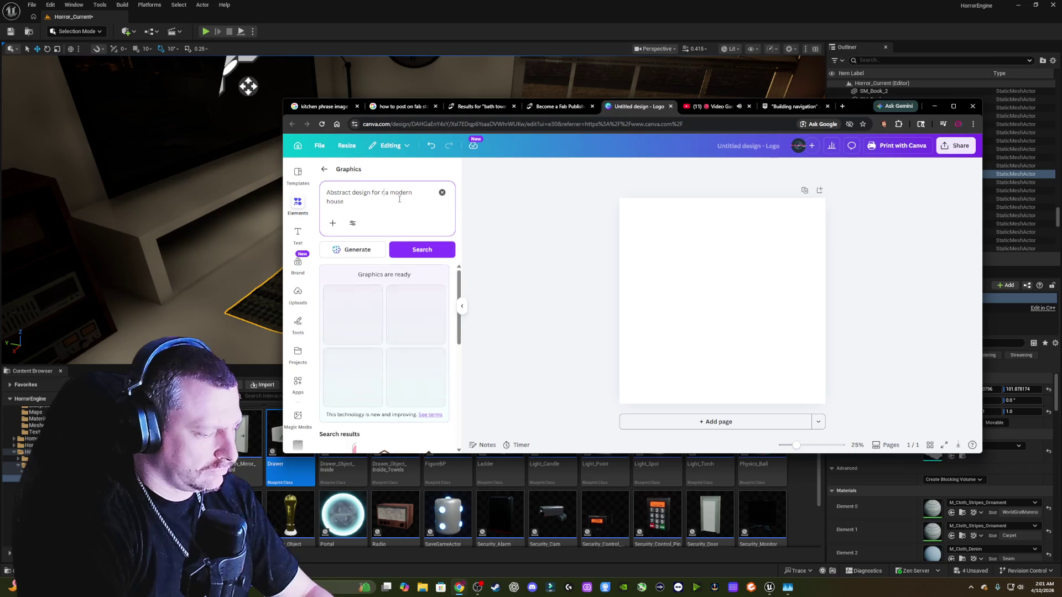
pyautogui.write('ug')
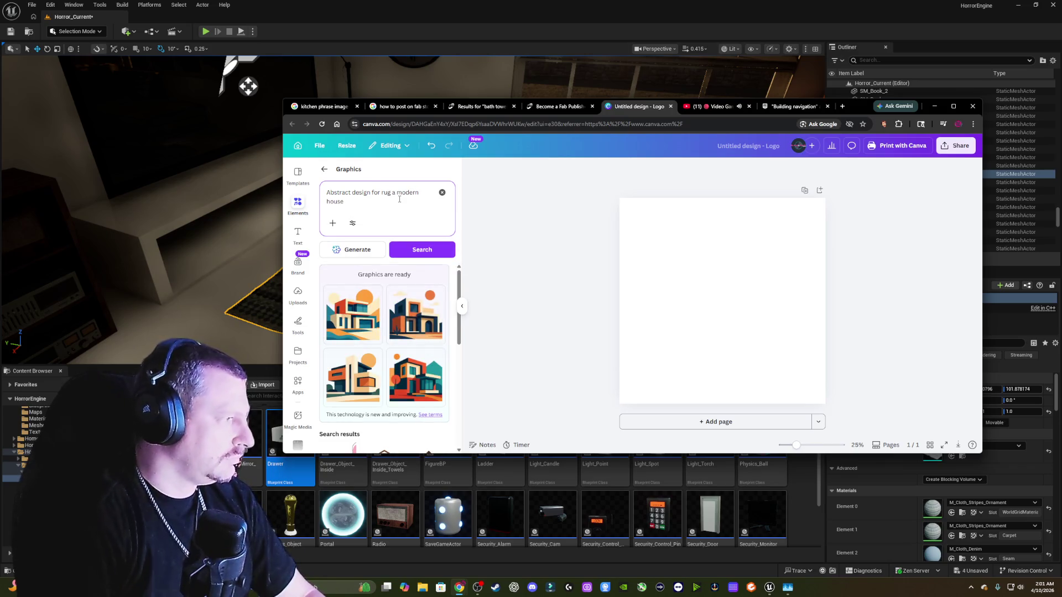
pyautogui.press('BackSpace')
pyautogui.write('in')
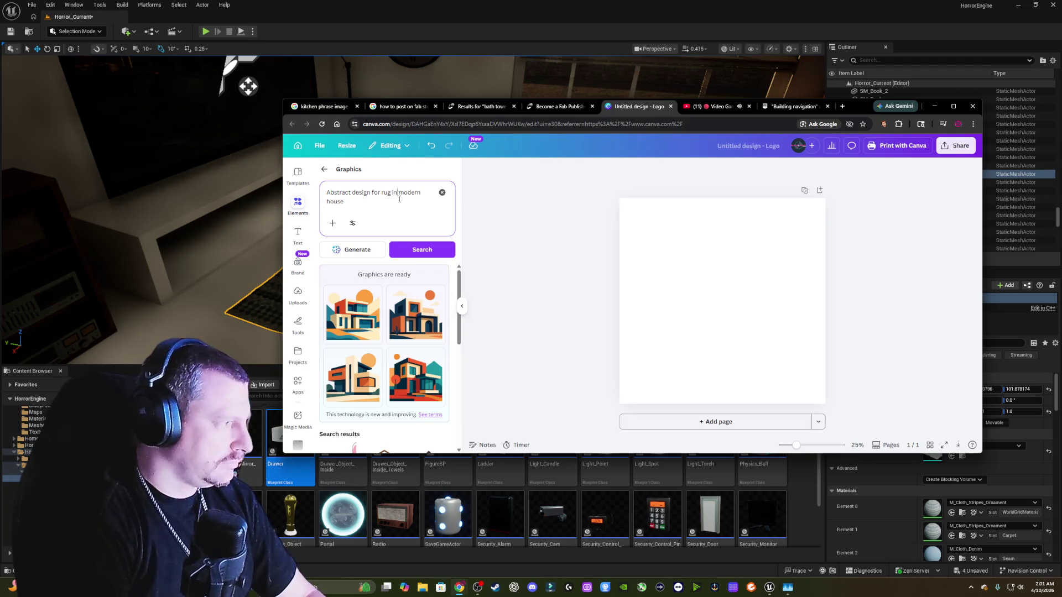
pyautogui.write('a')
pyautogui.press('Return')
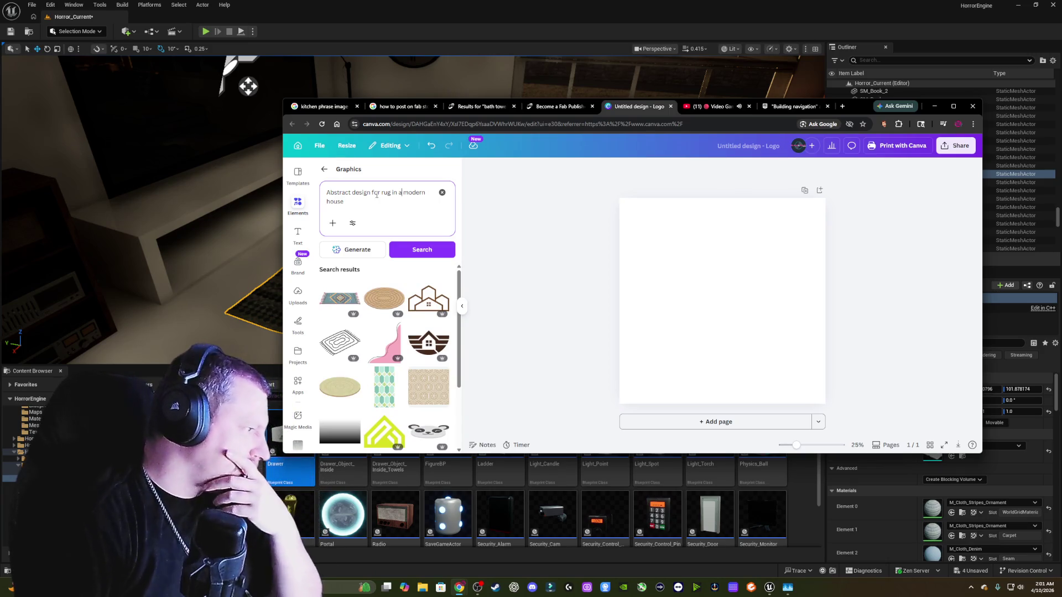
pyautogui.scroll(-2, 430, 307)
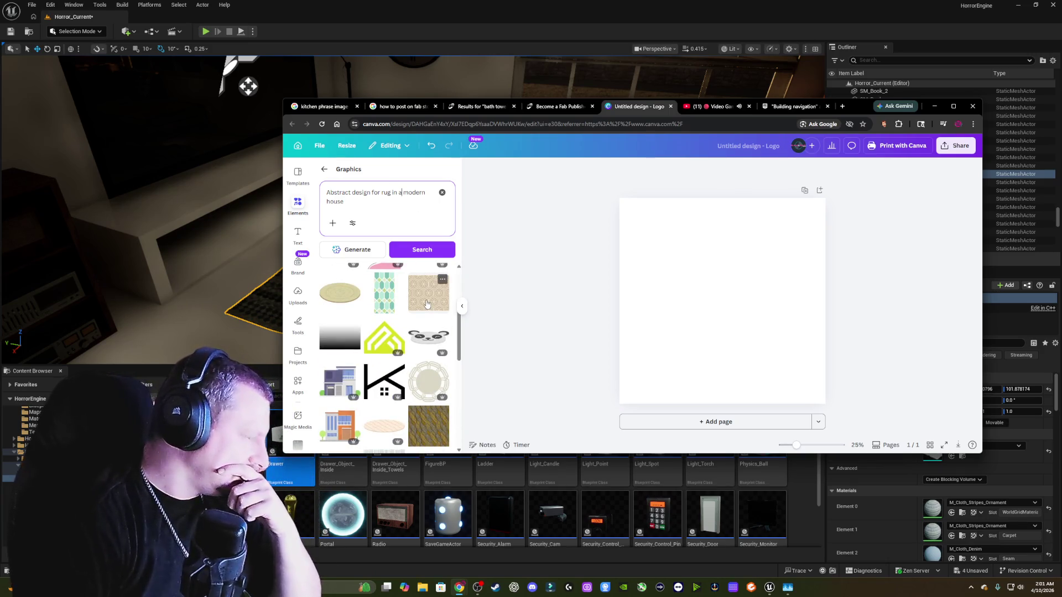
pyautogui.scroll(-5, 434, 303)
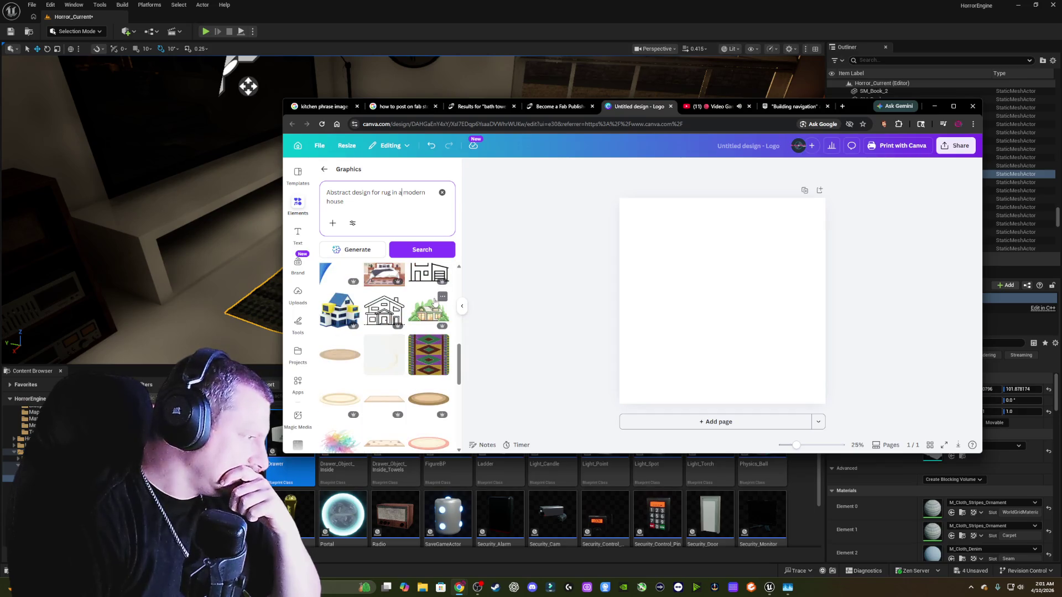
pyautogui.scroll(10, 434, 298)
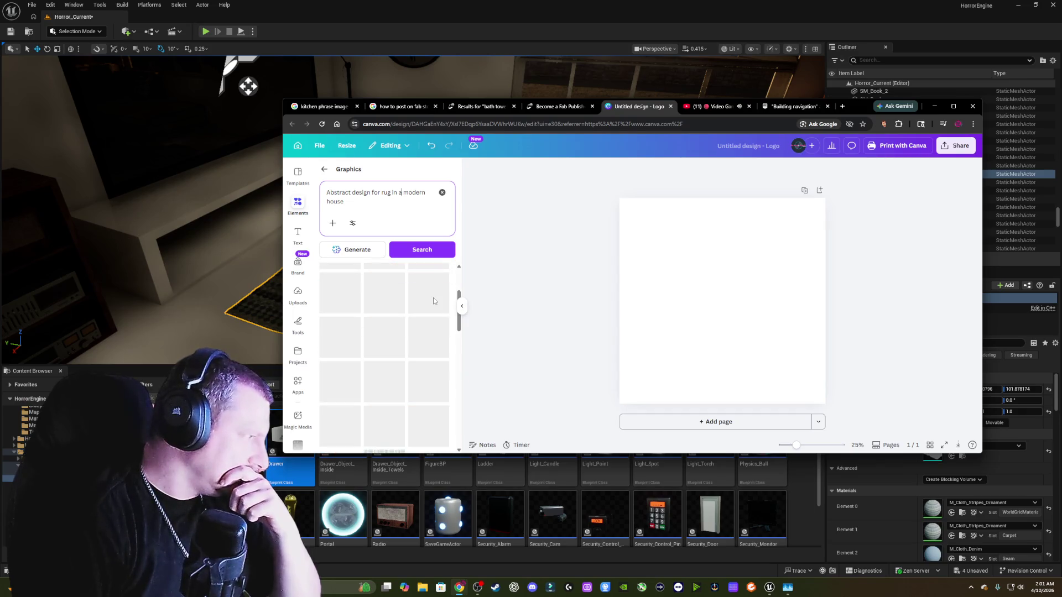
# - Reopen the Elements panel and clear the previous rug search
pyautogui.click(298, 213)
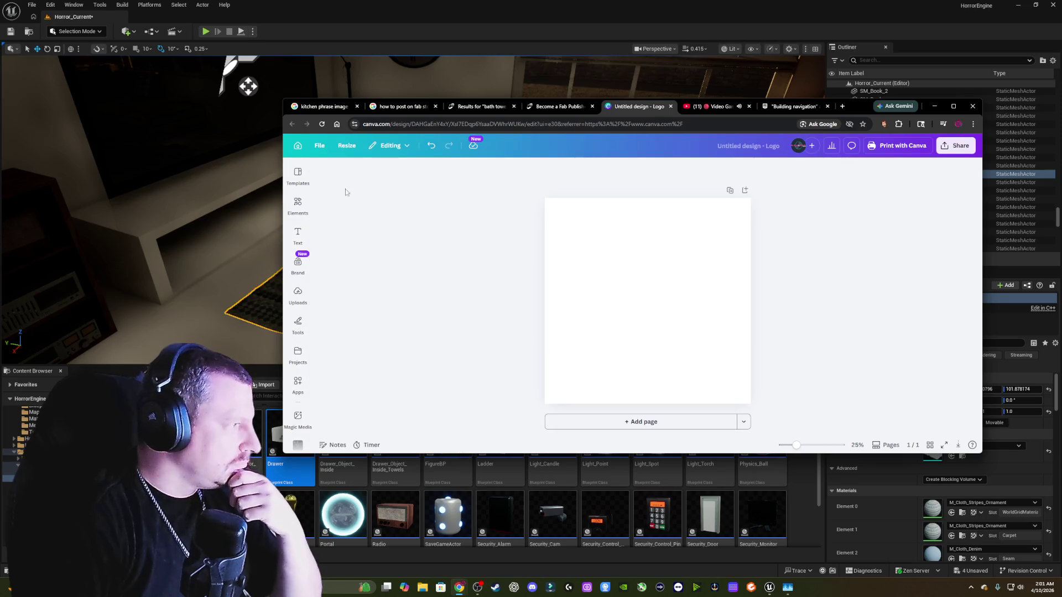
pyautogui.click(300, 243)
pyautogui.click(298, 205)
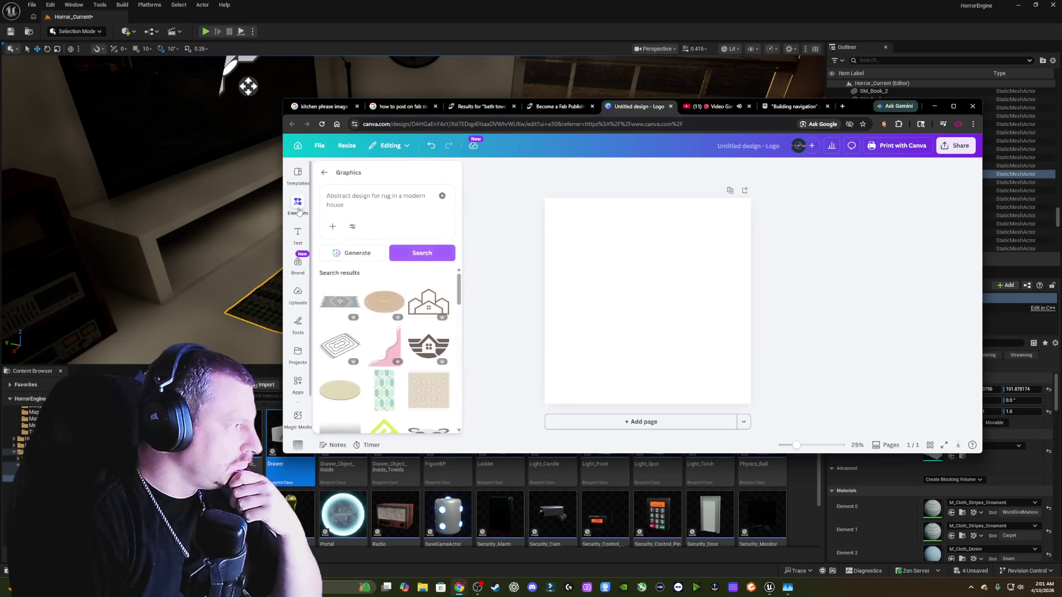
pyautogui.click(442, 193)
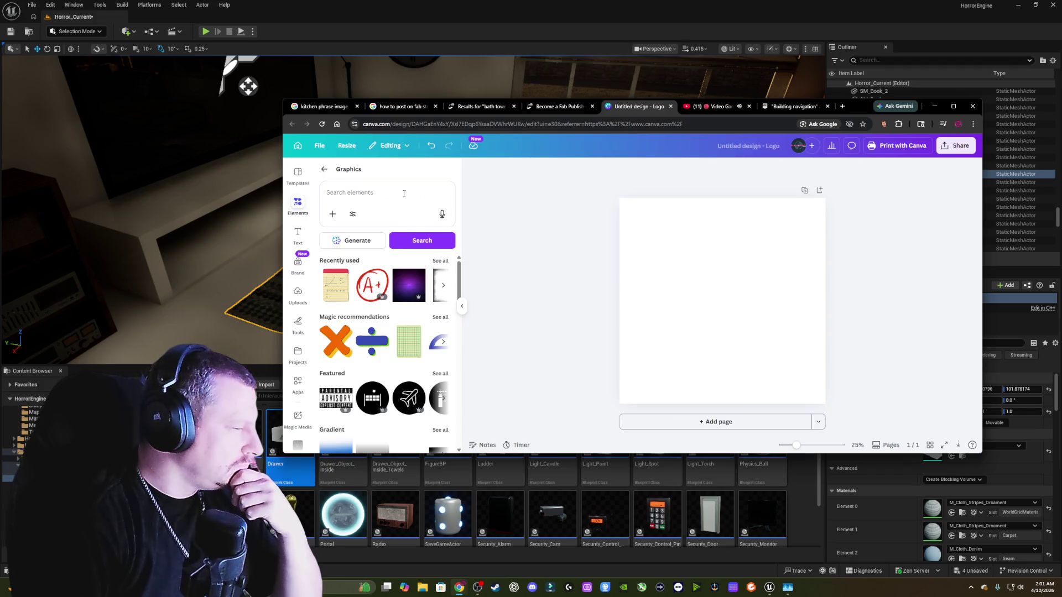
pyautogui.click(403, 193)
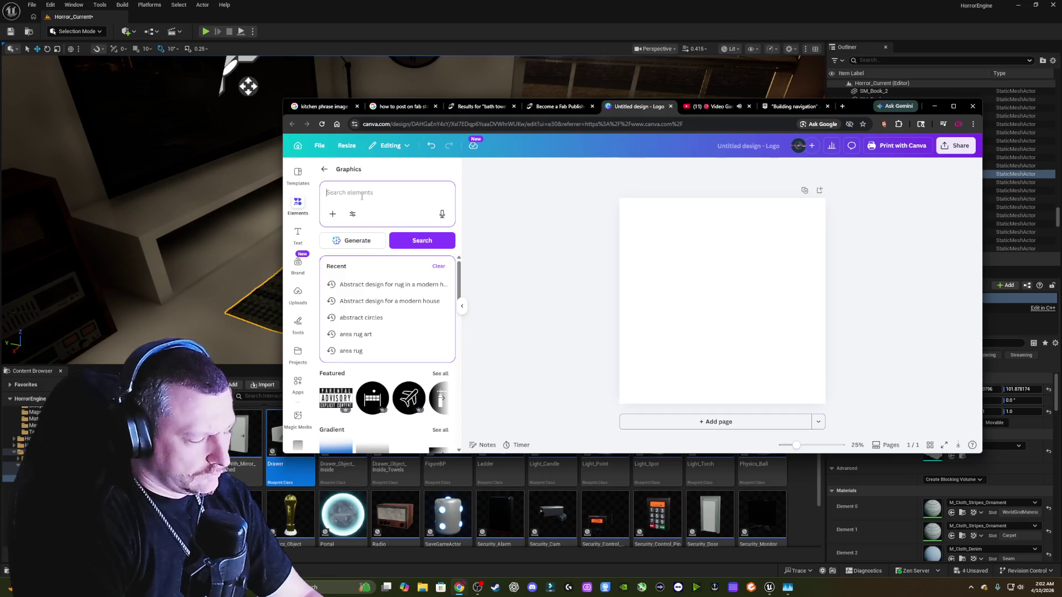
# - Search for the 'abstract wallpaper' suggestion and scroll through the patterned results
pyautogui.write('wall')
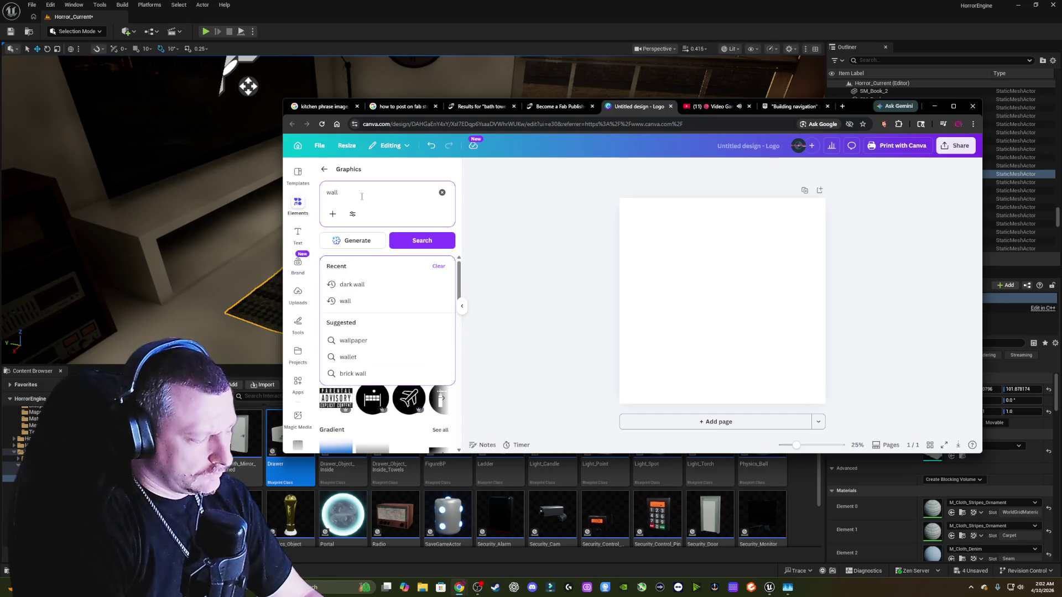
pyautogui.press('BackSpace')
pyautogui.press('BackSpace')
pyautogui.press('BackSpace')
pyautogui.write('abstract')
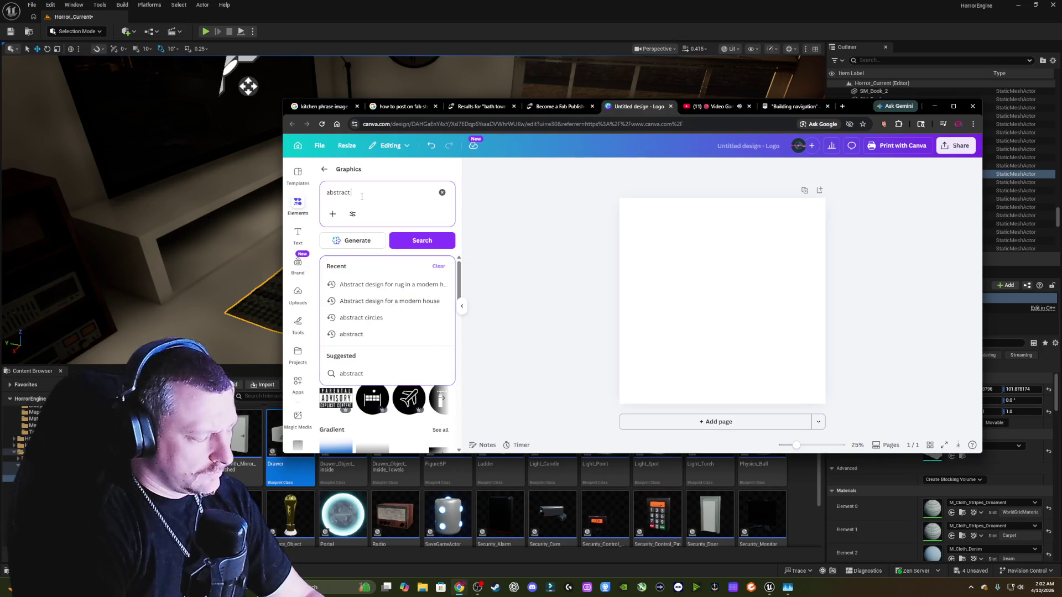
pyautogui.write('ll')
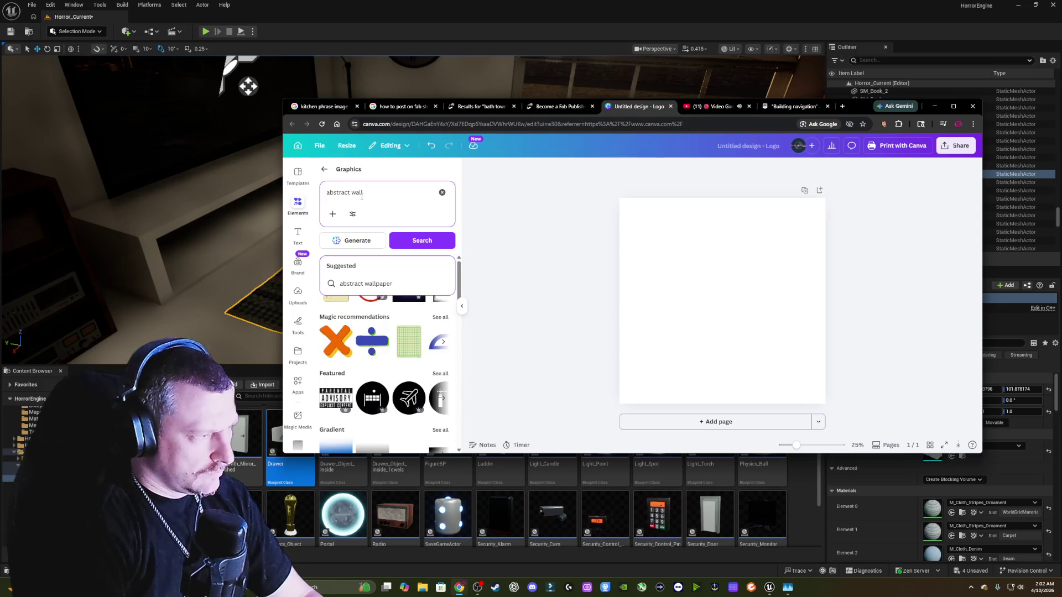
pyautogui.click(366, 284)
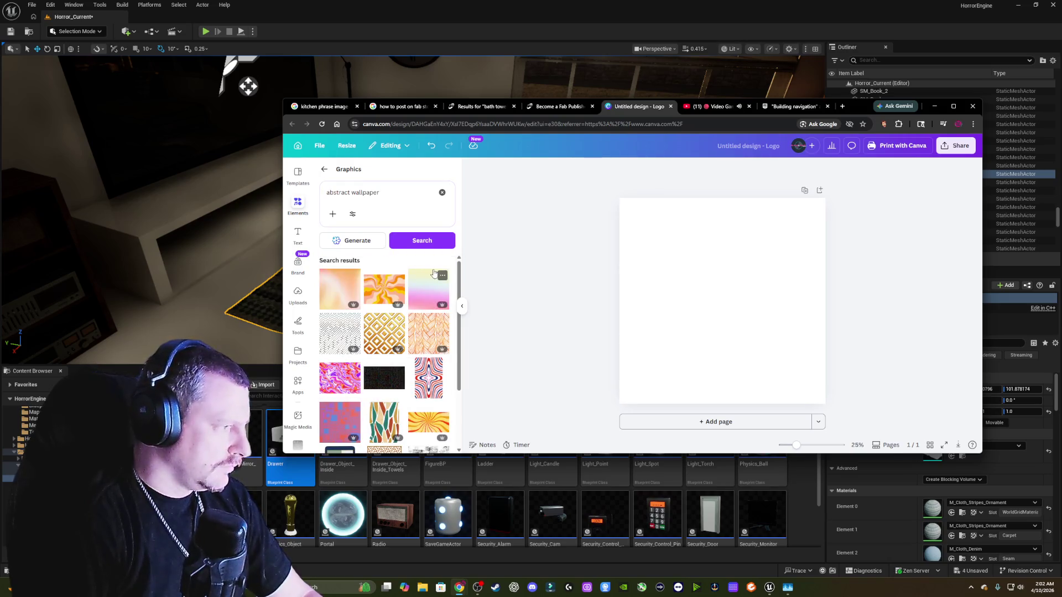
pyautogui.scroll(-2, 434, 274)
pyautogui.scroll(-2, 433, 274)
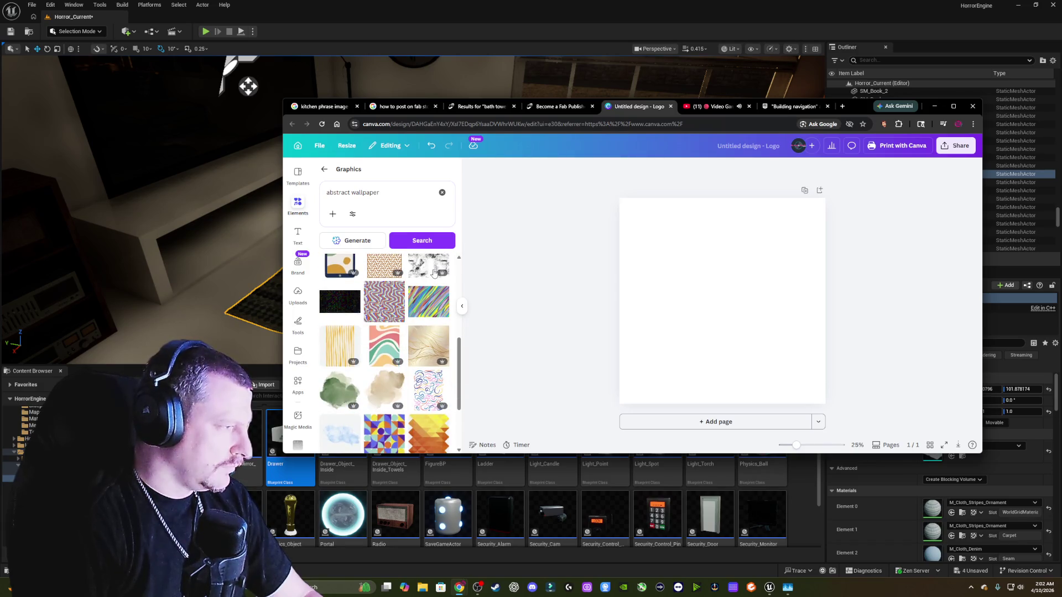
pyautogui.scroll(-2, 434, 273)
pyautogui.scroll(-1, 435, 272)
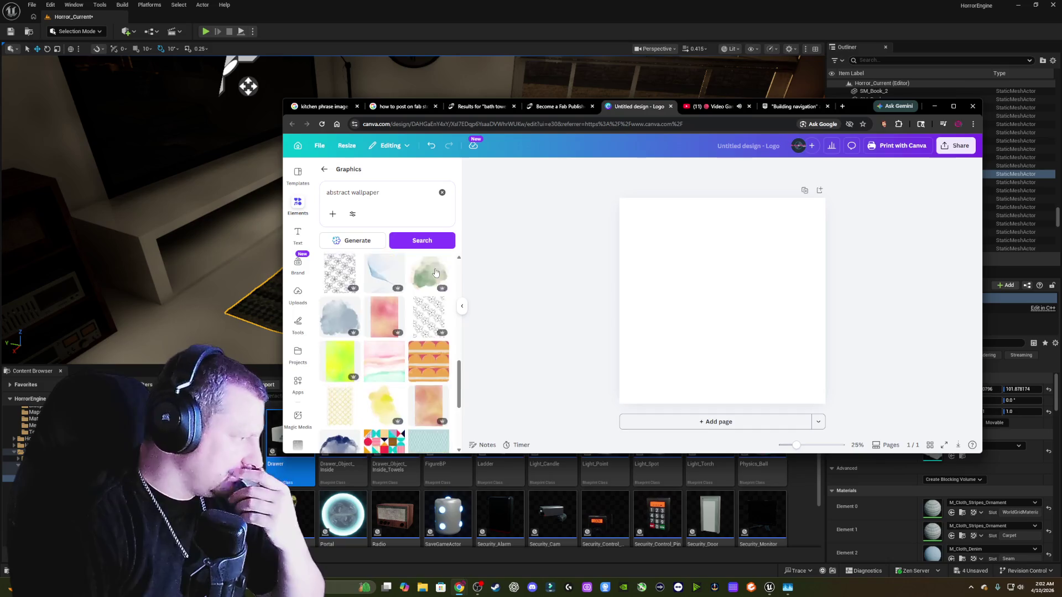
pyautogui.scroll(-1, 435, 272)
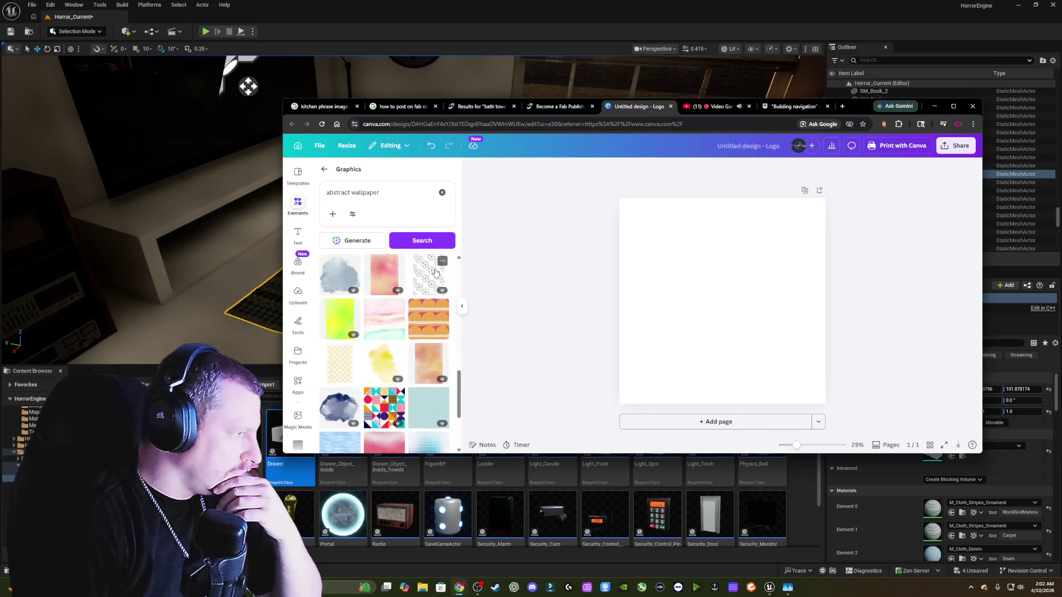
pyautogui.scroll(-2, 436, 273)
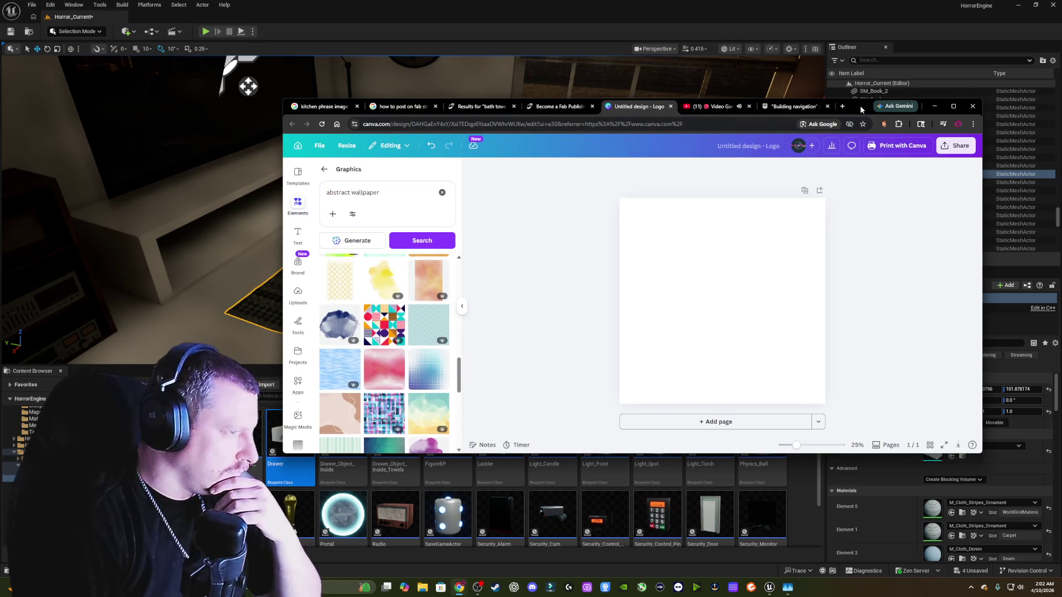
# - Fly back to a wide view of SM_Carpet2, coffee table and sofa, then return to Canva
pyautogui.moveTo(860, 105)
pyautogui.mouseDown()
pyautogui.moveTo(1061, 142)
pyautogui.moveTo(1061, 122)
pyautogui.mouseUp()
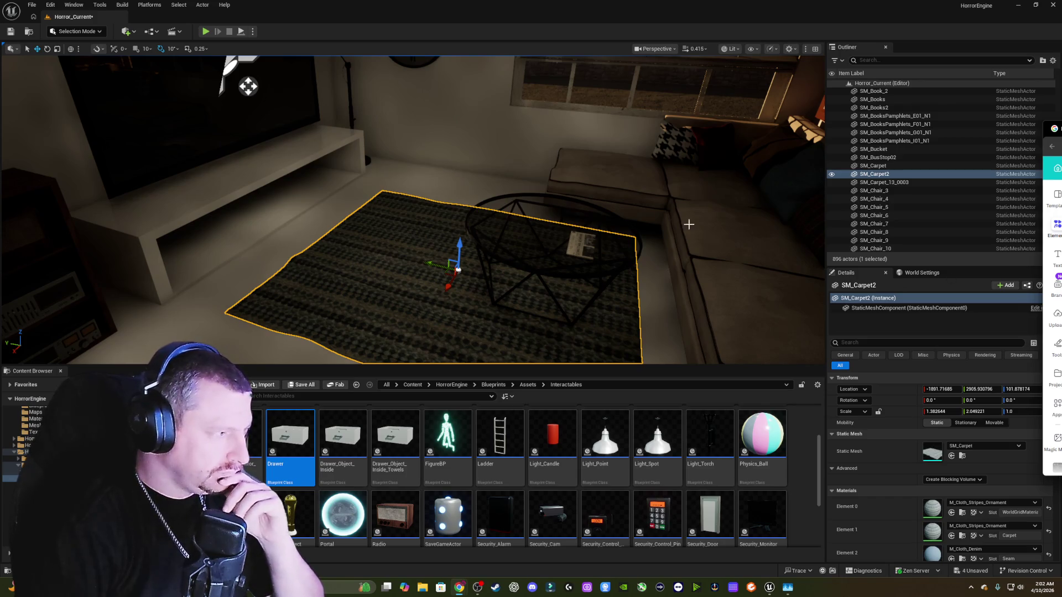
pyautogui.moveTo(689, 224); pyautogui.dragTo(774, 199)
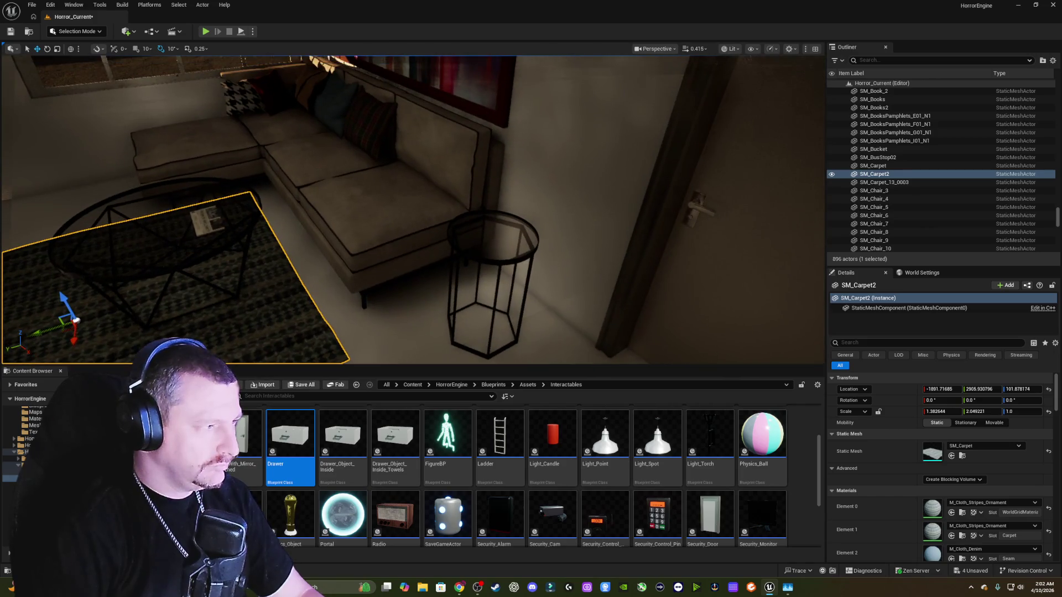
pyautogui.moveTo(456, 180); pyautogui.dragTo(456, 181)
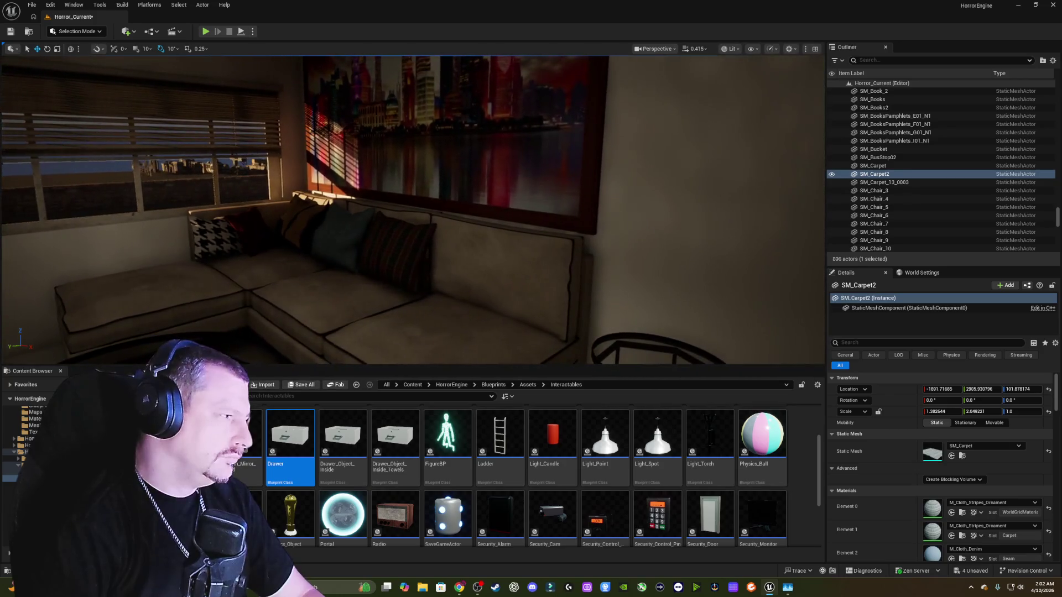
pyautogui.moveTo(543, 199); pyautogui.dragTo(542, 199)
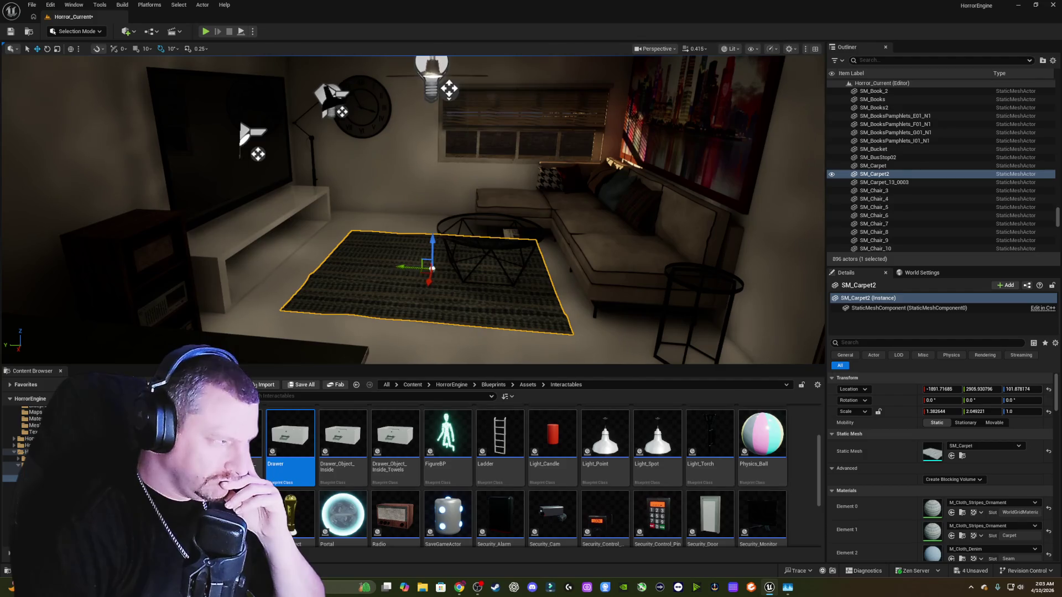
pyautogui.hotkey('alt', 'Tab')
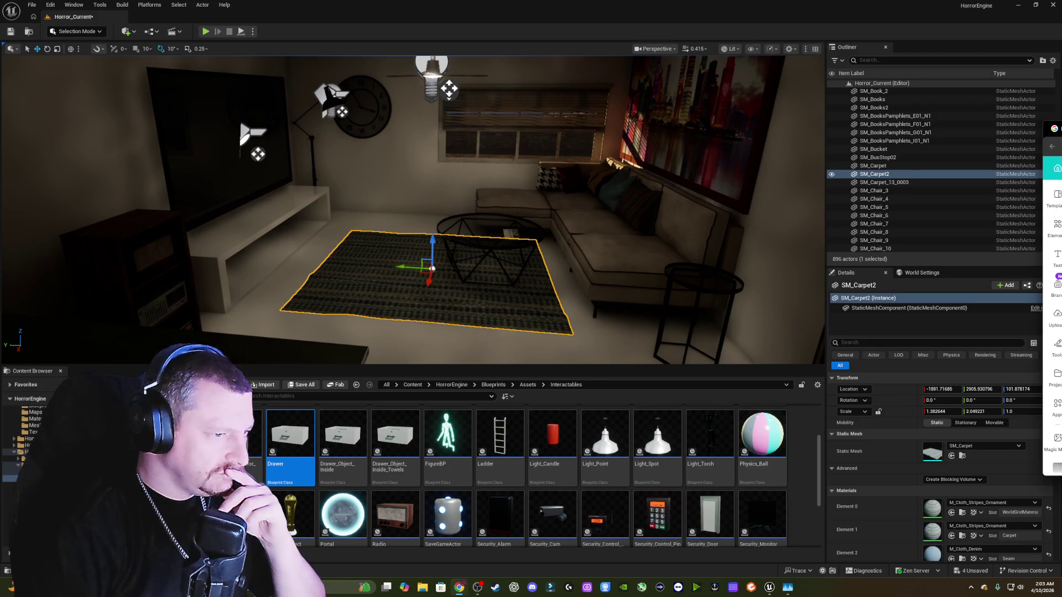
# - Snap Chrome to the right half and tint the wallpaper red, then a custom dark red
pyautogui.moveTo(1056, 309)
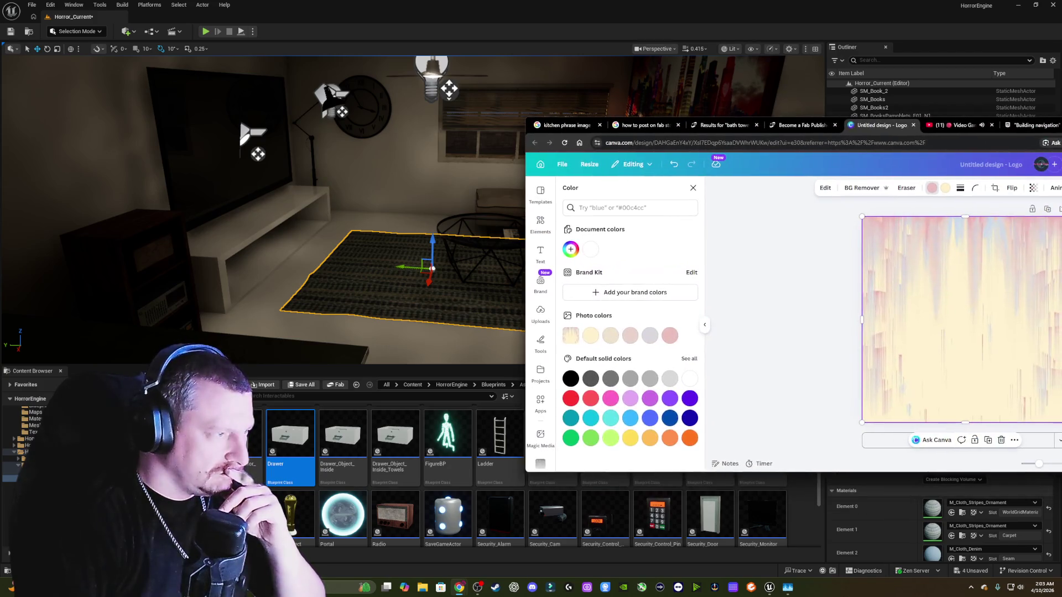
pyautogui.moveTo(926, 125)
pyautogui.mouseDown()
pyautogui.moveTo(886, 111)
pyautogui.moveTo(932, 8)
pyautogui.moveTo(939, 42)
pyautogui.moveTo(916, 72)
pyautogui.moveTo(935, 86)
pyautogui.mouseUp()
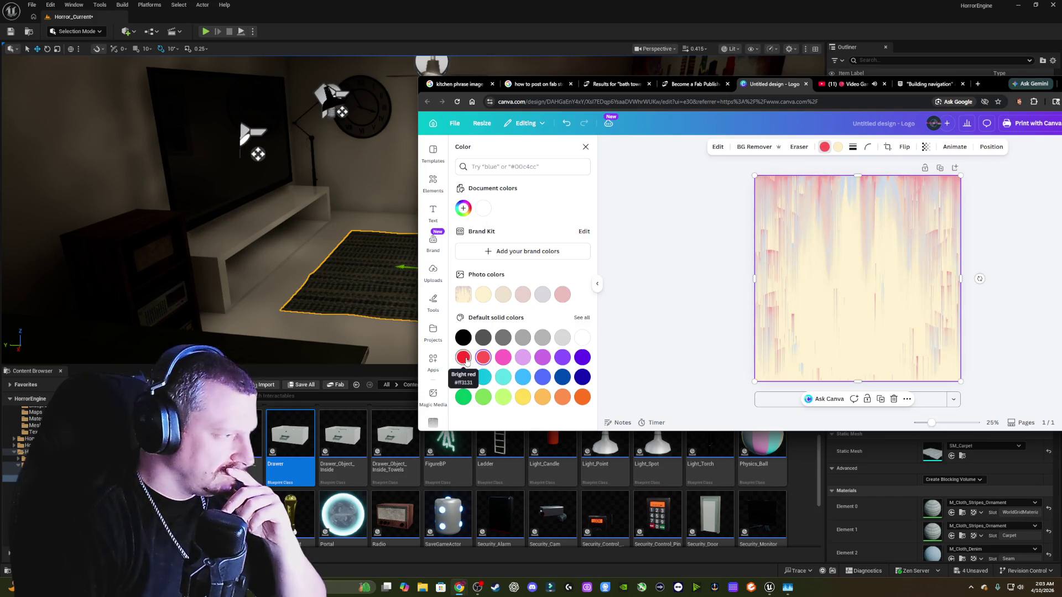
pyautogui.click(466, 360)
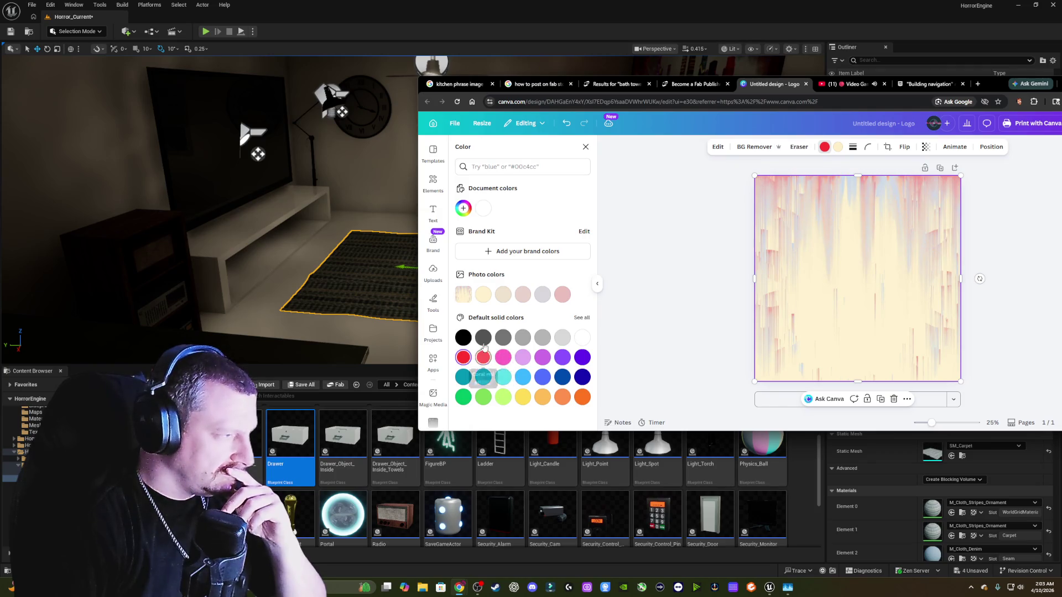
pyautogui.click(464, 209)
pyautogui.moveTo(551, 237)
pyautogui.mouseDown()
pyautogui.moveTo(549, 252)
pyautogui.moveTo(581, 244)
pyautogui.moveTo(581, 224)
pyautogui.moveTo(582, 258)
pyautogui.mouseUp()
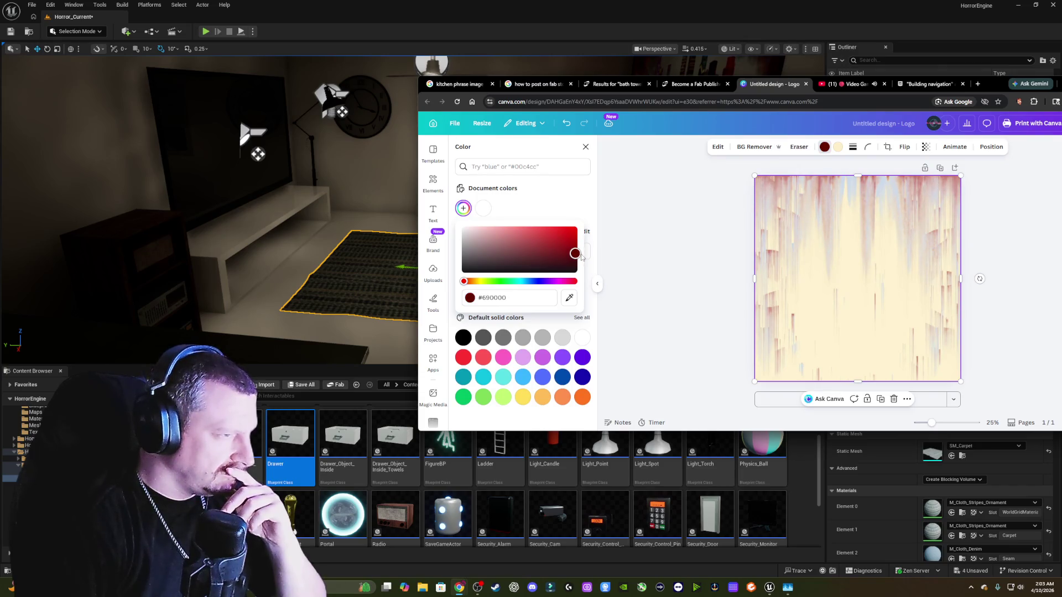
pyautogui.click(838, 148)
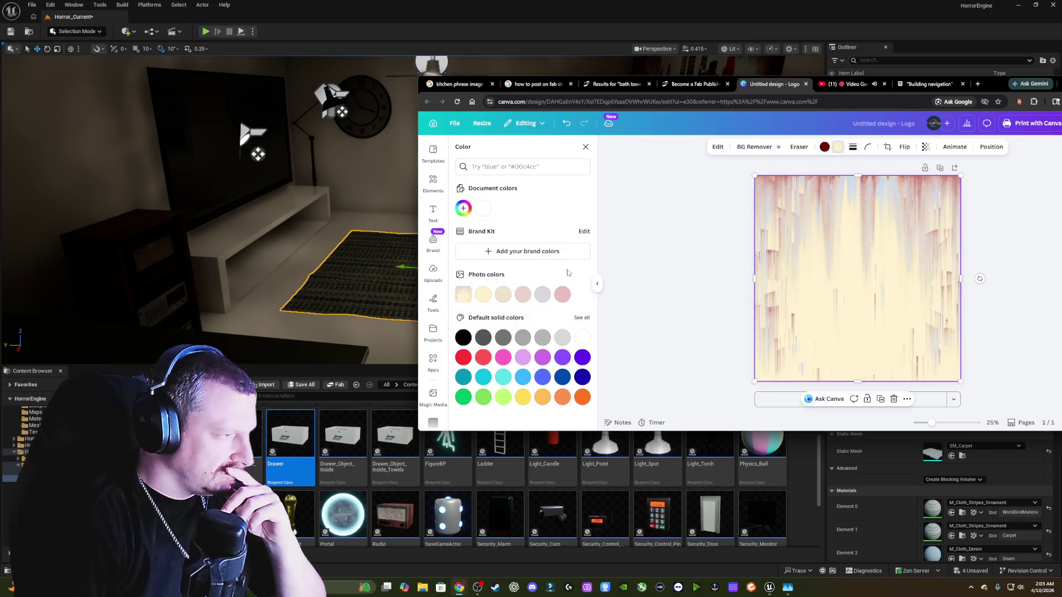
# - Try grey, white, purple and pink tints, settling on light blue streaks over pink
pyautogui.click(483, 338)
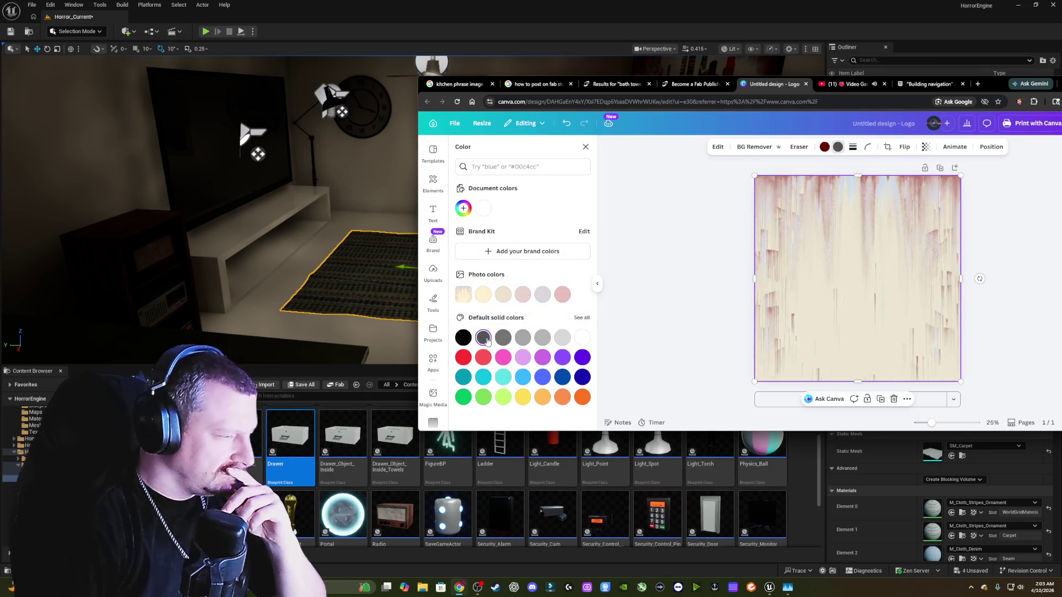
pyautogui.click(582, 338)
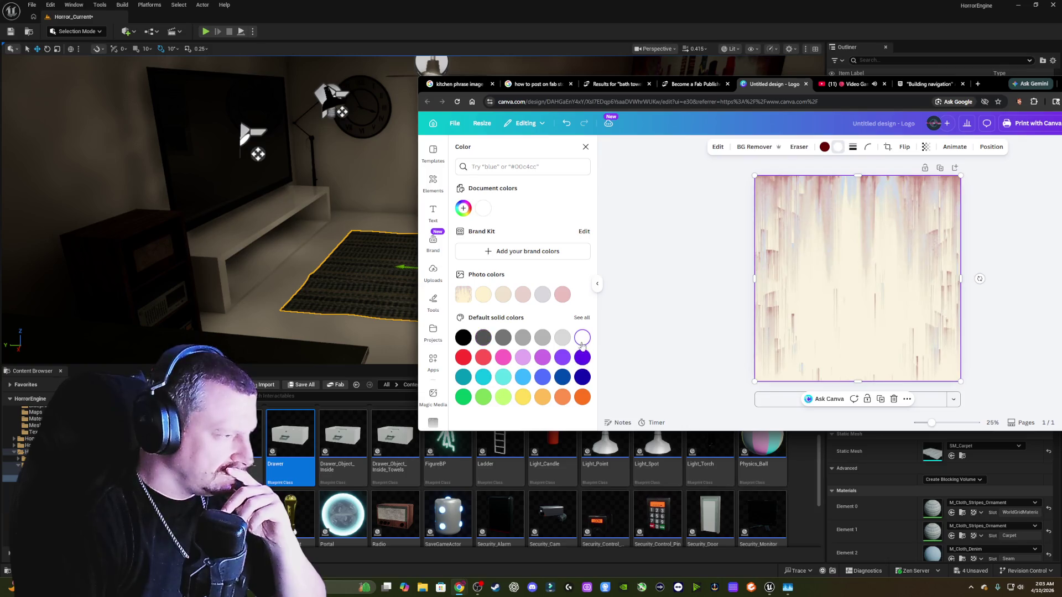
pyautogui.click(582, 358)
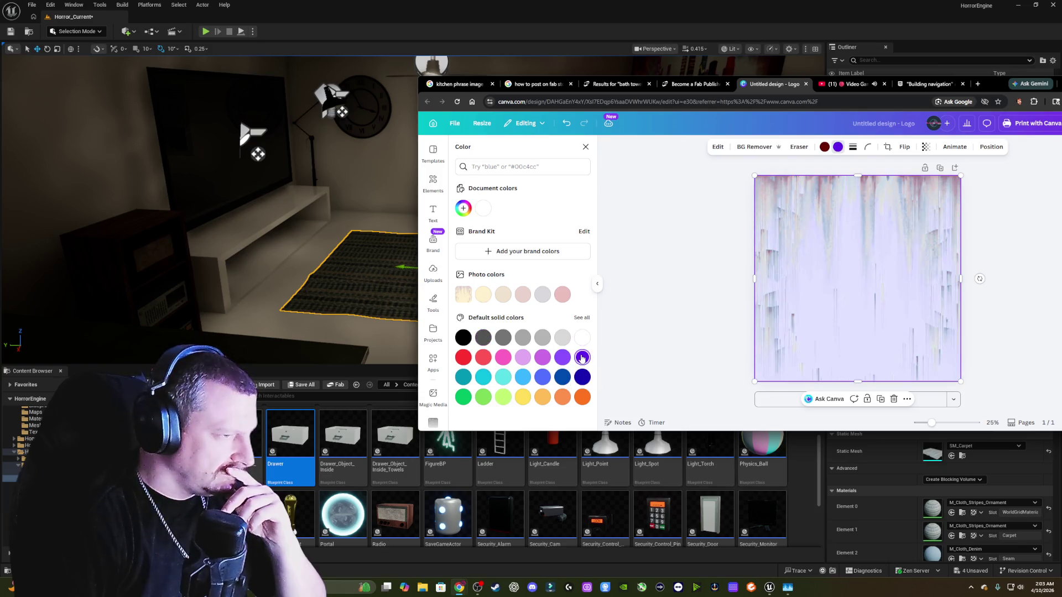
pyautogui.click(465, 358)
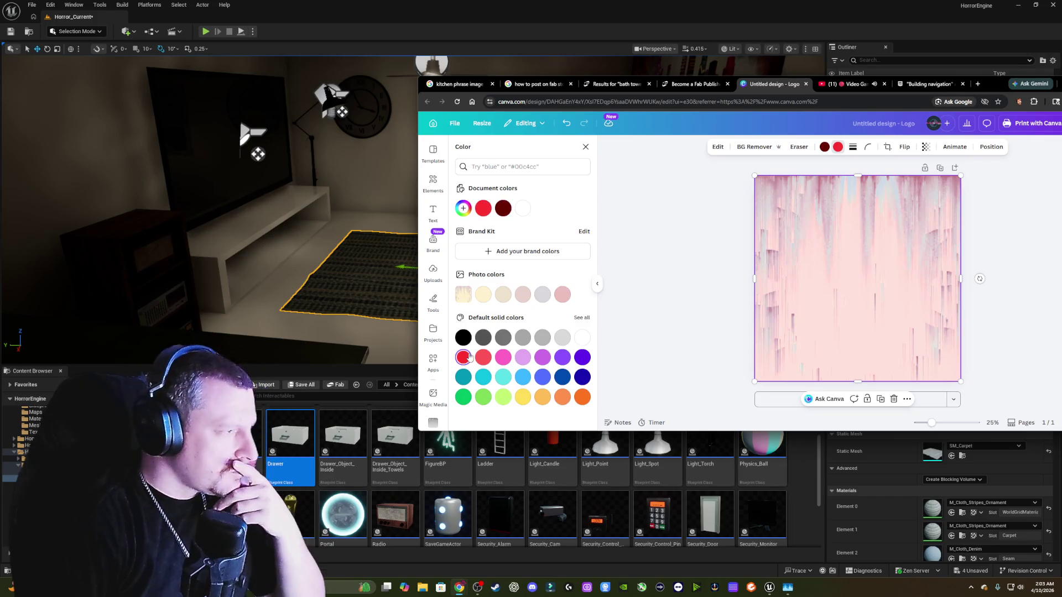
pyautogui.click(825, 147)
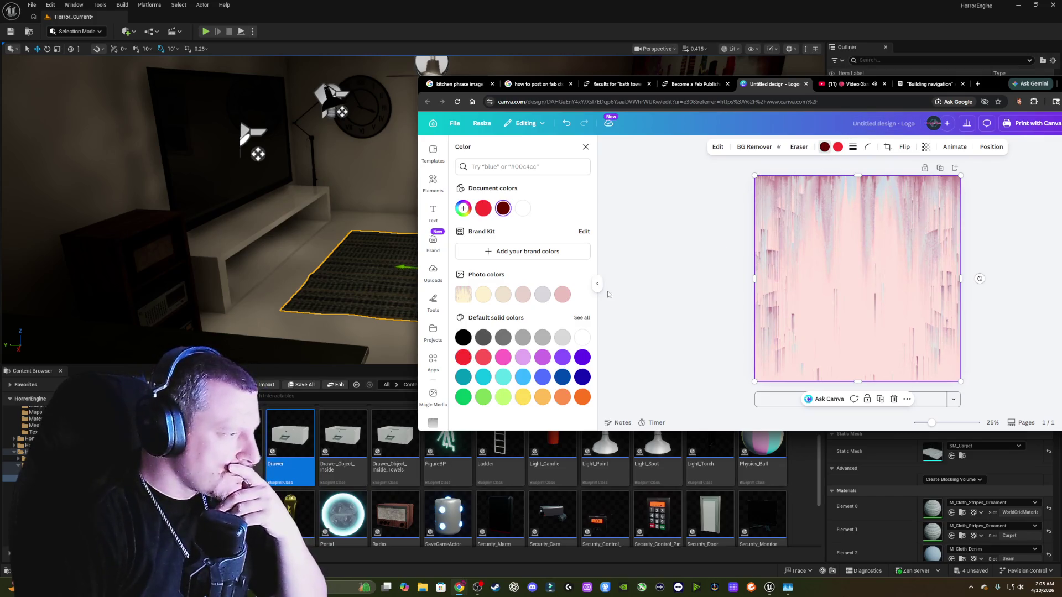
pyautogui.click(582, 338)
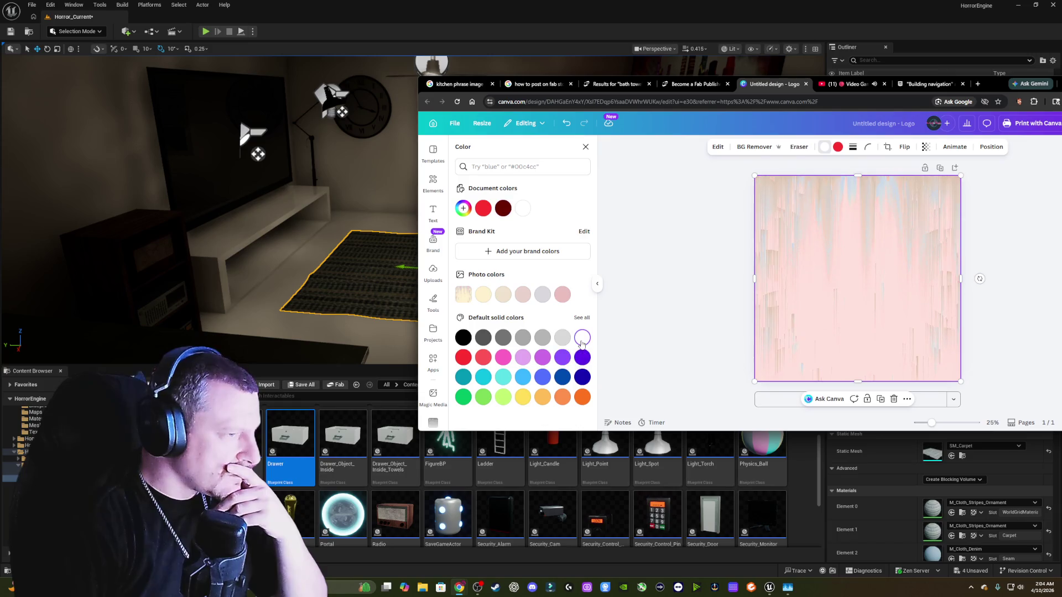
pyautogui.click(504, 359)
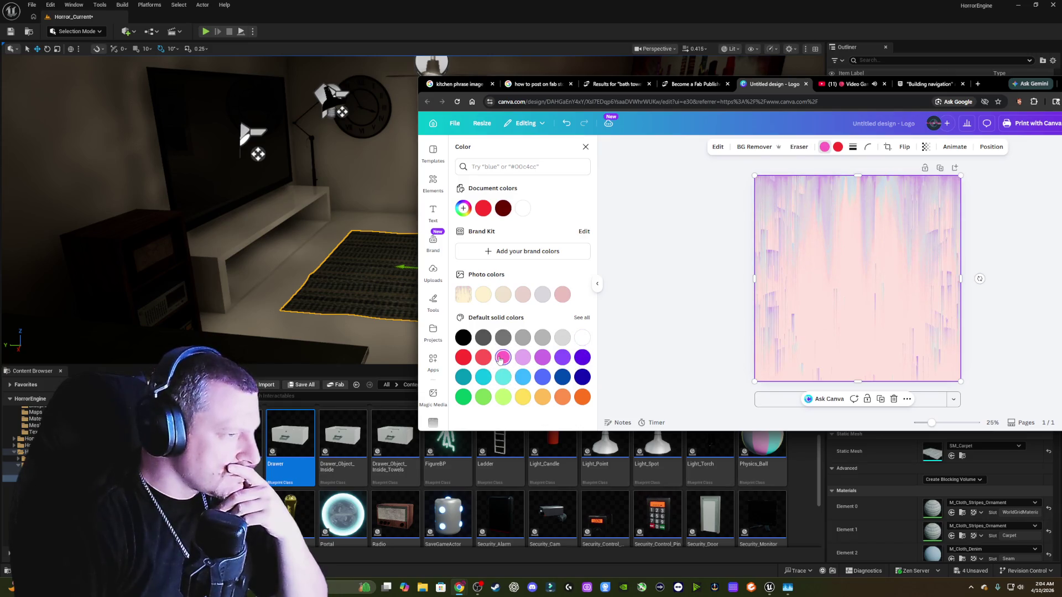
pyautogui.click(523, 378)
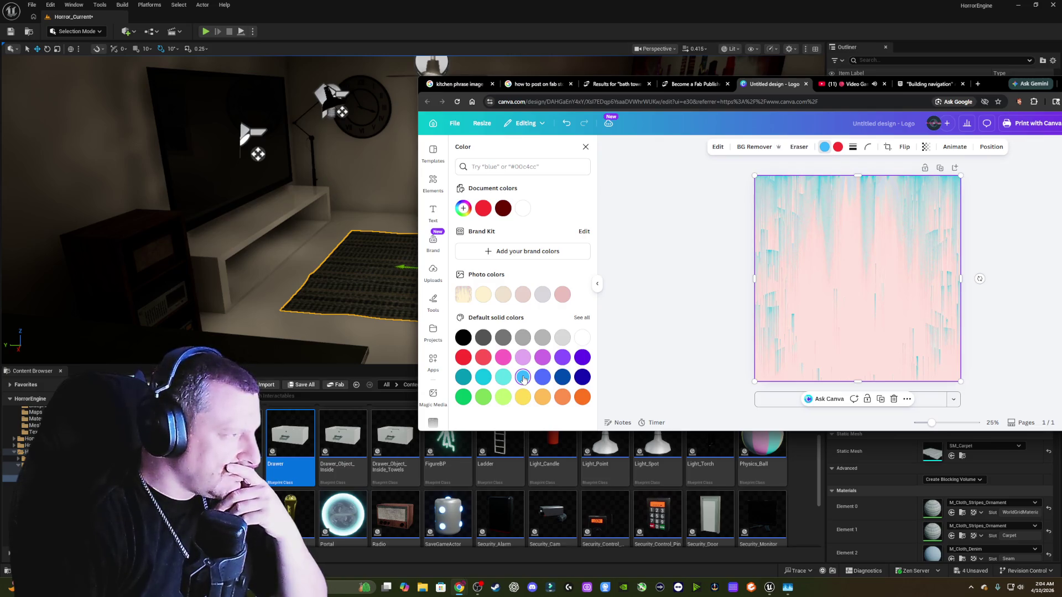
pyautogui.click(584, 147)
pyautogui.scroll(-5, 500, 282)
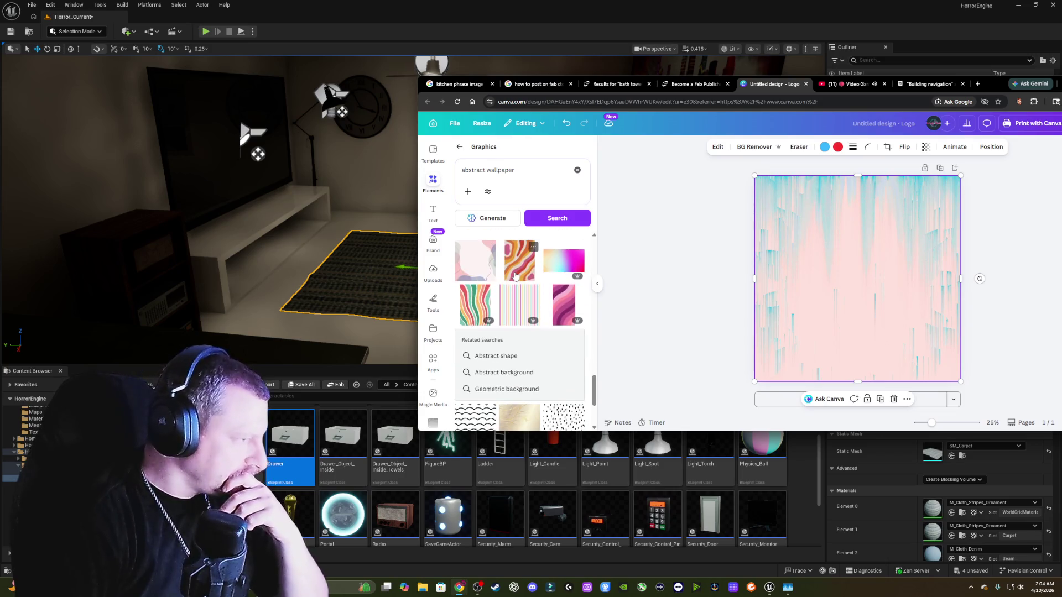
# - Delete the recoloured graphic and add the cream abstract wallpaper stretched to the page corners
pyautogui.scroll(-3, 515, 275)
pyautogui.scroll(-3, 515, 275)
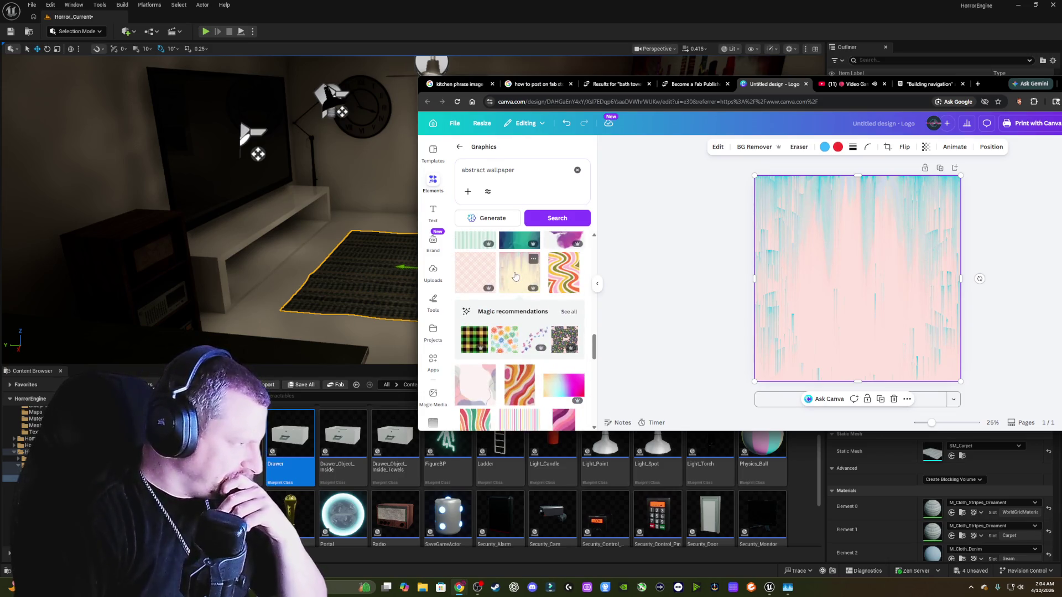
pyautogui.press('Delete')
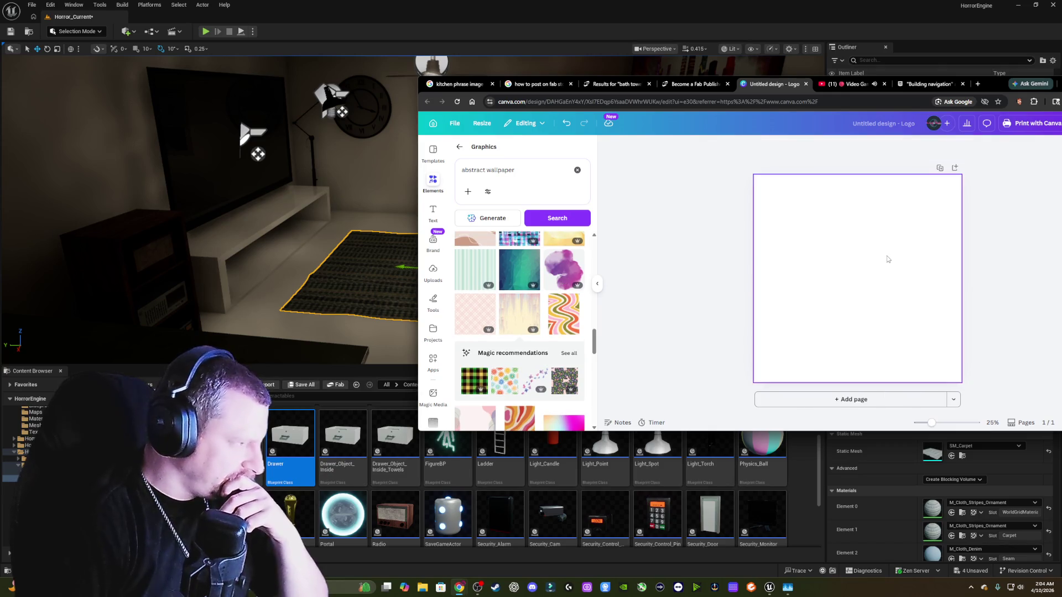
pyautogui.click(532, 299)
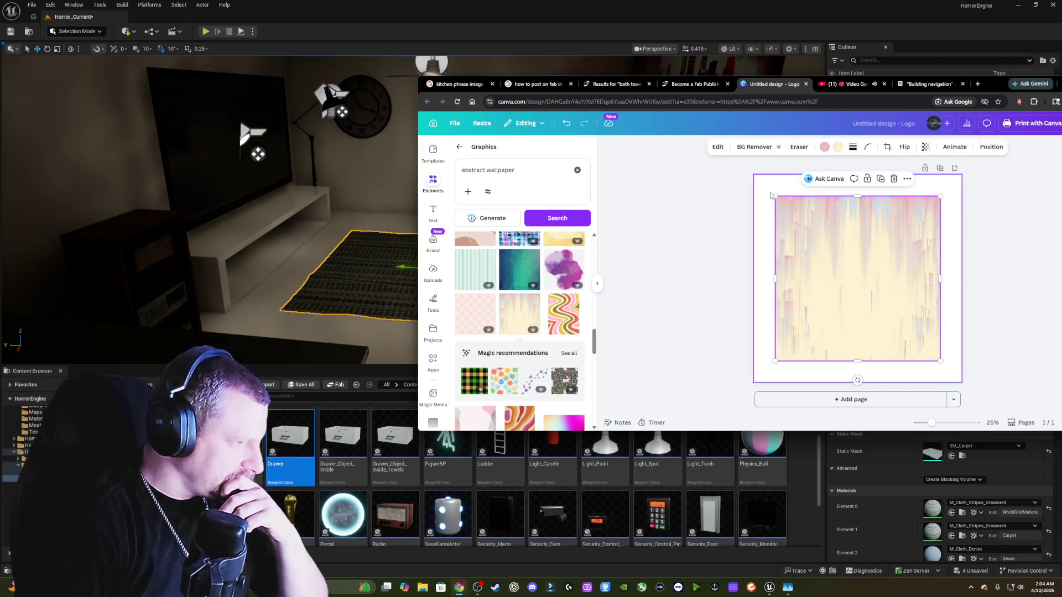
pyautogui.moveTo(775, 196); pyautogui.dragTo(755, 176)
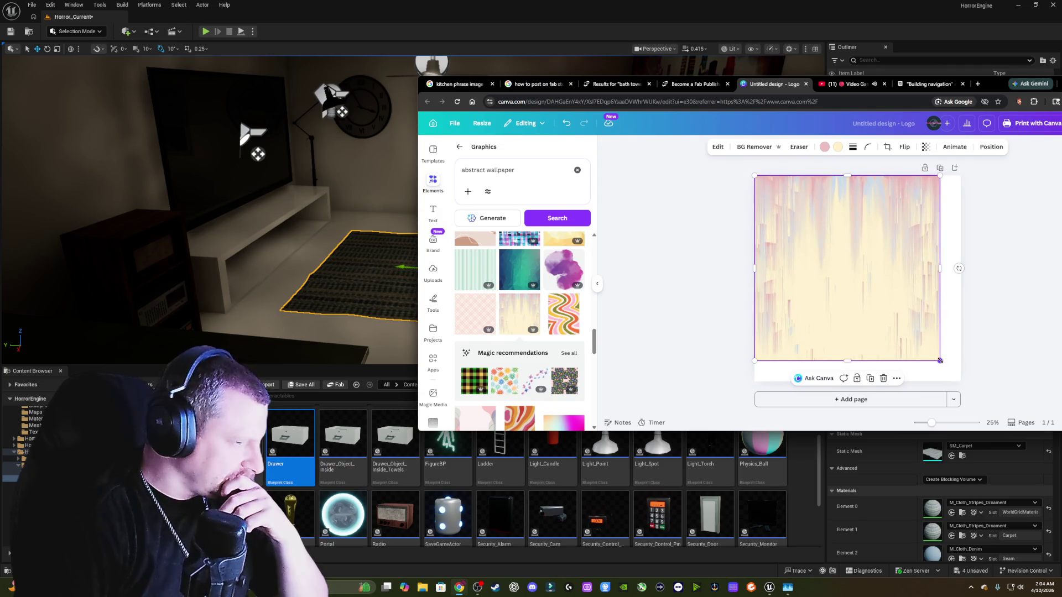
pyautogui.moveTo(940, 361); pyautogui.dragTo(961, 381)
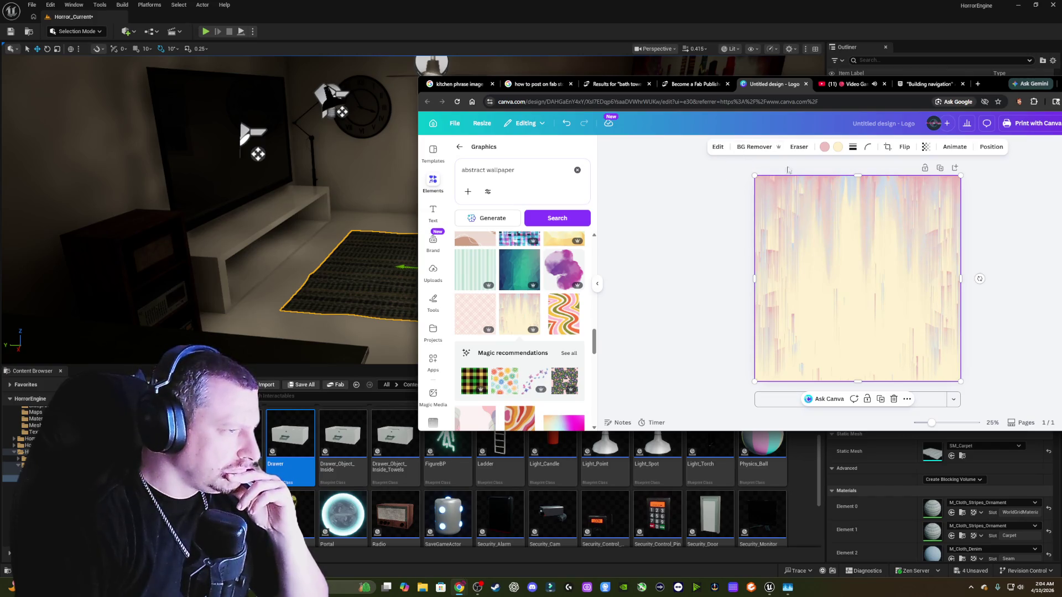
pyautogui.click(824, 147)
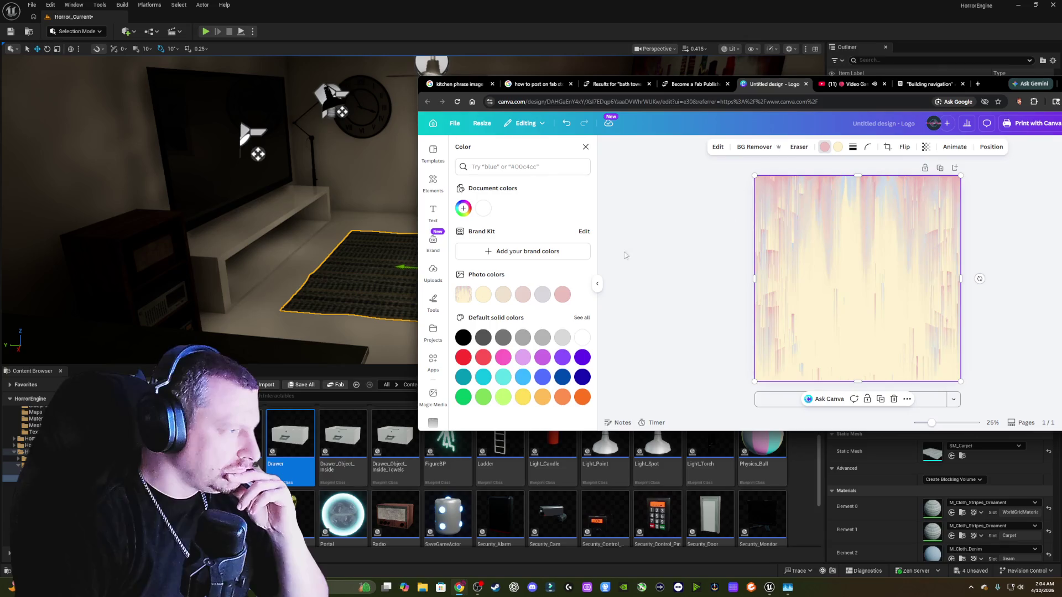
# - Try a light orange photo colour, then set the streaks red and move Chrome aside
pyautogui.click(484, 295)
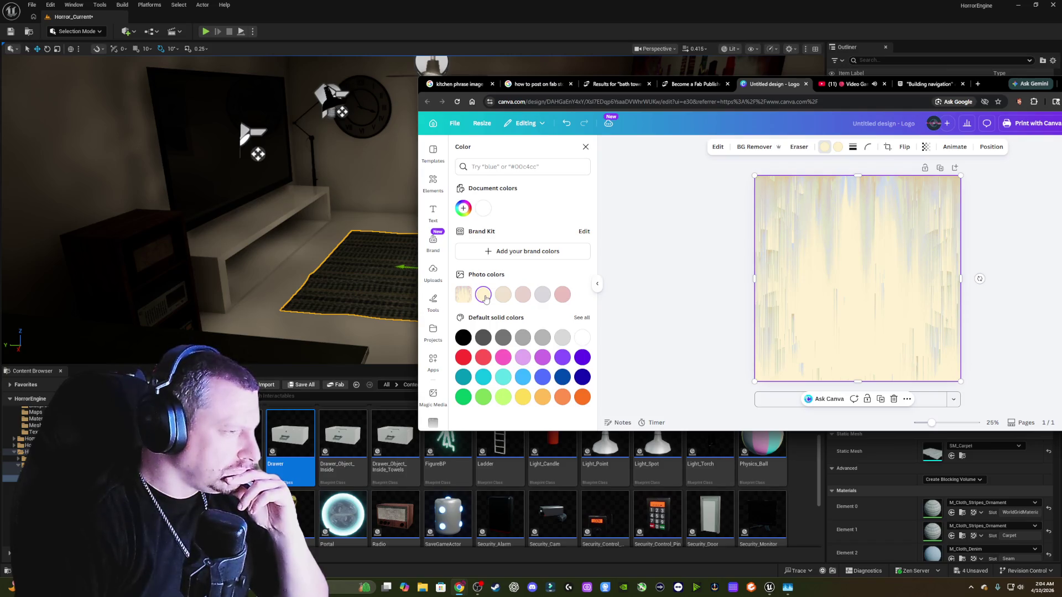
pyautogui.click(485, 299)
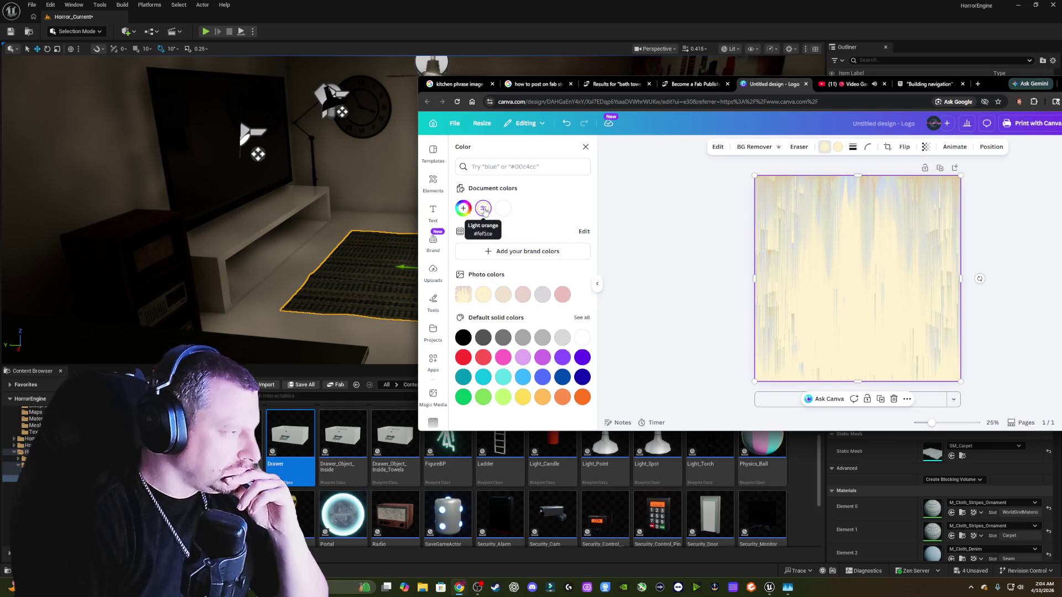
pyautogui.click(464, 357)
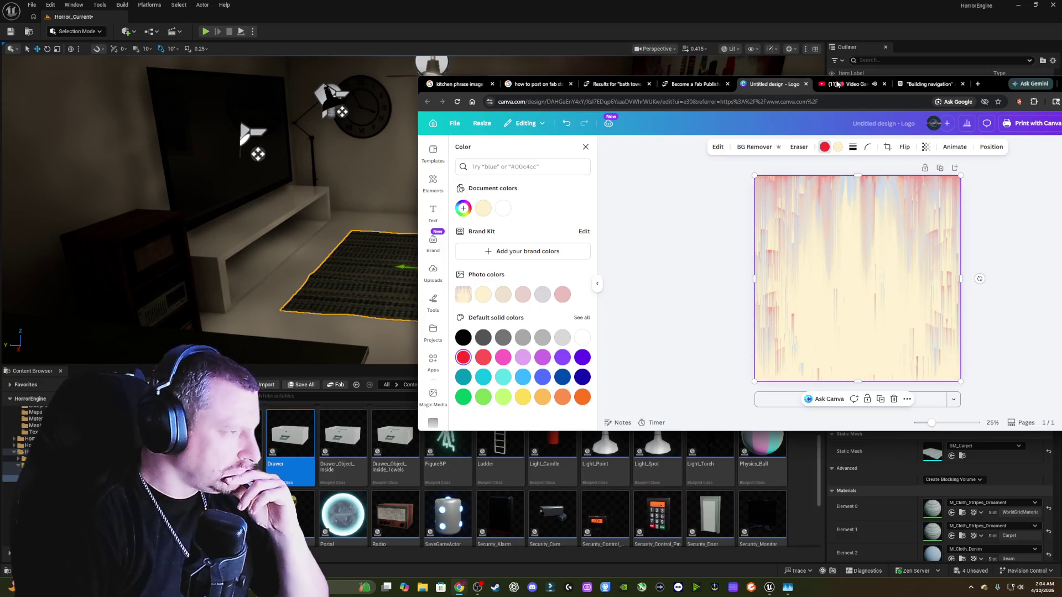
pyautogui.moveTo(992, 84)
pyautogui.mouseDown()
pyautogui.moveTo(921, 156)
pyautogui.moveTo(743, 193)
pyautogui.moveTo(741, 184)
pyautogui.mouseUp()
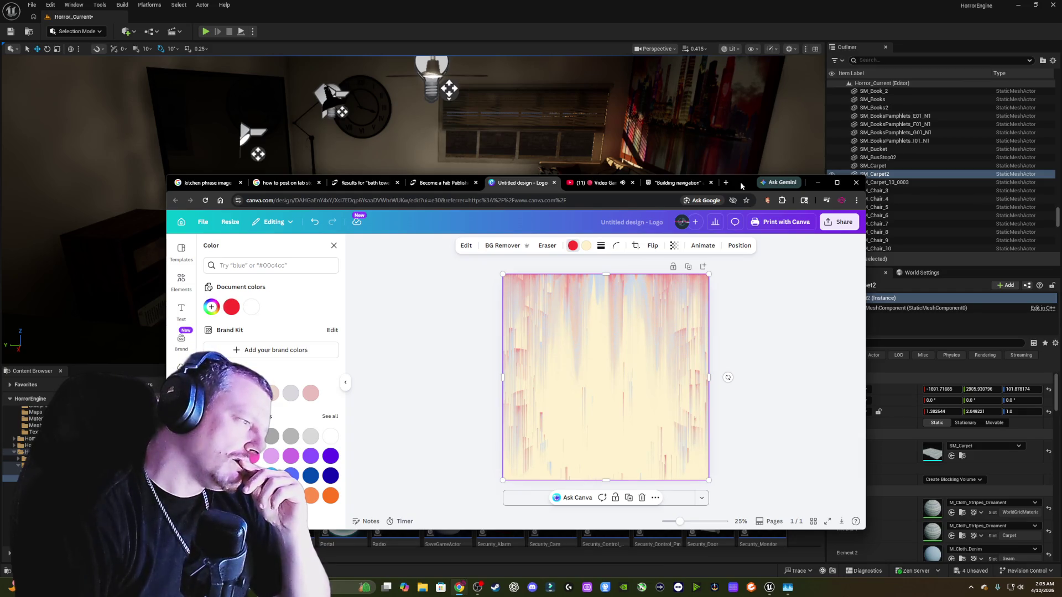
# - Download the design from Share > Download, keeping PNG as the file type
pyautogui.click(840, 222)
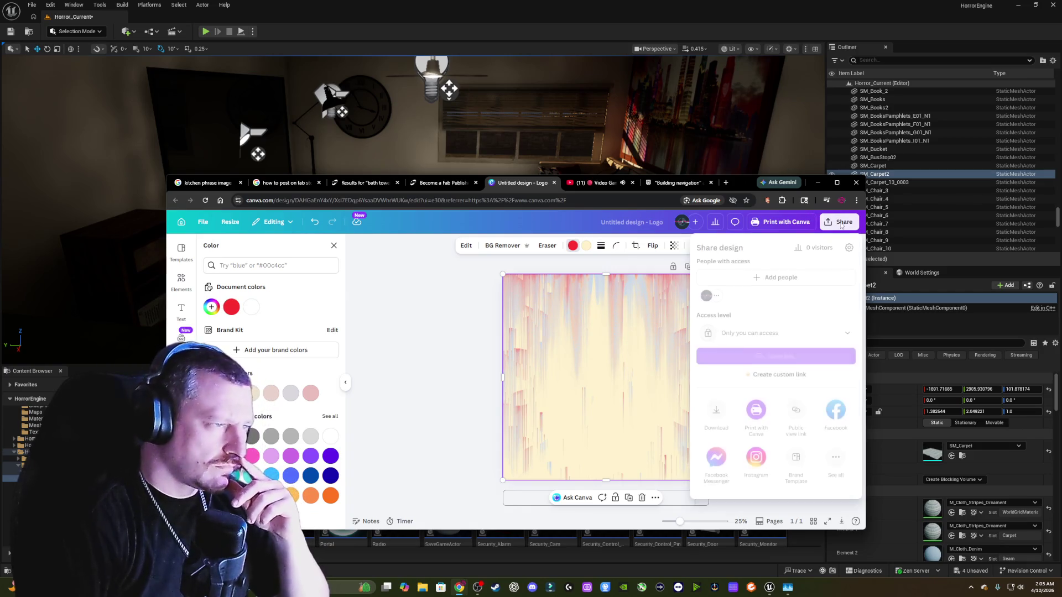
pyautogui.click(717, 410)
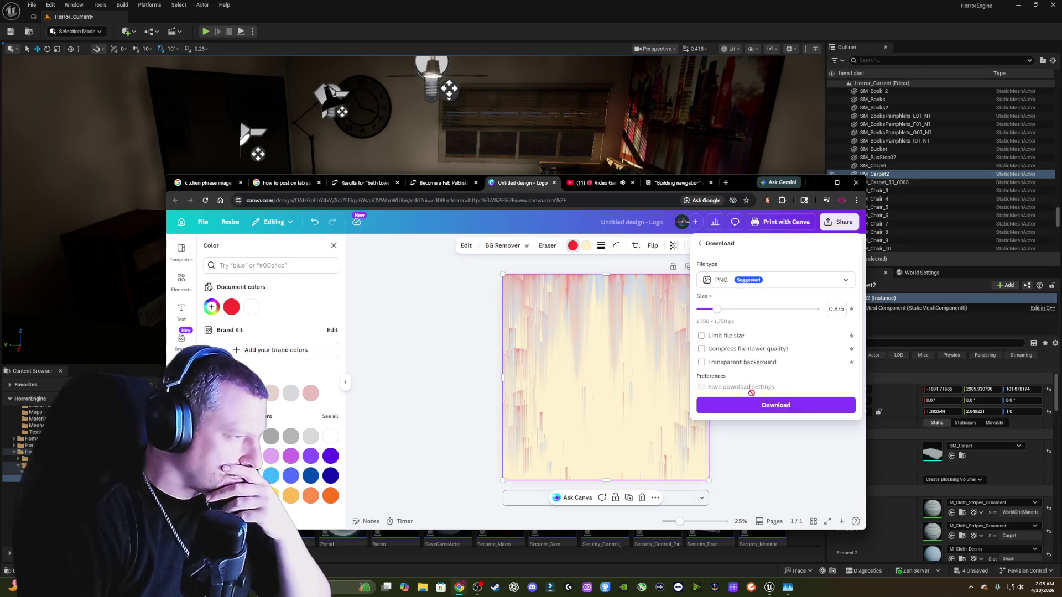
pyautogui.click(773, 406)
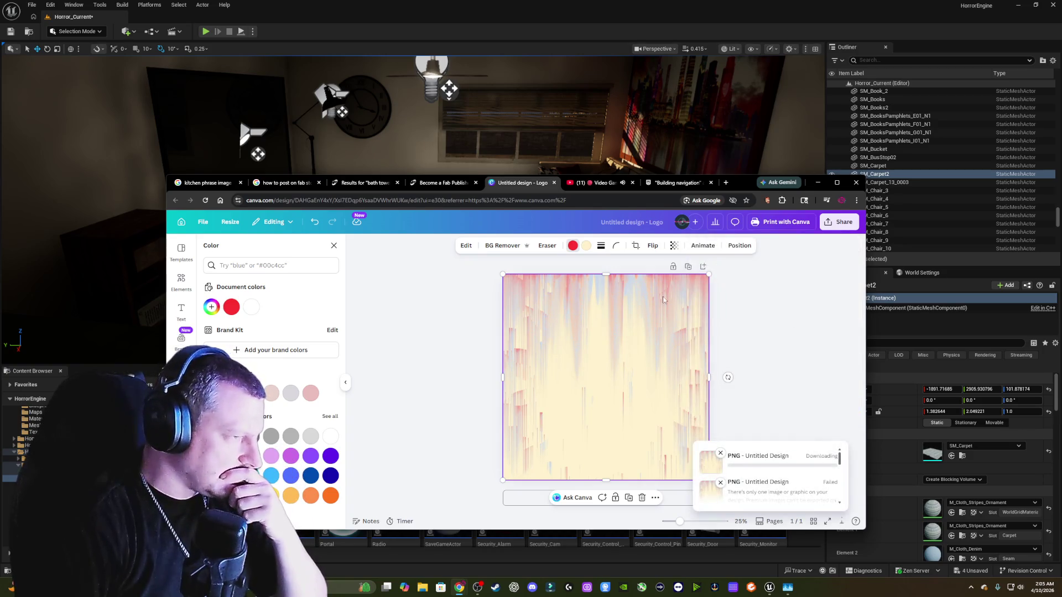
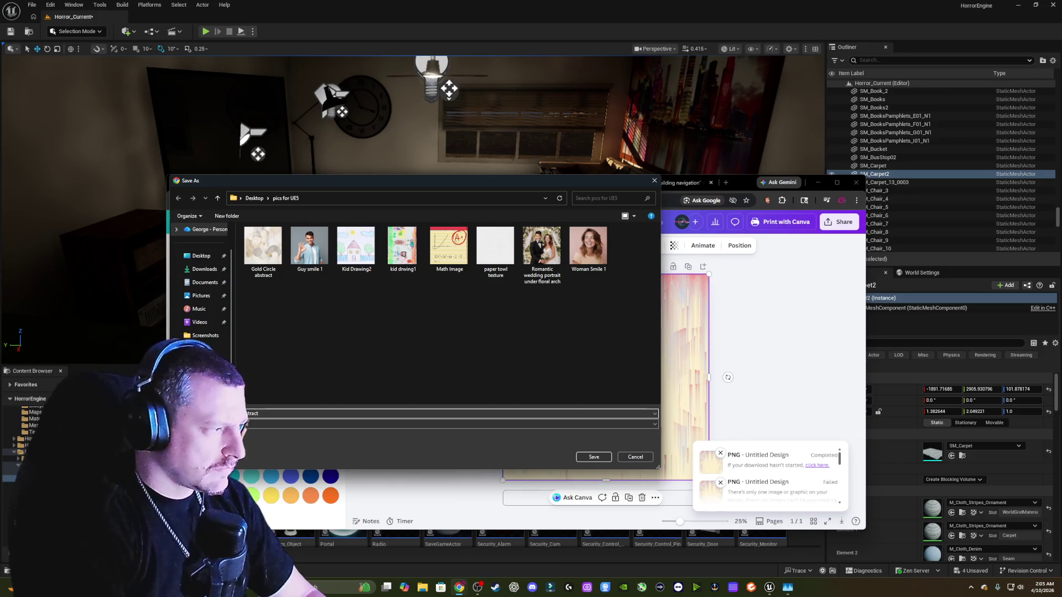
# - Save the design as Carpet Abstract.png in 'pics for UE5' and return to Unreal Engine
pyautogui.press('Return')
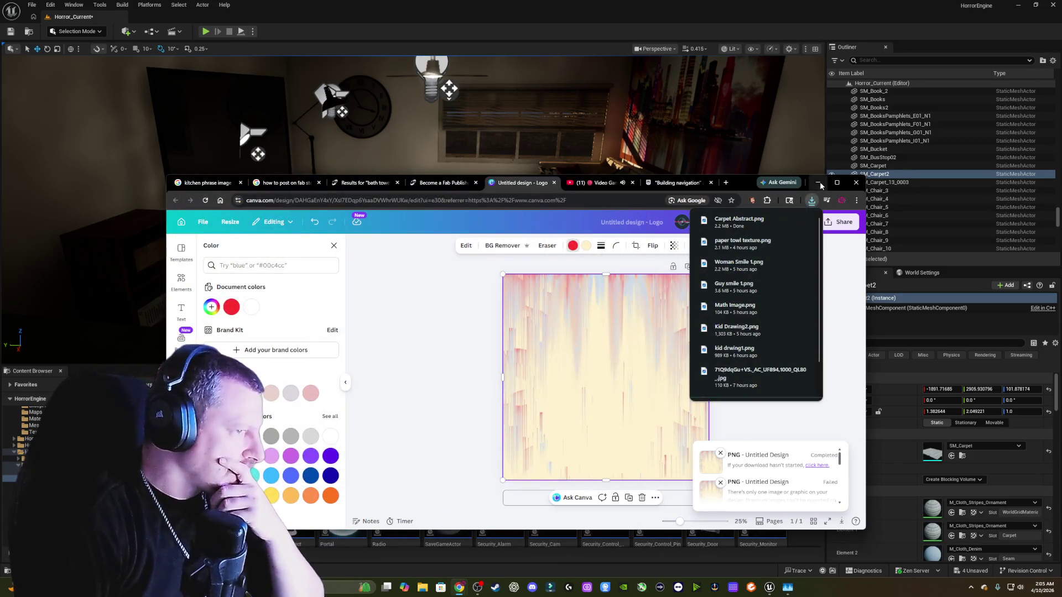
pyautogui.click(818, 183)
pyautogui.scroll(2, 563, 165)
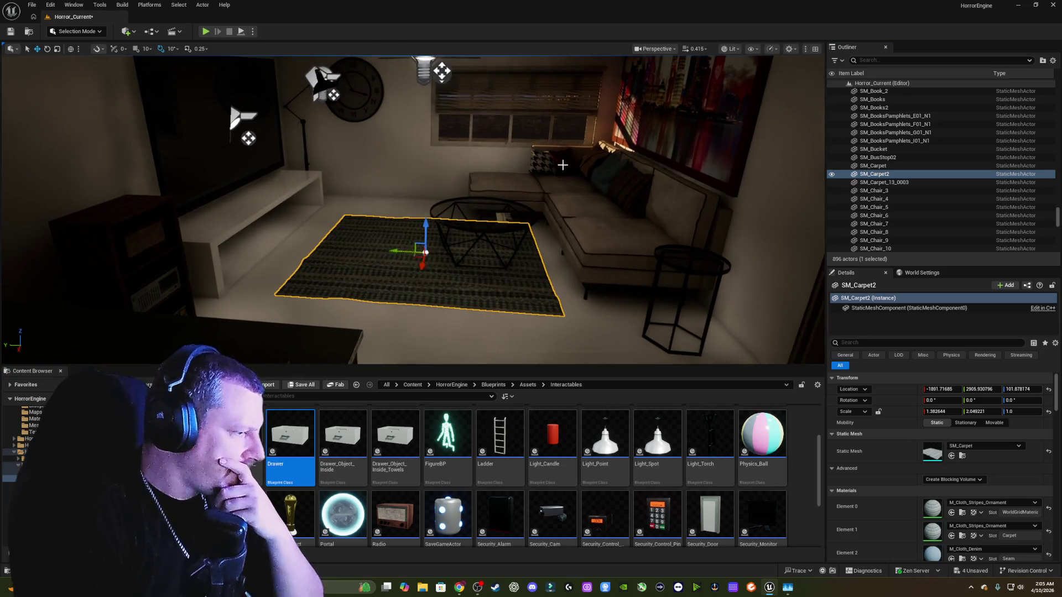
# - Look through the Painting_Portraits_1 folder's Textures and Material subfolders
pyautogui.click(413, 385)
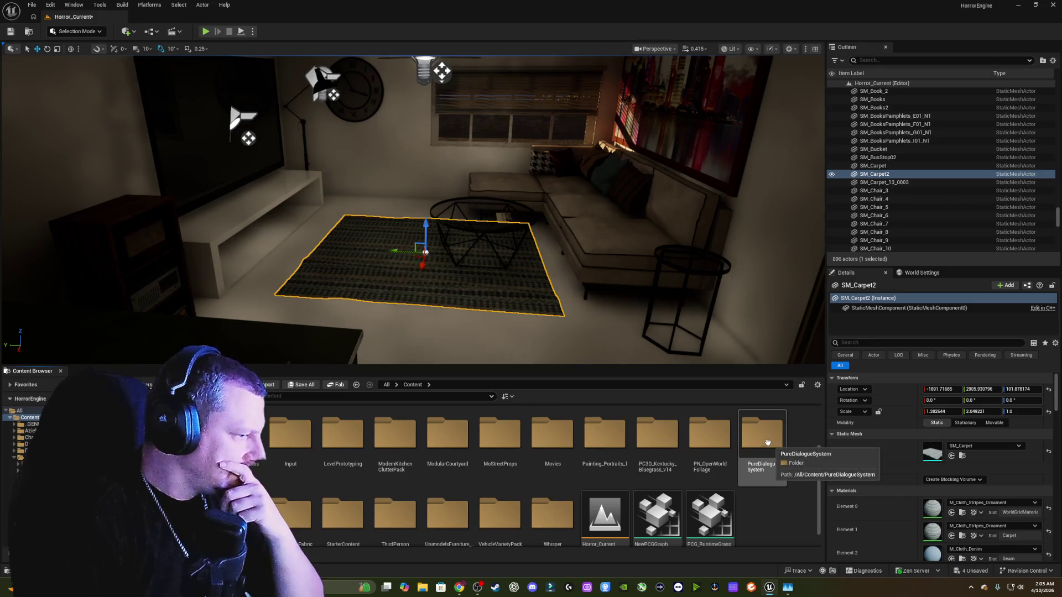
pyautogui.doubleClick(604, 434)
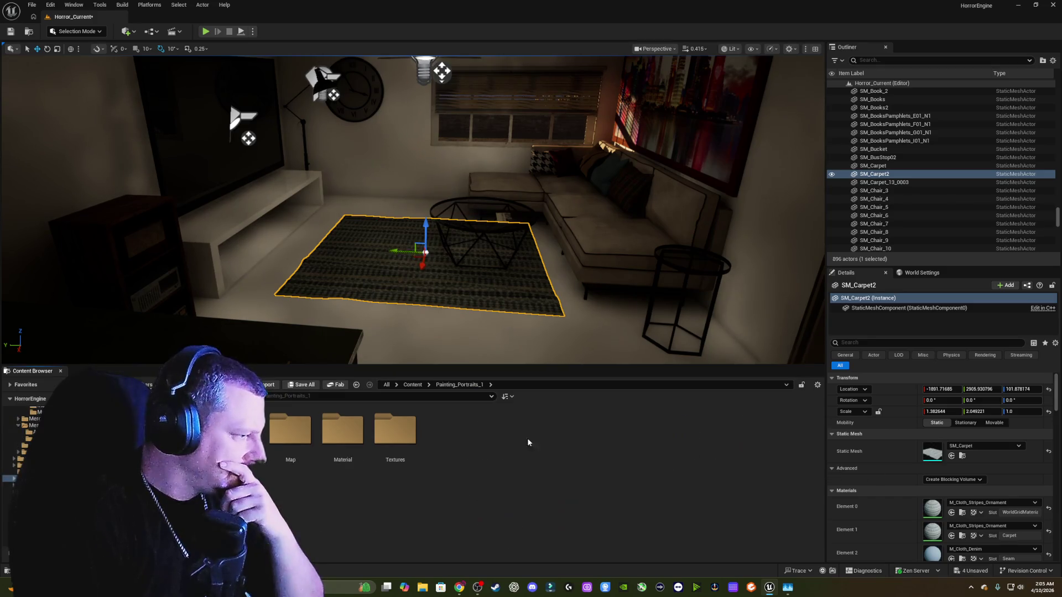
pyautogui.doubleClick(387, 434)
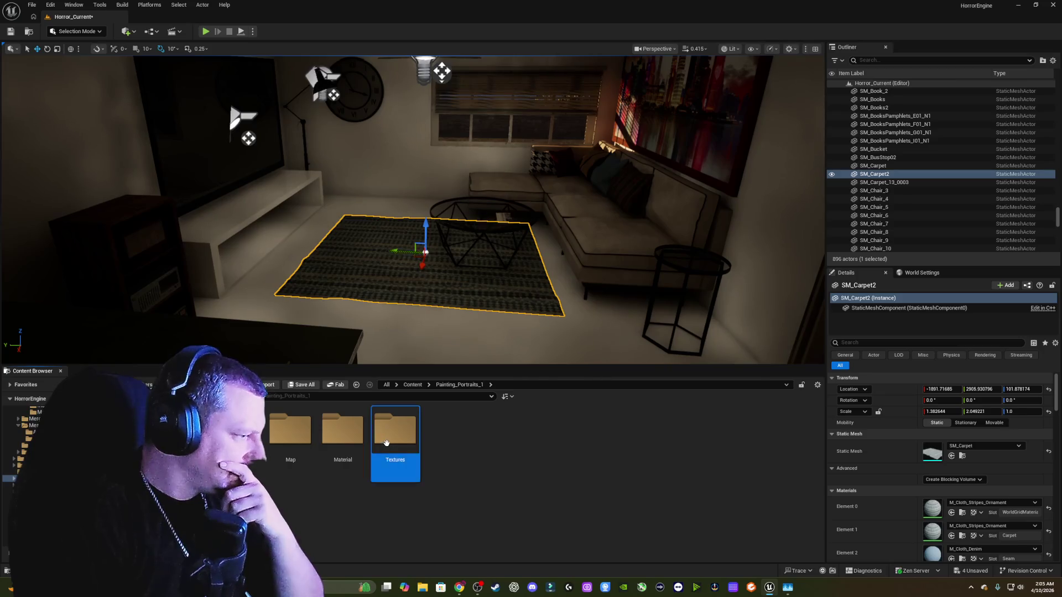
pyautogui.click(356, 385)
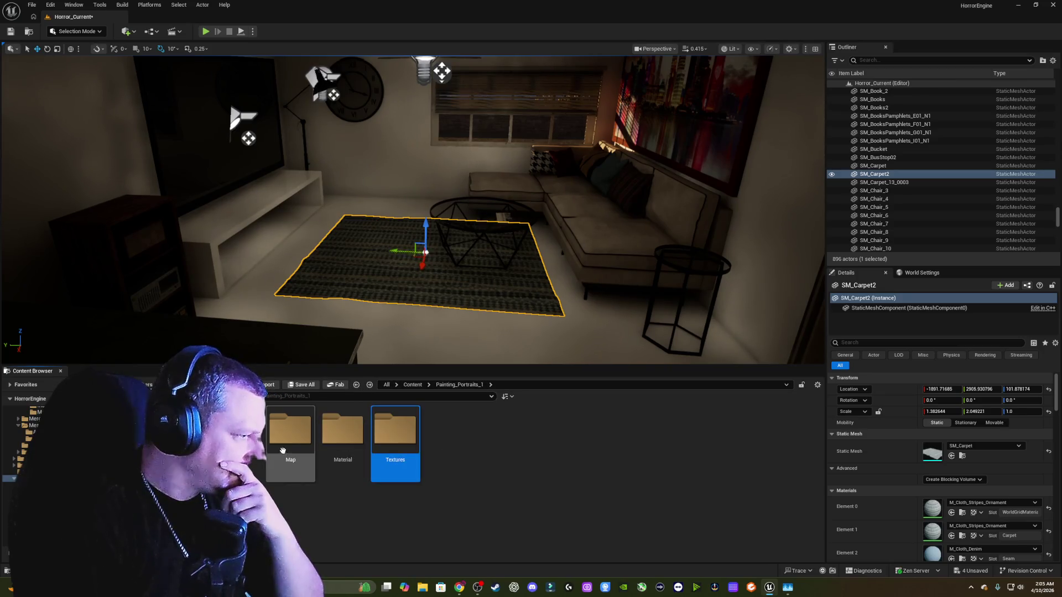
pyautogui.doubleClick(341, 433)
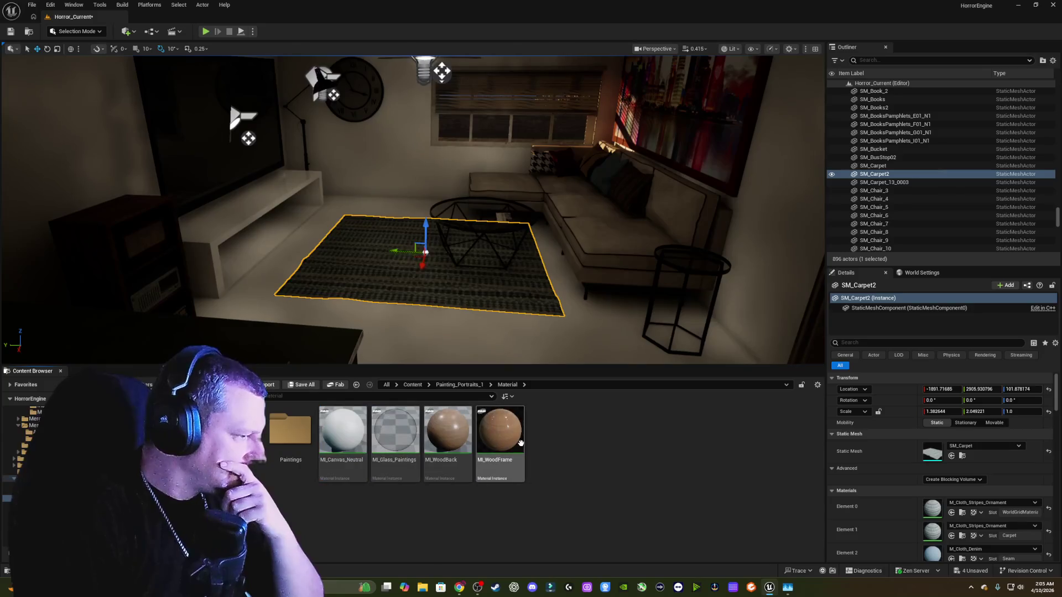
pyautogui.click(356, 385)
pyautogui.click(357, 386)
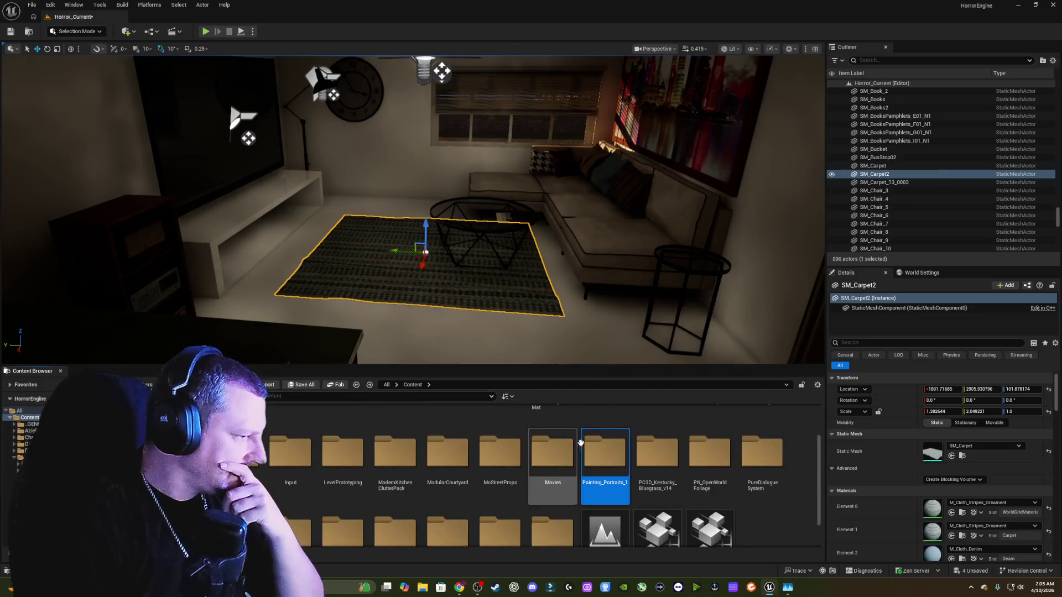
# - Back in top-level Content, open the Imges_For_Photos folder
pyautogui.scroll(2, 702, 469)
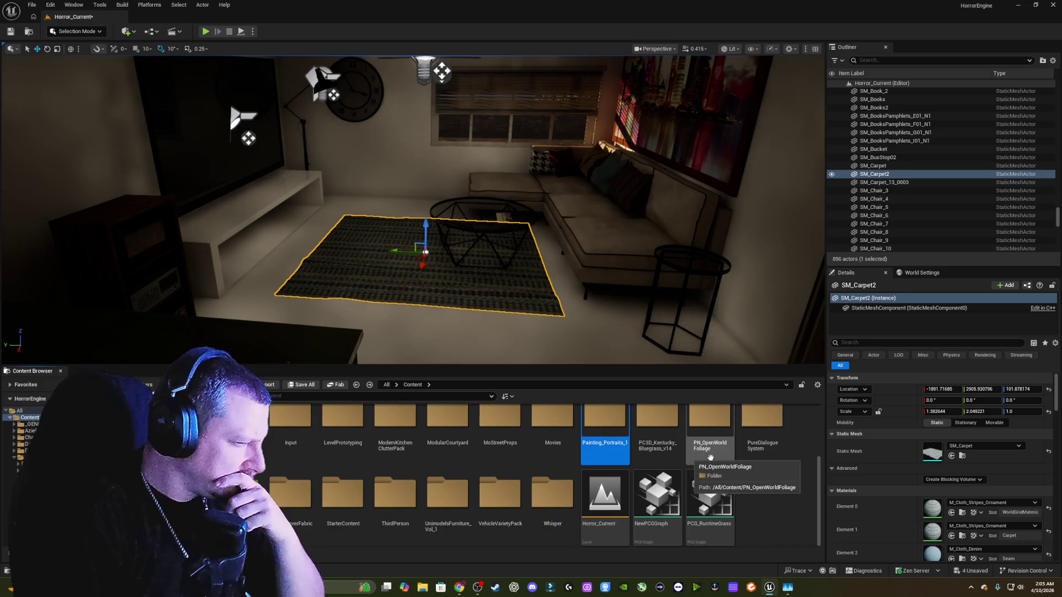
pyautogui.scroll(1, 658, 459)
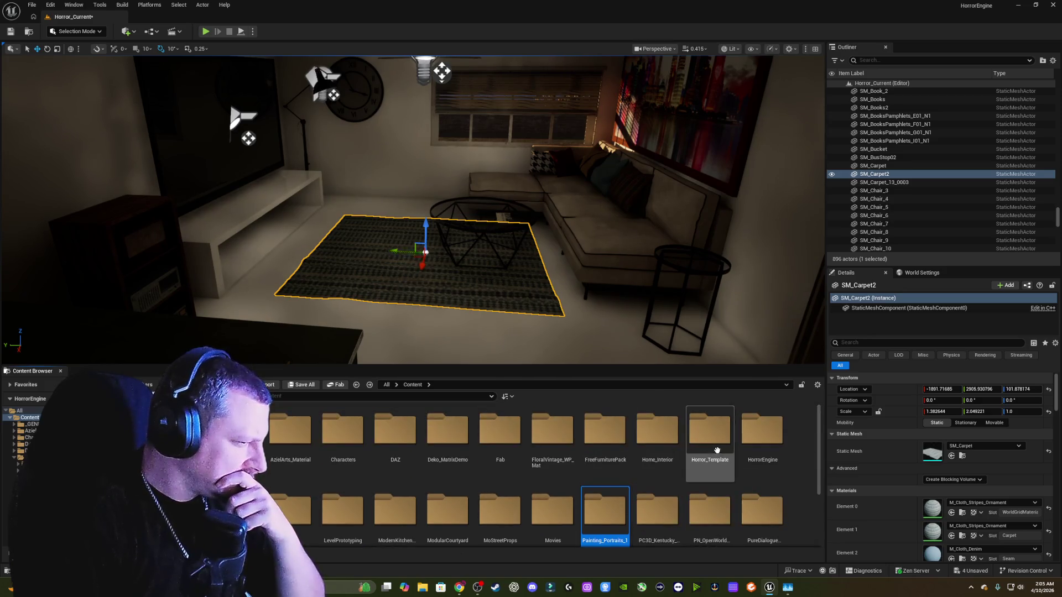
pyautogui.scroll(-1, 547, 463)
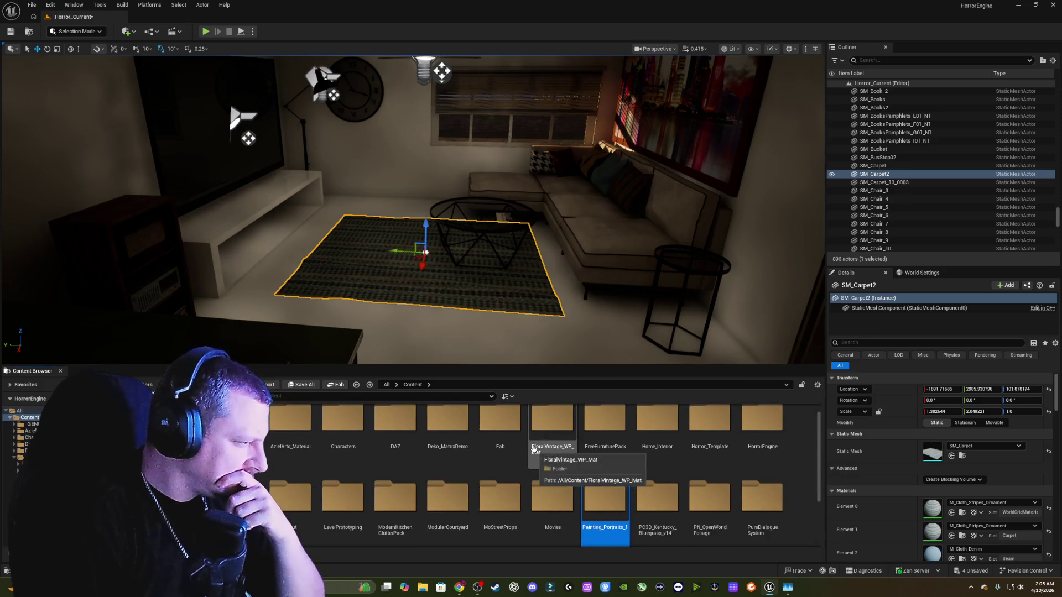
pyautogui.doubleClick(290, 497)
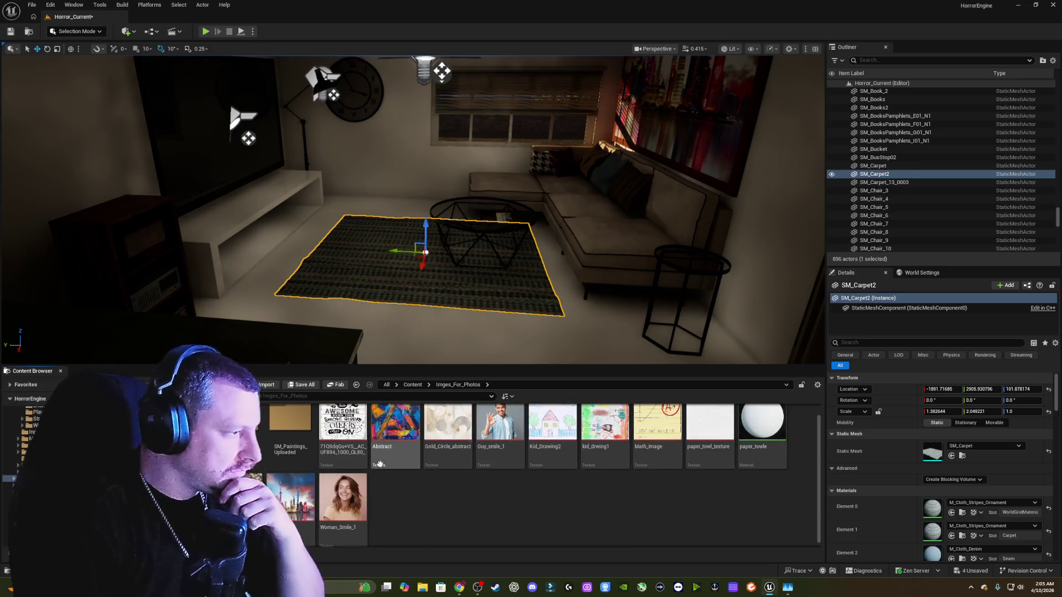
pyautogui.rightClick(530, 510)
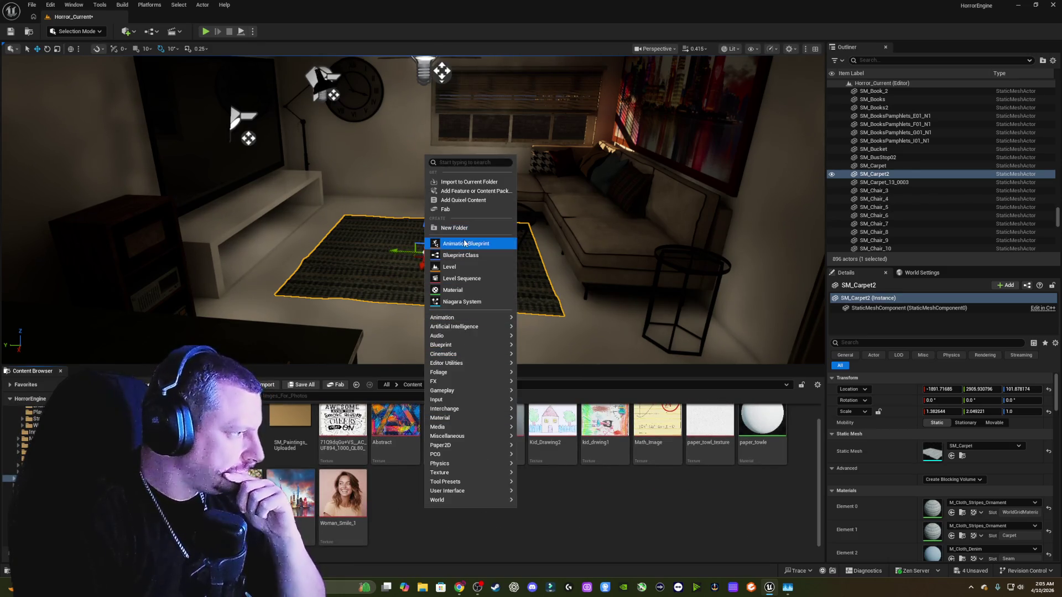
# - Import Carpet Abstract from Desktop > pics for UE5 as a texture, then open Meterials_from_photos
pyautogui.click(468, 183)
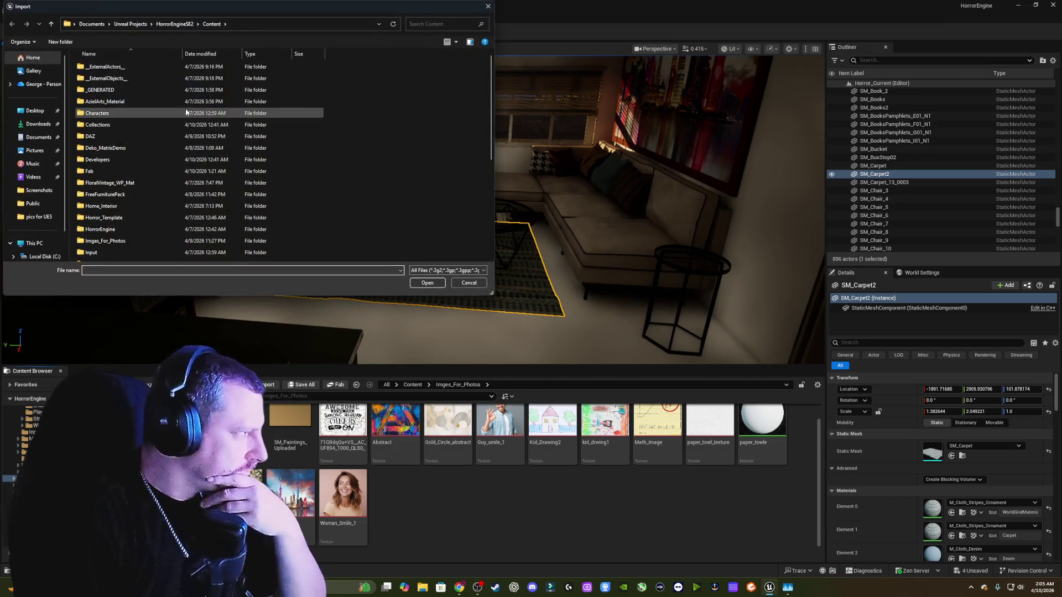
pyautogui.click(34, 113)
pyautogui.doubleClick(146, 83)
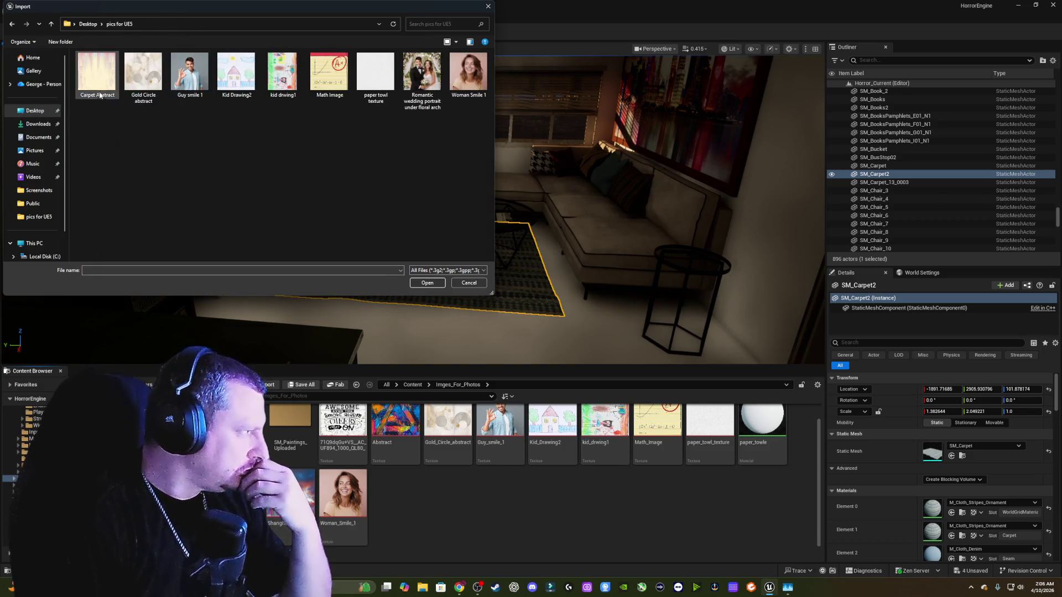
pyautogui.click(87, 81)
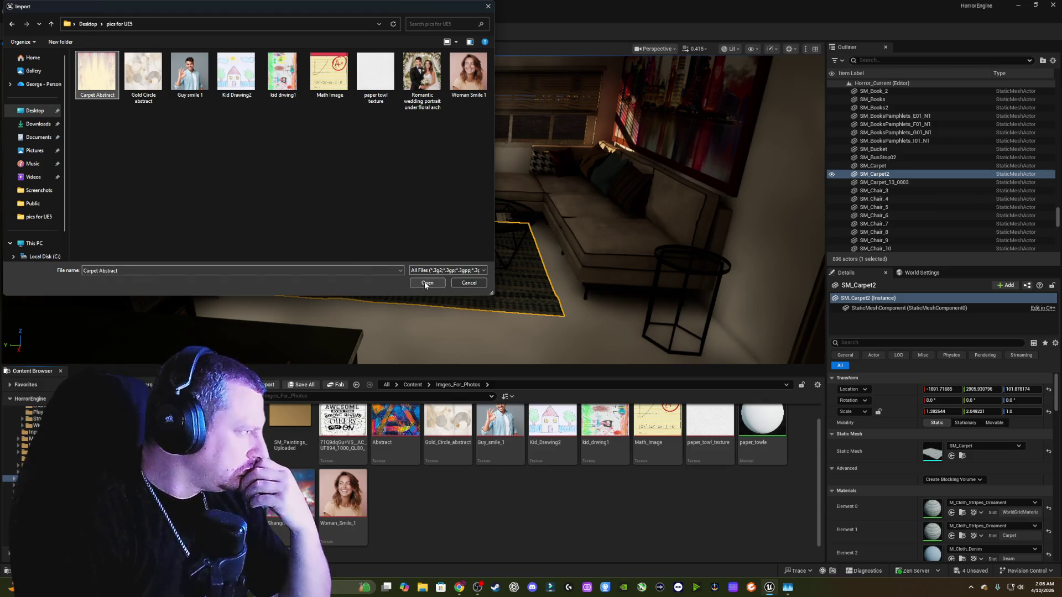
pyautogui.click(427, 283)
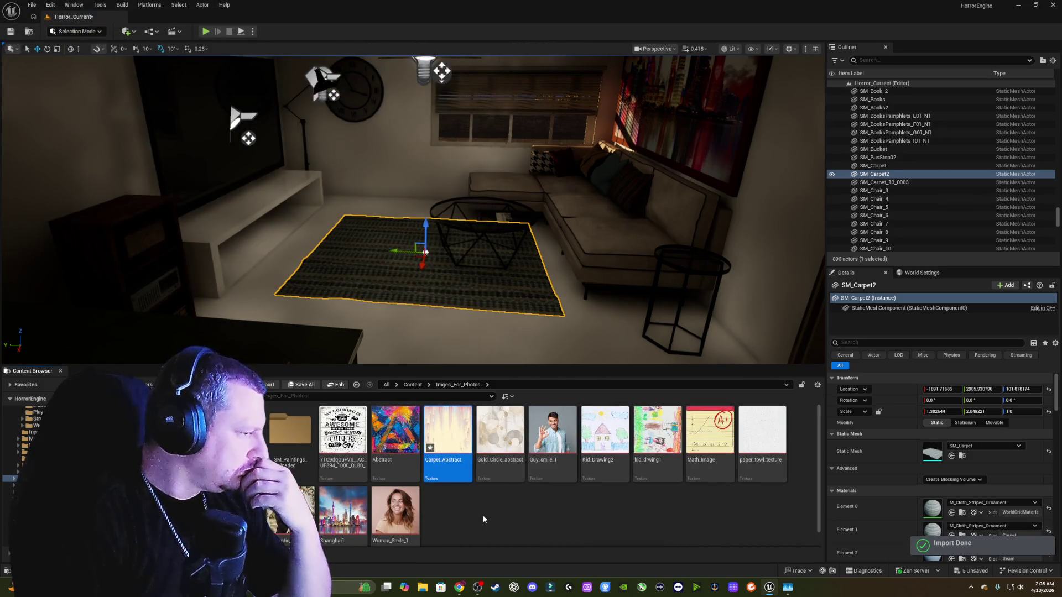
pyautogui.doubleClick(290, 430)
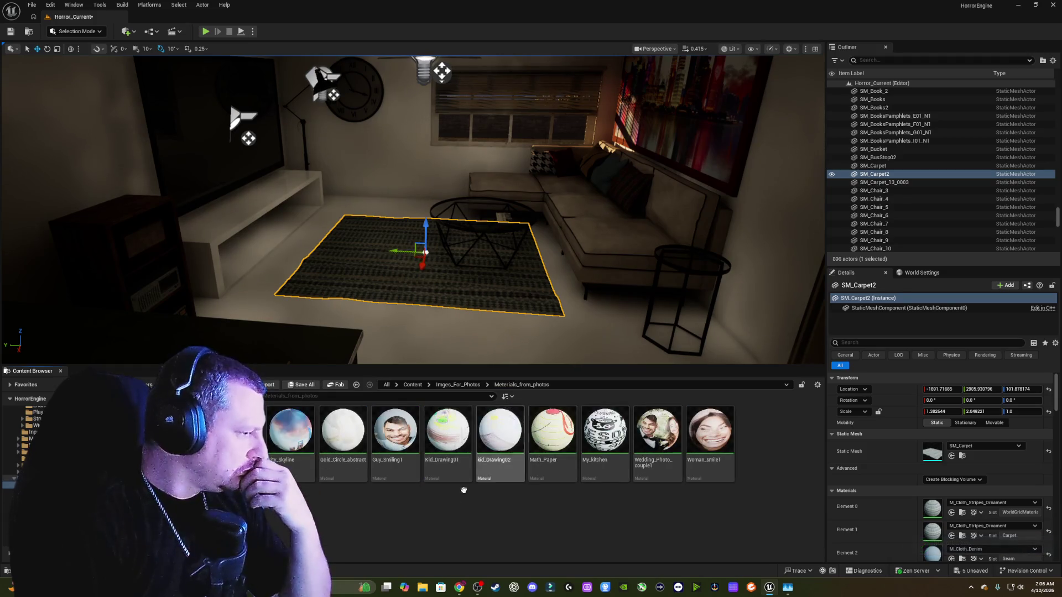
# - Add a new material named Carpet_Abstract and open it in the Material Editor
pyautogui.rightClick(503, 533)
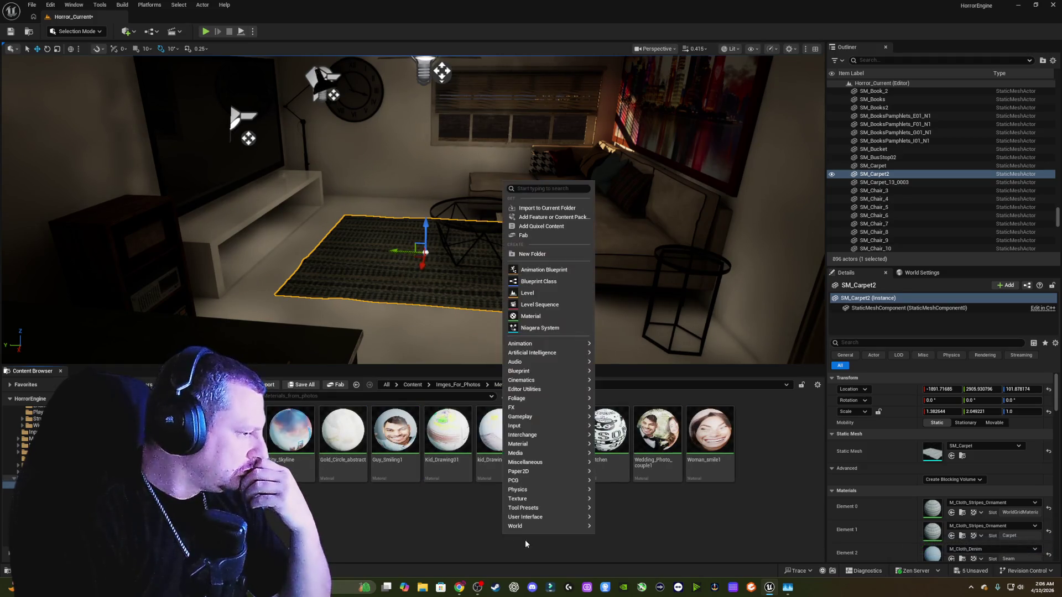
pyautogui.click(538, 319)
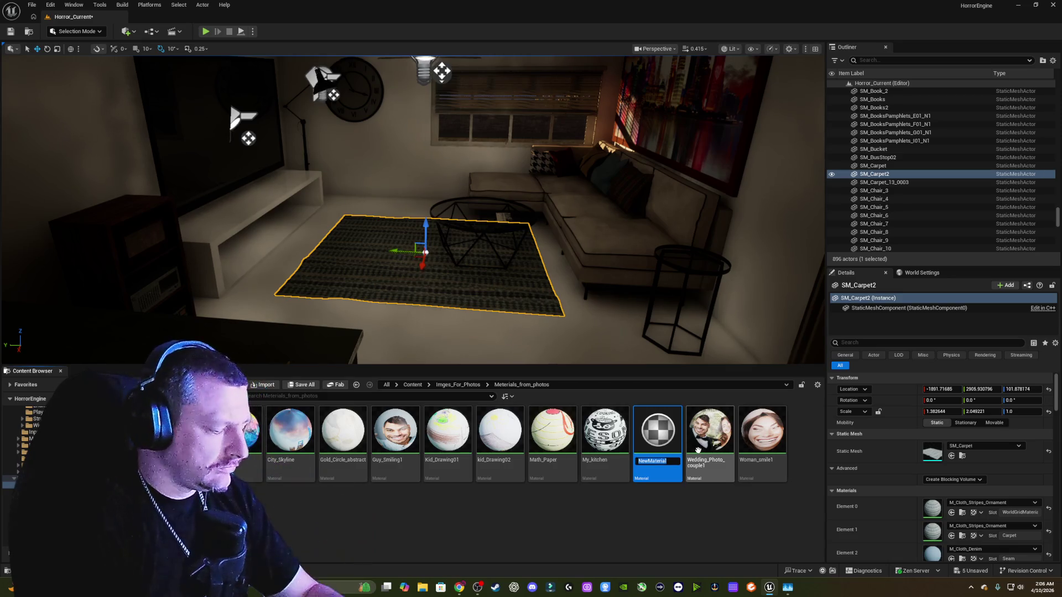
pyautogui.write('Carpet_Abstract')
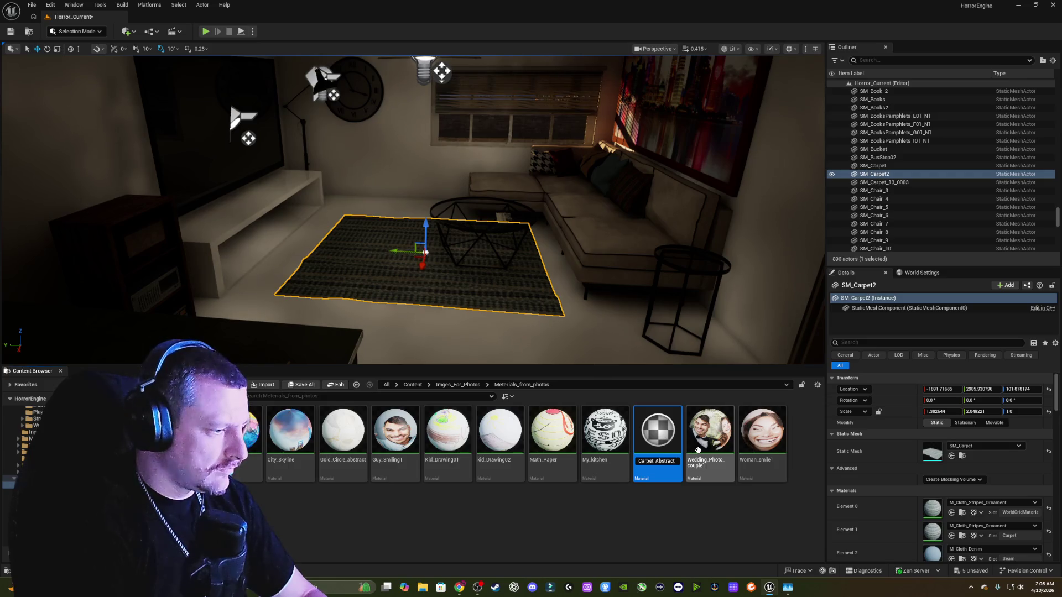
pyautogui.press('Return')
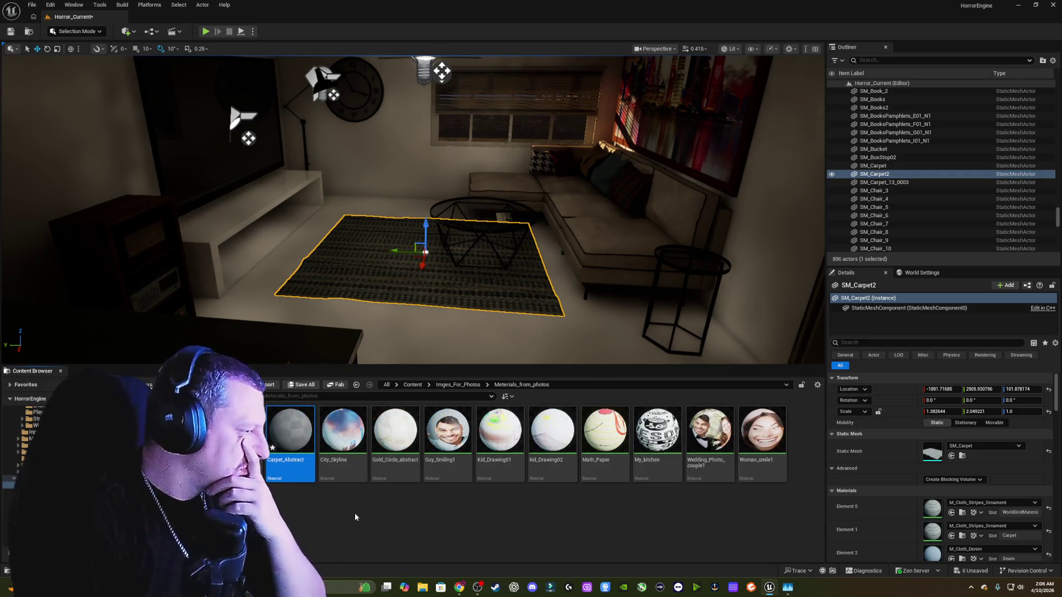
pyautogui.doubleClick(304, 449)
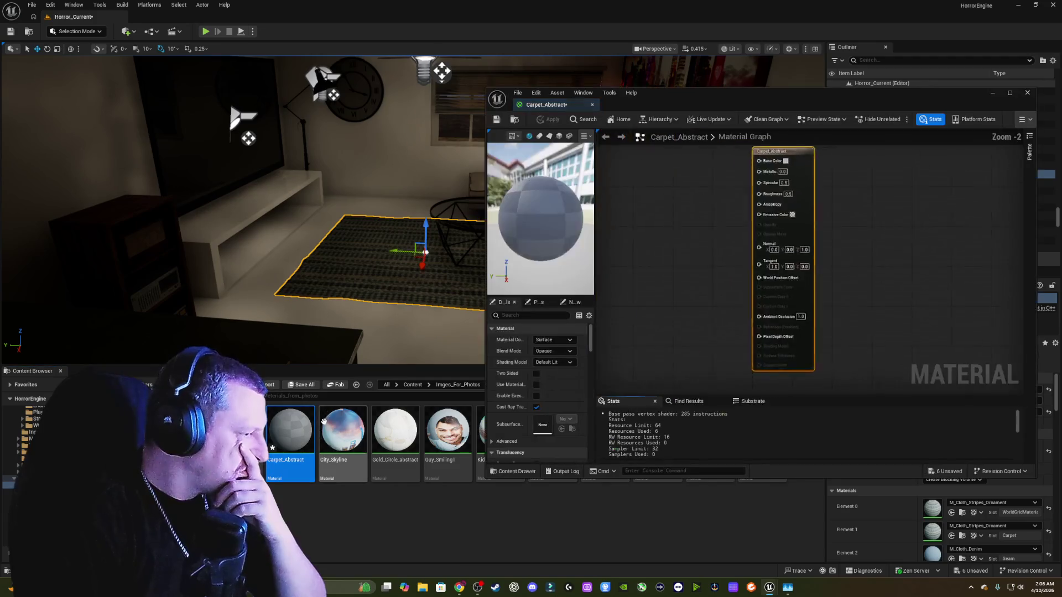
# - Wire the Carpet_Abstract texture's RGB into Base Color, apply, and close the material
pyautogui.click(356, 385)
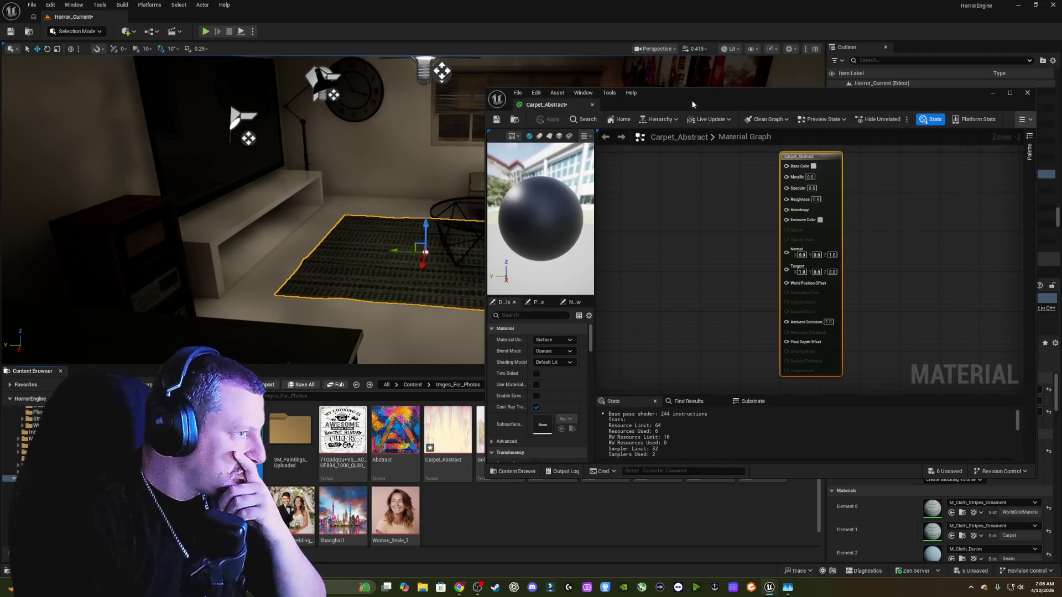
pyautogui.click(993, 92)
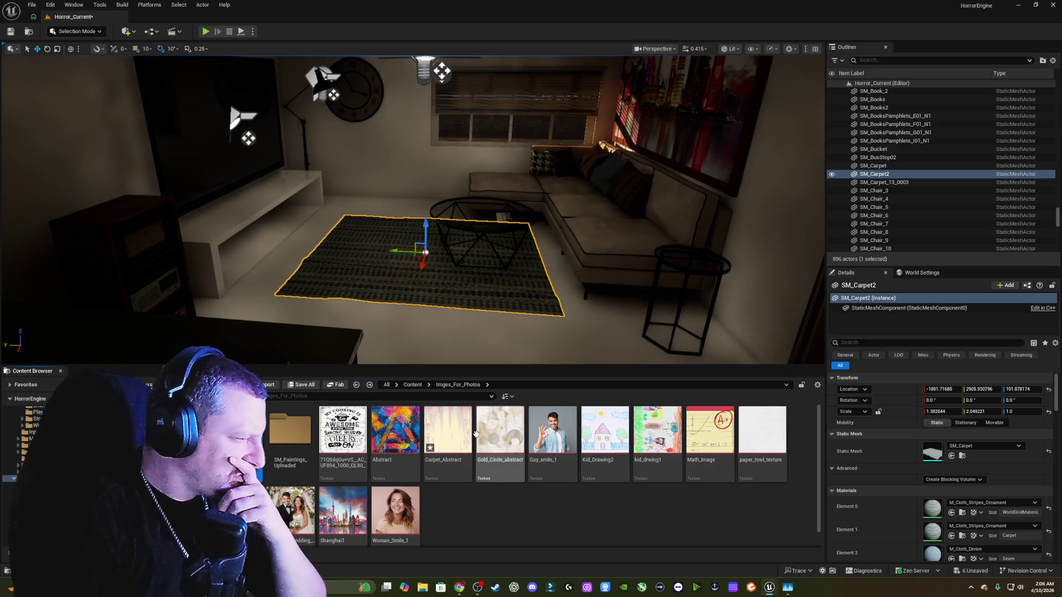
pyautogui.click(459, 424)
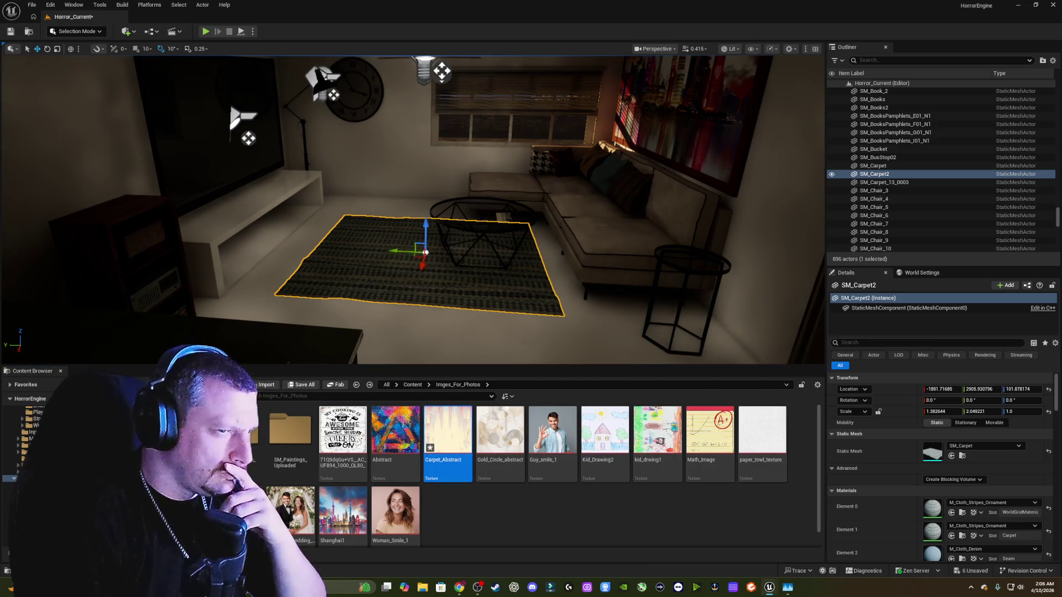
pyautogui.moveTo(715, 214)
pyautogui.mouseDown()
pyautogui.moveTo(787, 203)
pyautogui.moveTo(798, 190)
pyautogui.mouseUp()
pyautogui.click(560, 144)
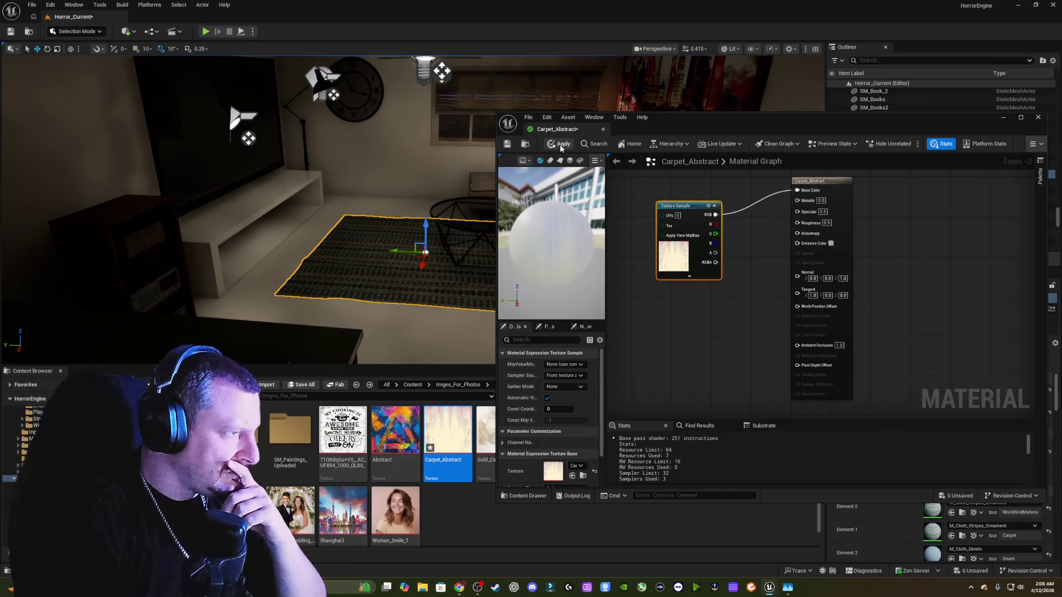
pyautogui.click(1039, 119)
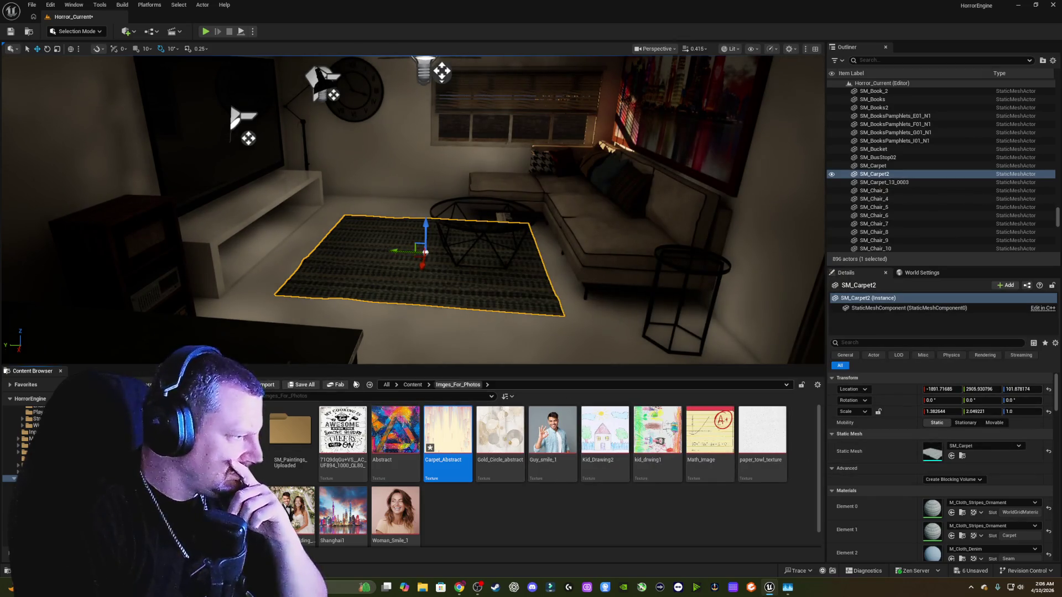
pyautogui.click(356, 385)
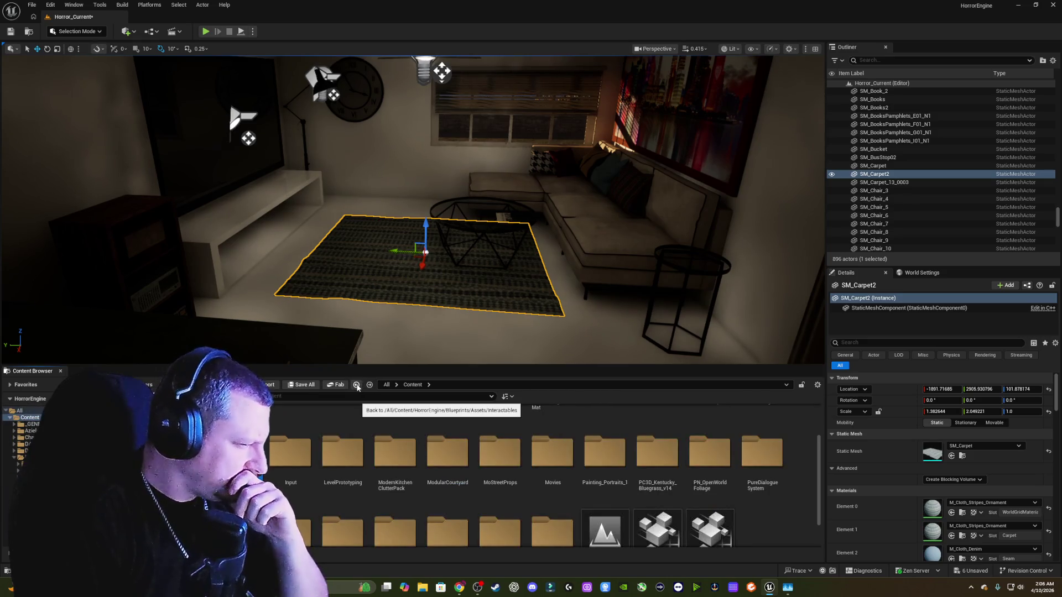
# - Go from Content into Imges_For_Photos and open its Materials_from_photos folder
pyautogui.click(357, 385)
pyautogui.click(370, 385)
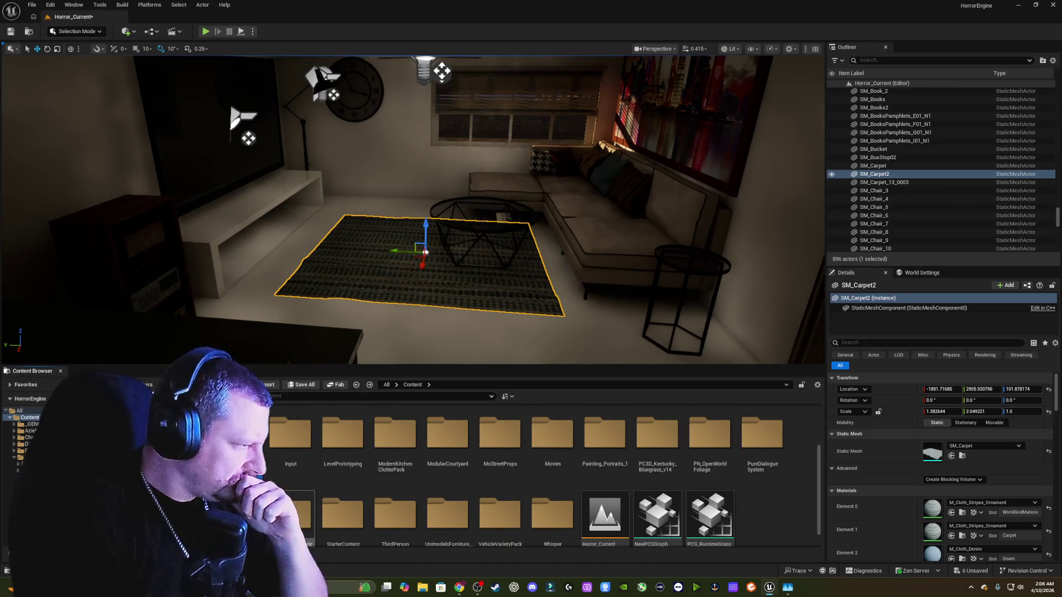
pyautogui.doubleClick(244, 437)
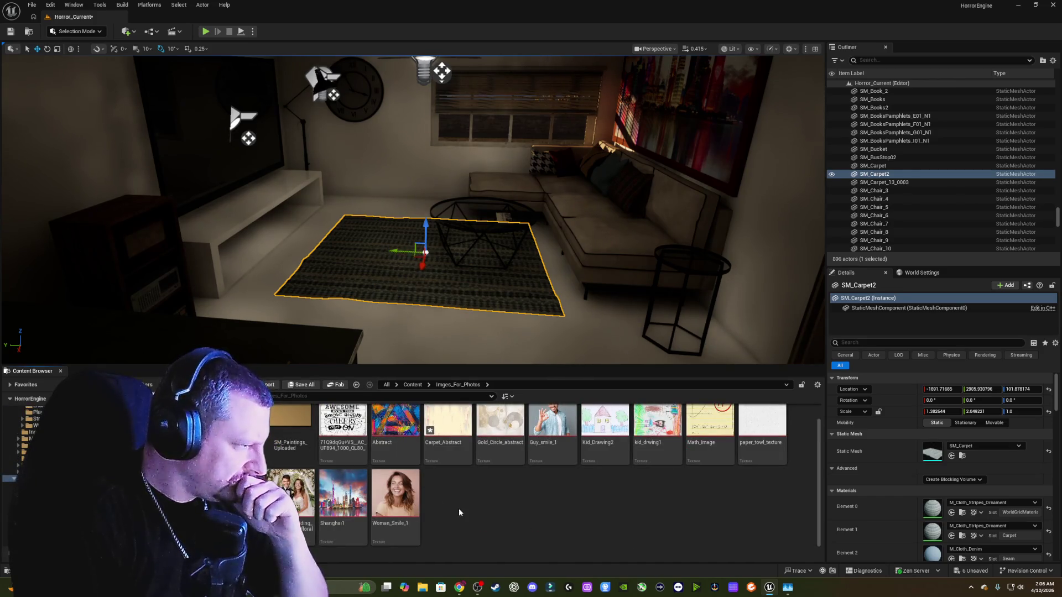
pyautogui.scroll(1, 460, 509)
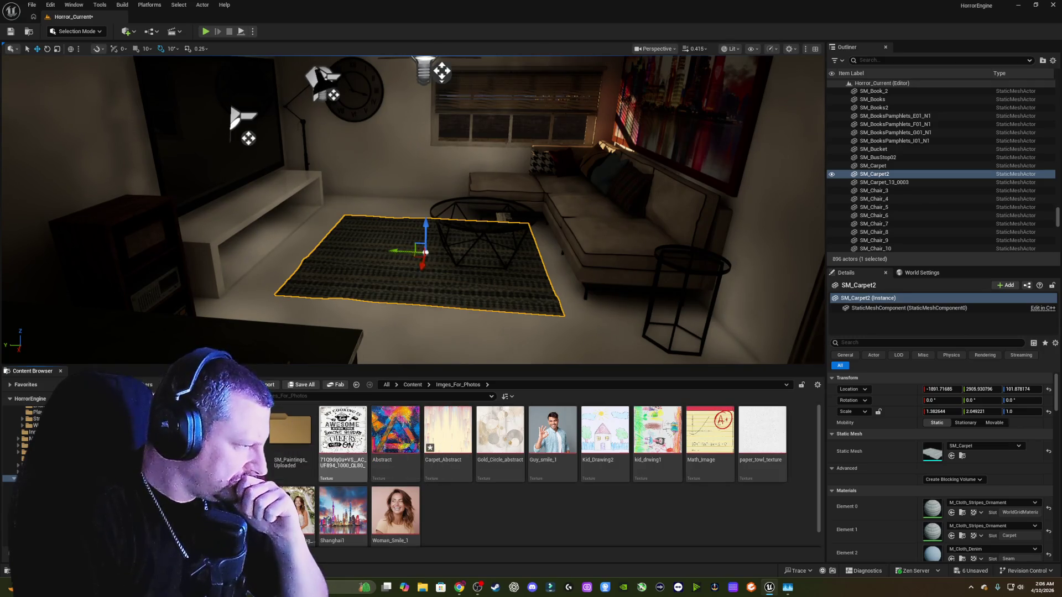
pyautogui.doubleClick(303, 445)
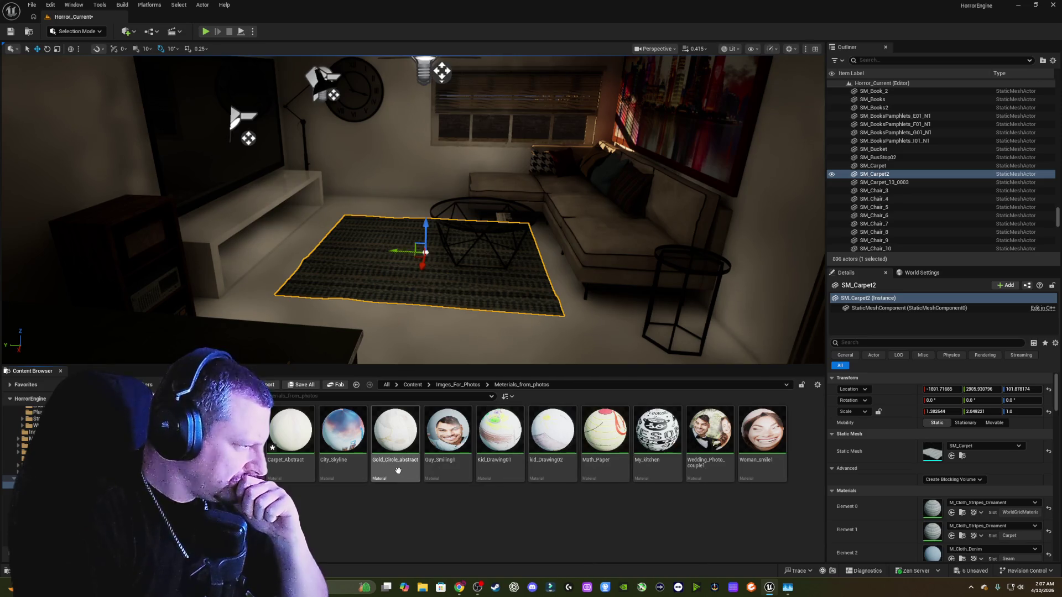
# - Apply Carpet_Abstract to all three of SM_Carpet2's material slots
pyautogui.moveTo(294, 442)
pyautogui.moveTo(294, 442)
pyautogui.mouseDown()
pyautogui.moveTo(952, 496)
pyautogui.moveTo(280, 425)
pyautogui.moveTo(845, 530)
pyautogui.moveTo(934, 511)
pyautogui.mouseUp()
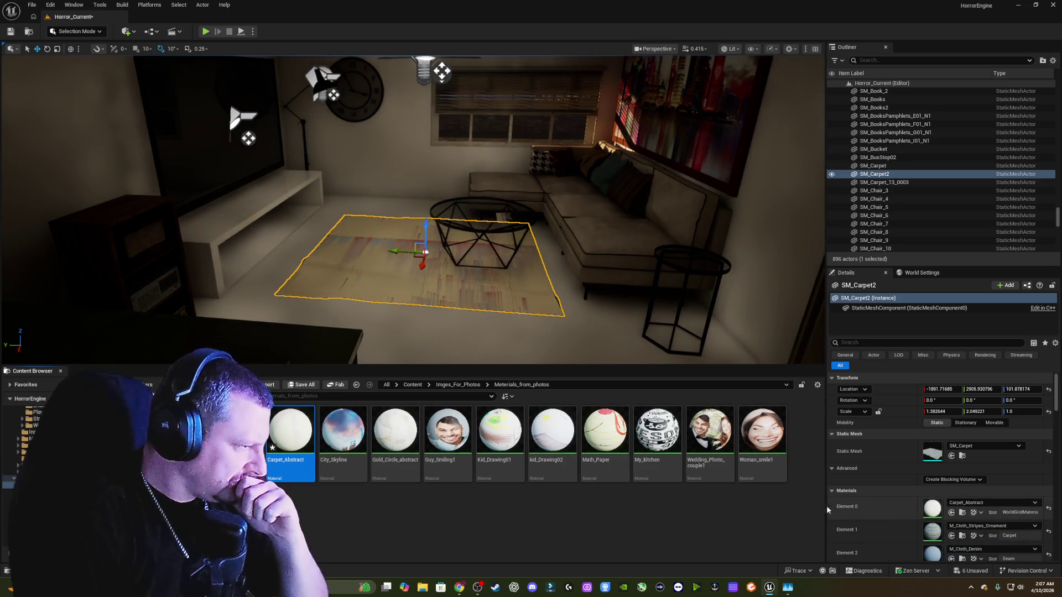
pyautogui.moveTo(299, 443)
pyautogui.mouseDown()
pyautogui.moveTo(854, 540)
pyautogui.moveTo(932, 535)
pyautogui.mouseUp()
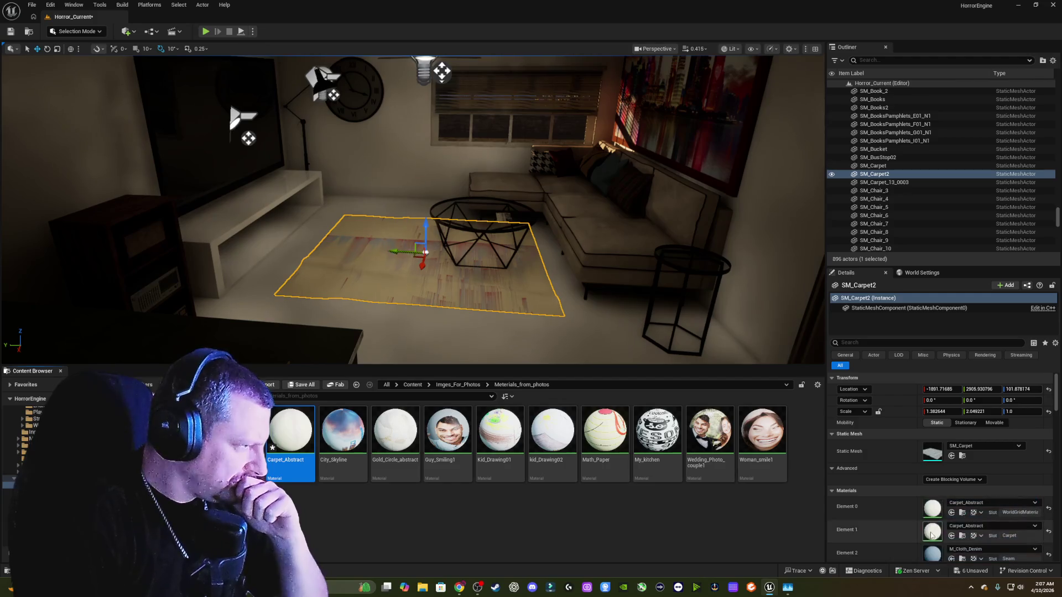
pyautogui.moveTo(290, 437); pyautogui.dragTo(930, 553)
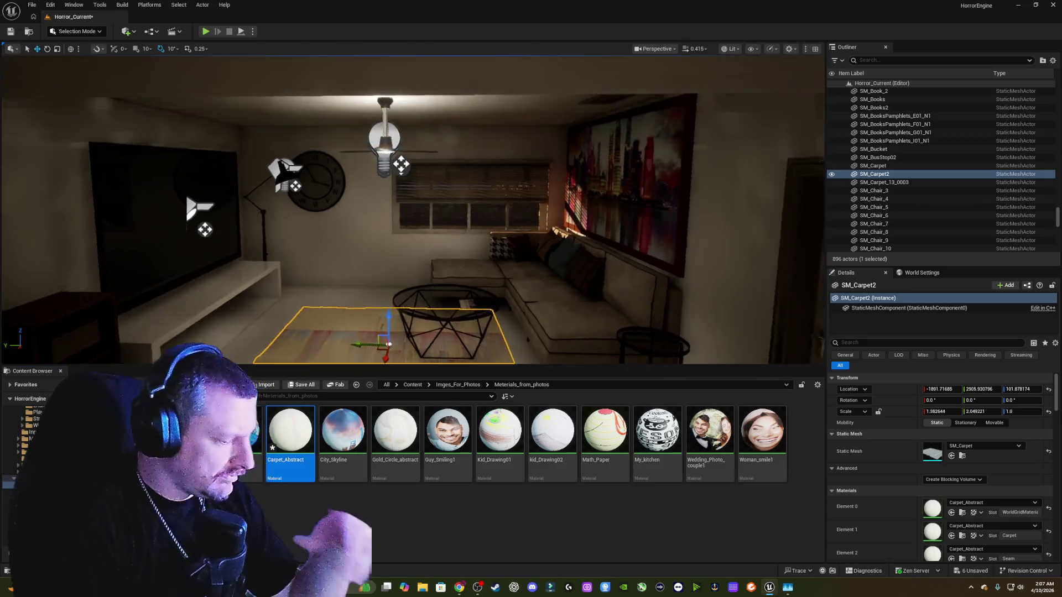
# - Scale the carpet down, narrow it along Y, and slide it beside the coffee table
pyautogui.press('f')
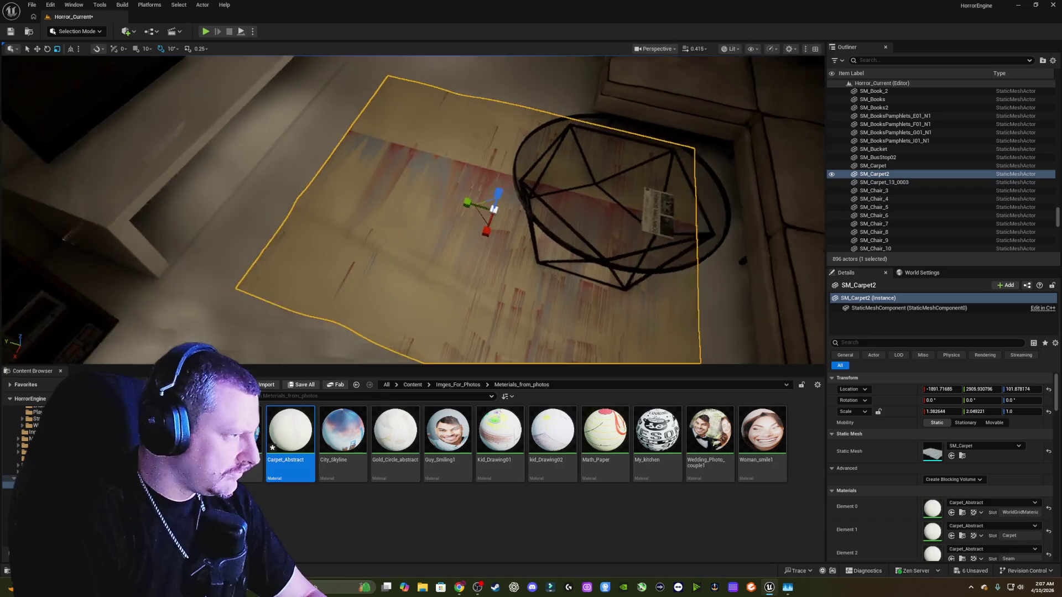
pyautogui.scroll(-5, 417, 266)
pyautogui.press('r')
pyautogui.moveTo(543, 268); pyautogui.dragTo(520, 269)
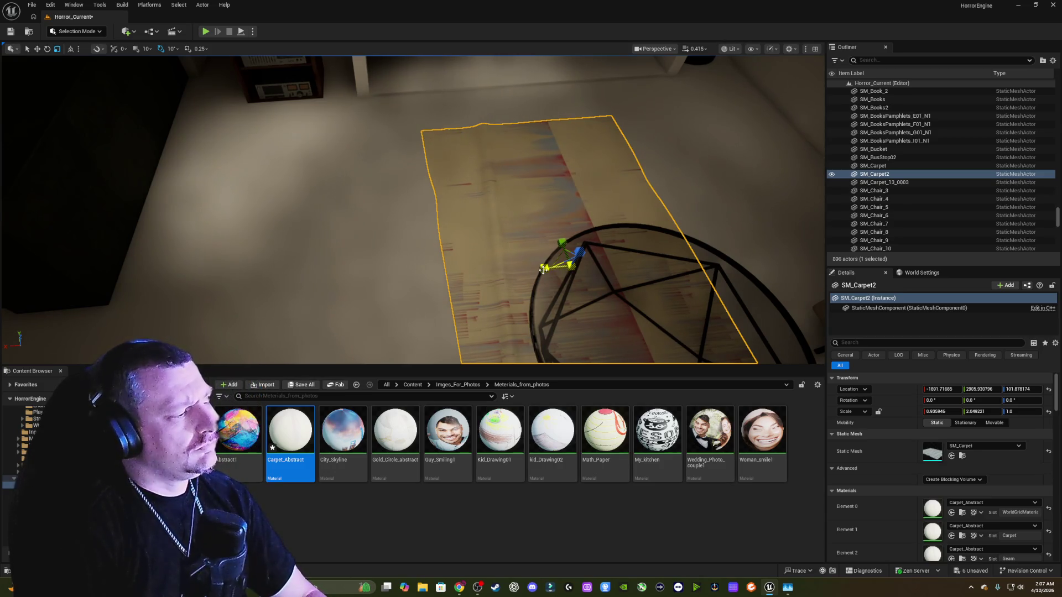
pyautogui.moveTo(562, 242); pyautogui.dragTo(563, 244)
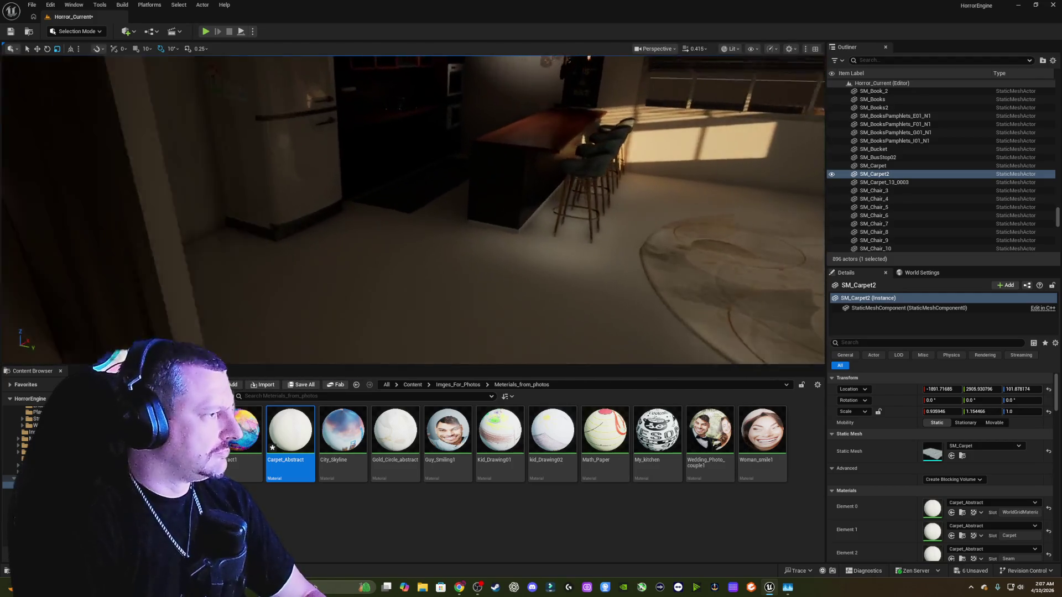
pyautogui.press('f')
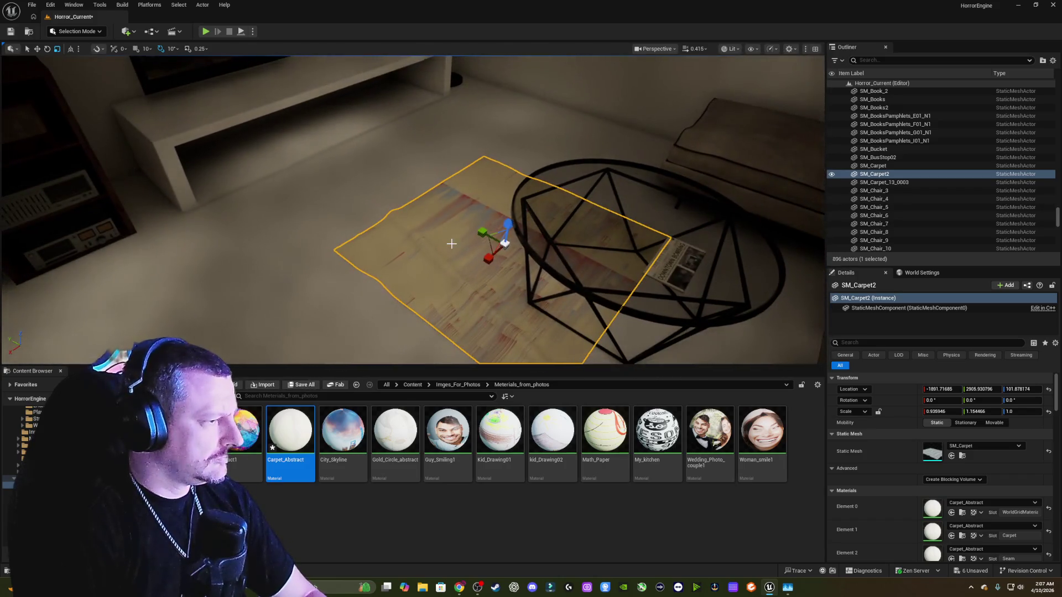
pyautogui.moveTo(480, 233); pyautogui.dragTo(399, 194)
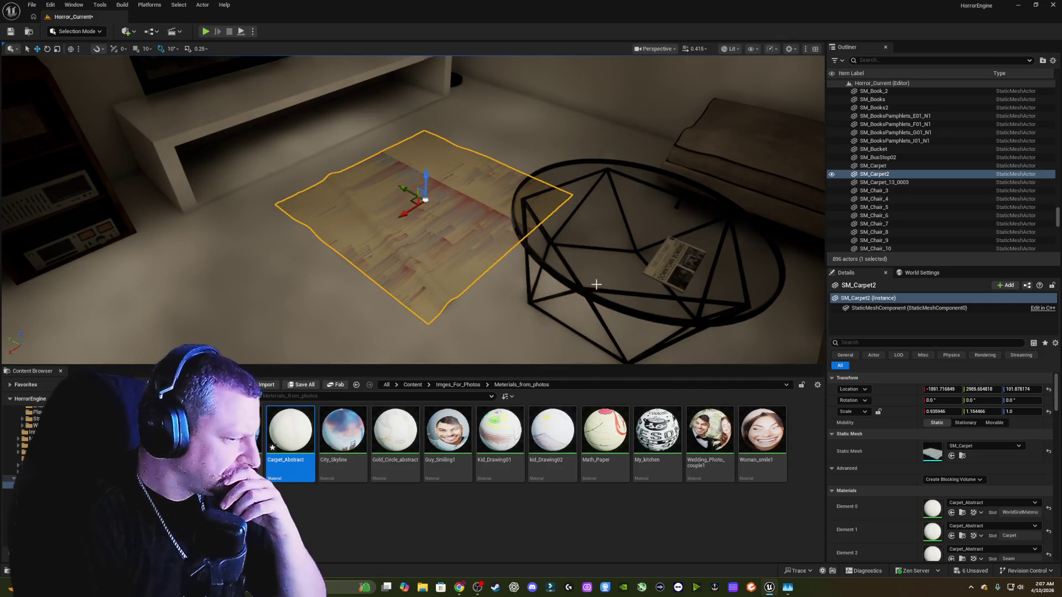
# - Set Elements 1 and 2 to CASC_CurveEd_MAT and CASC_ModuleDisable_MAT, then try Gold_Circle_abstract on Element 0
pyautogui.click(991, 526)
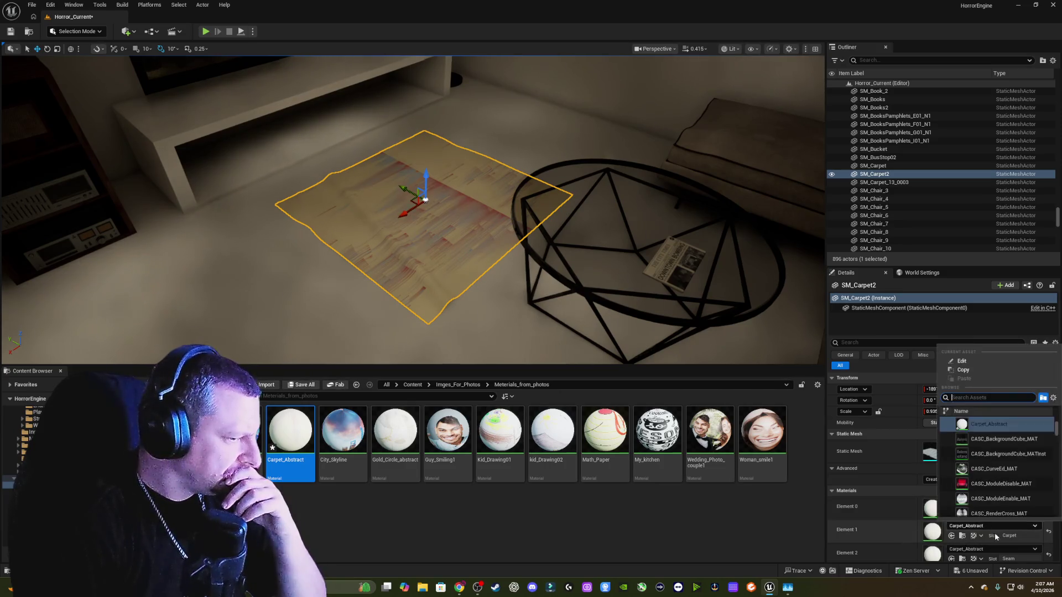
pyautogui.click(1015, 469)
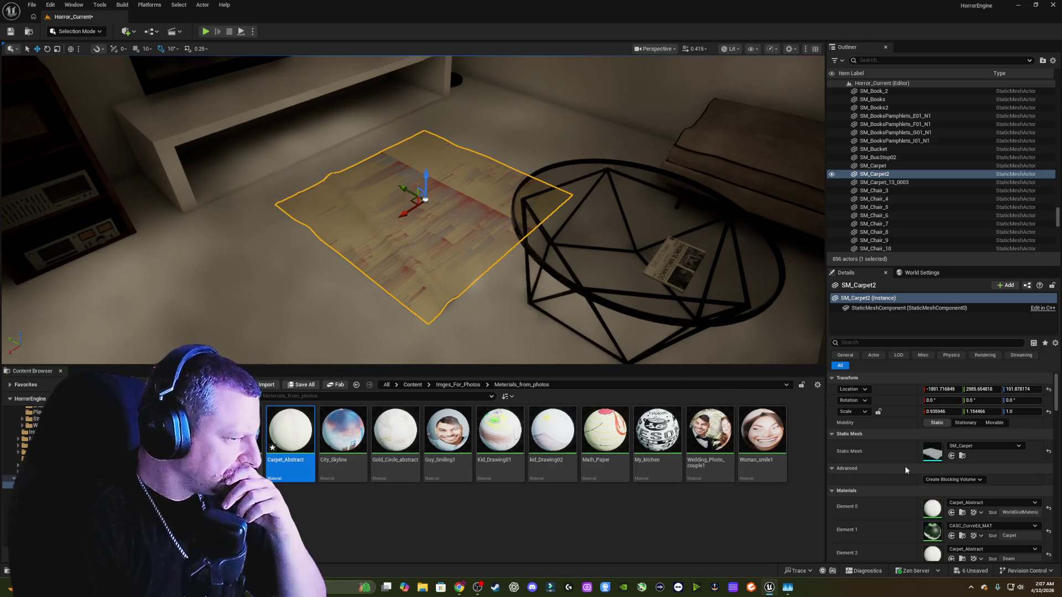
pyautogui.click(972, 554)
pyautogui.click(994, 514)
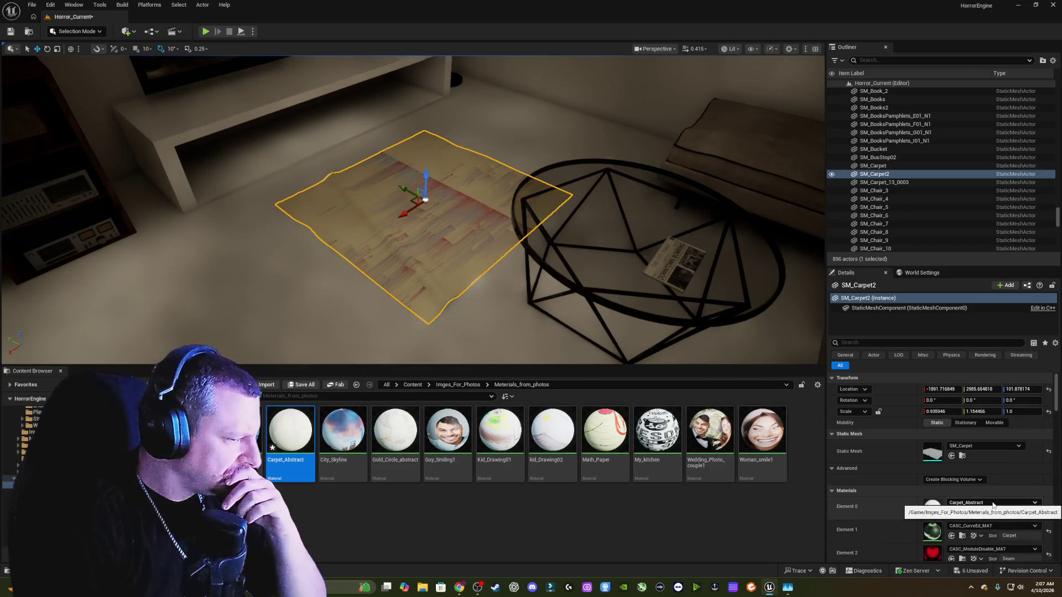
pyautogui.scroll(-3, 898, 480)
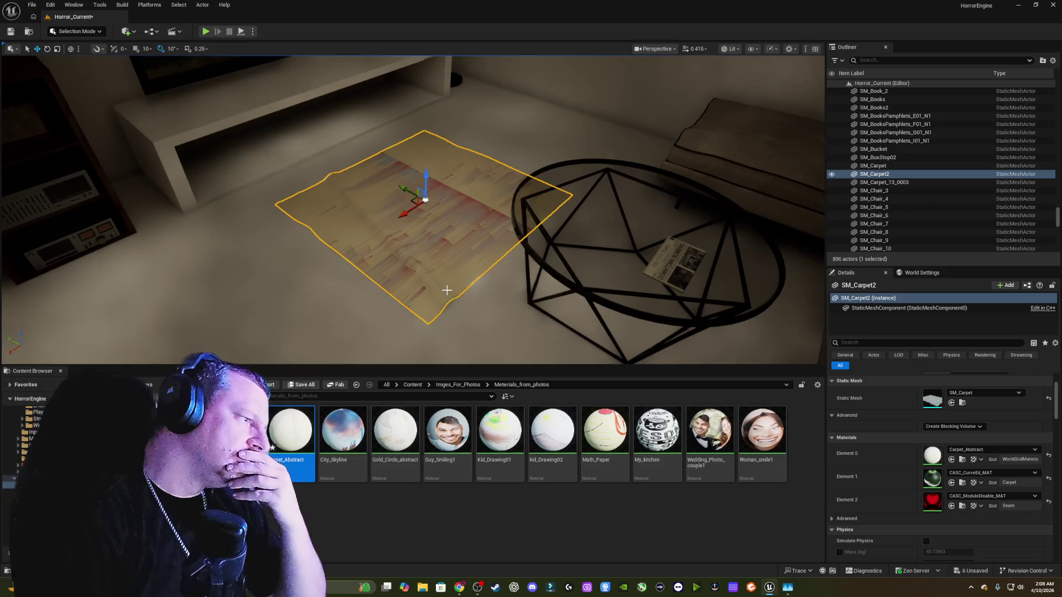
pyautogui.moveTo(395, 432)
pyautogui.mouseDown()
pyautogui.moveTo(720, 476)
pyautogui.moveTo(931, 454)
pyautogui.mouseUp()
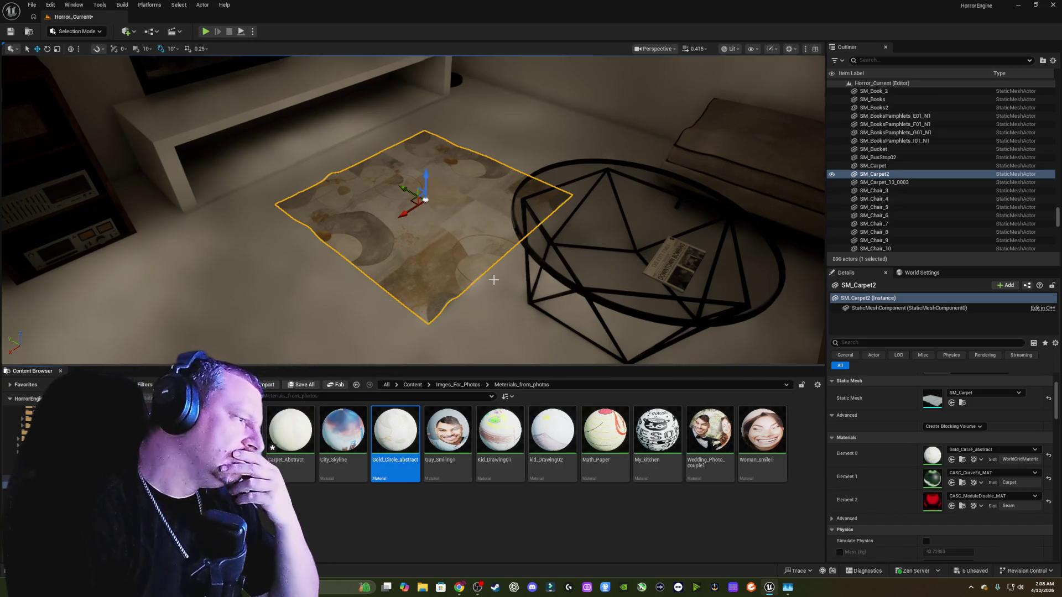
# - Try Math_Paper and Abstract1 on the carpet's Element 0, then restore Carpet_Abstract
pyautogui.moveTo(613, 423)
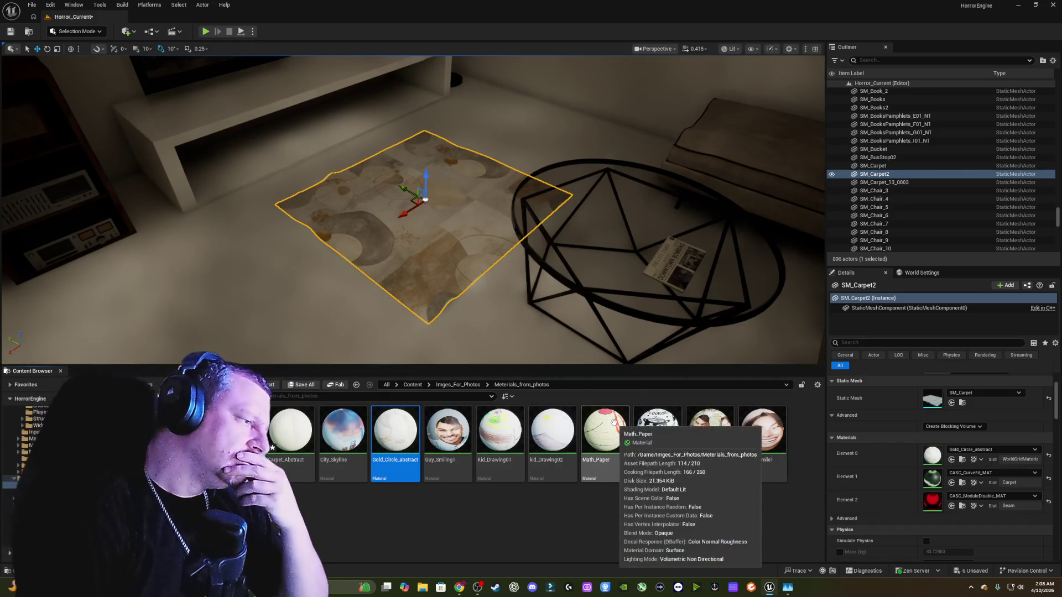
pyautogui.moveTo(613, 423)
pyautogui.mouseDown()
pyautogui.moveTo(935, 465)
pyautogui.moveTo(932, 455)
pyautogui.mouseUp()
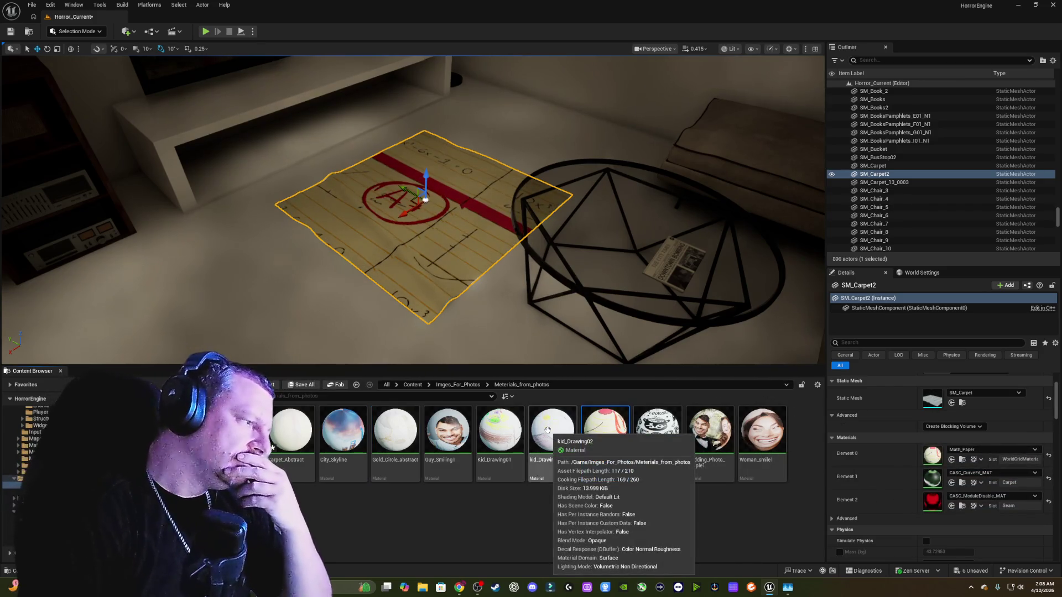
pyautogui.moveTo(290, 431); pyautogui.dragTo(931, 451)
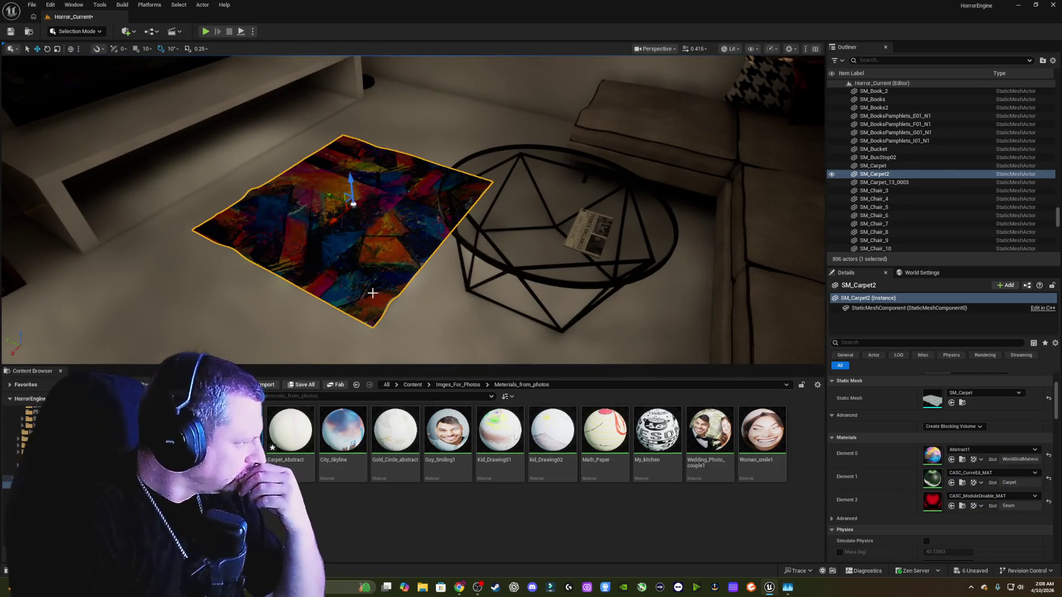
pyautogui.moveTo(291, 431)
pyautogui.mouseDown()
pyautogui.moveTo(887, 474)
pyautogui.moveTo(929, 468)
pyautogui.moveTo(933, 454)
pyautogui.mouseUp()
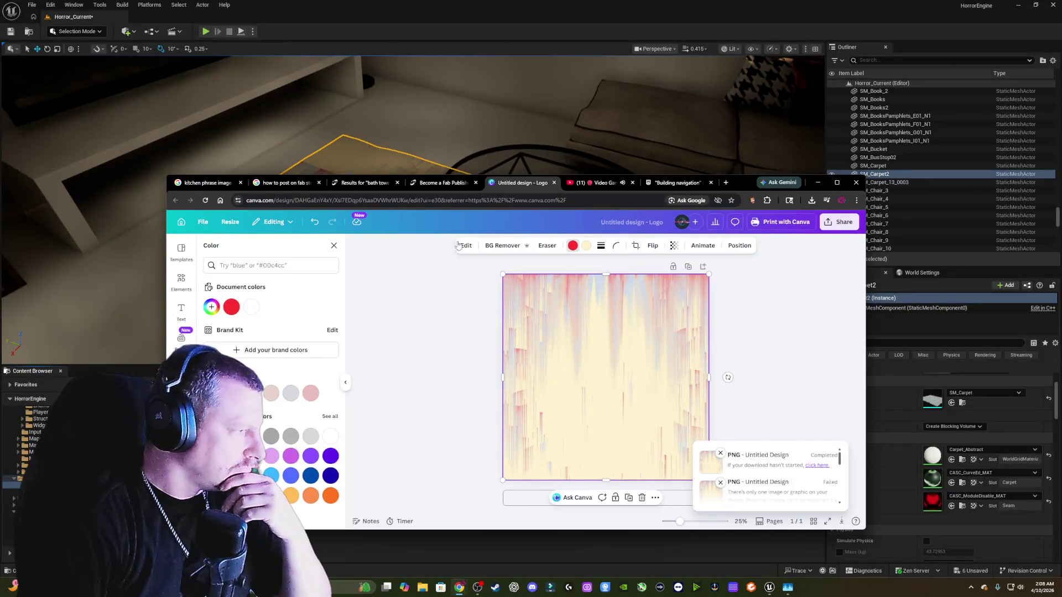
# - Delete the wallpaper image, browse the abstract wallpaper results, and add the pink low-poly graphic
pyautogui.click(334, 246)
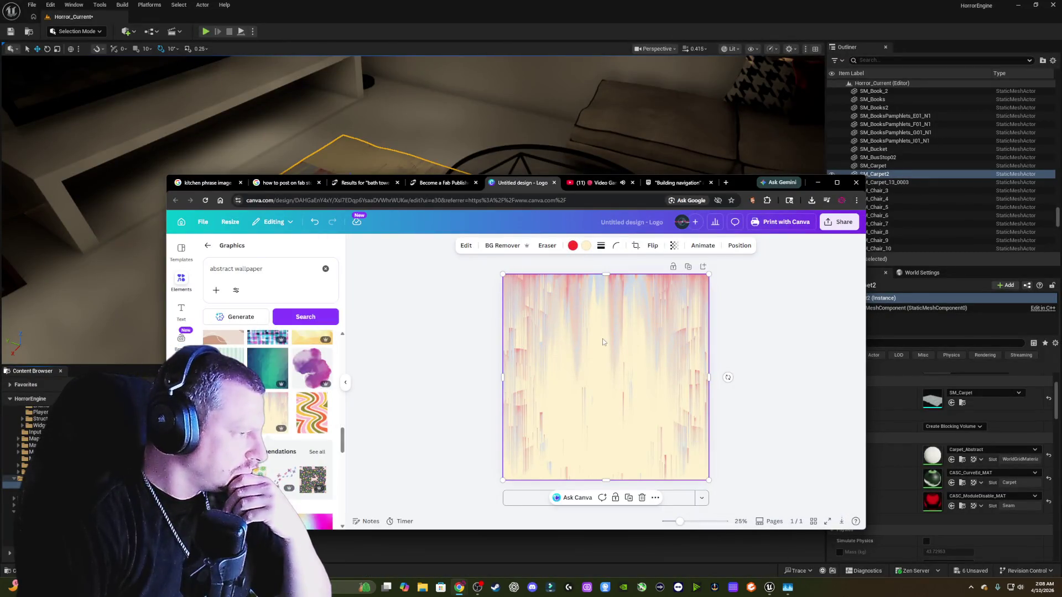
pyautogui.press('Delete')
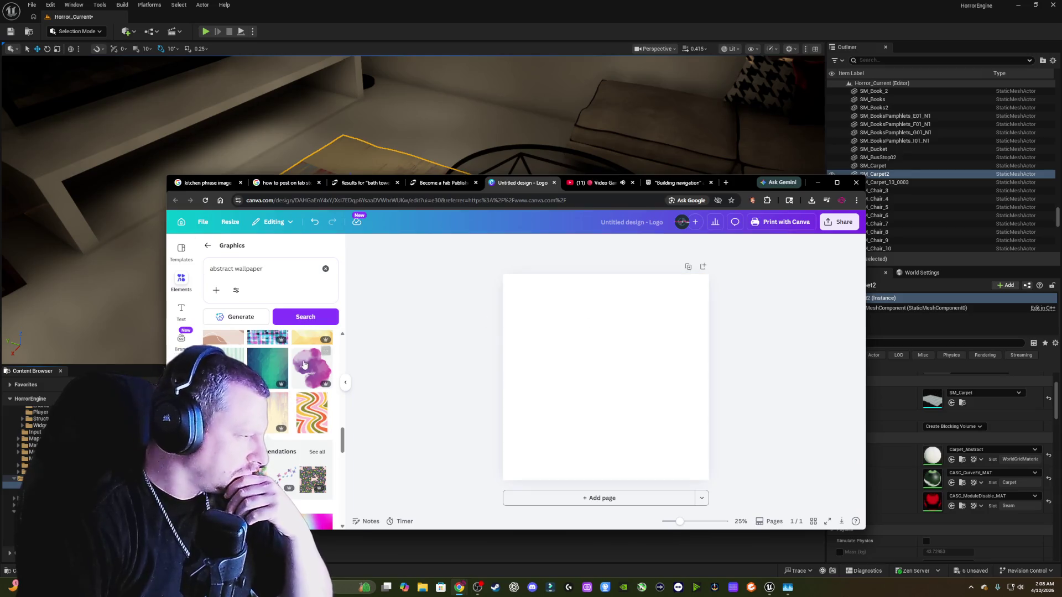
pyautogui.scroll(-3, 304, 364)
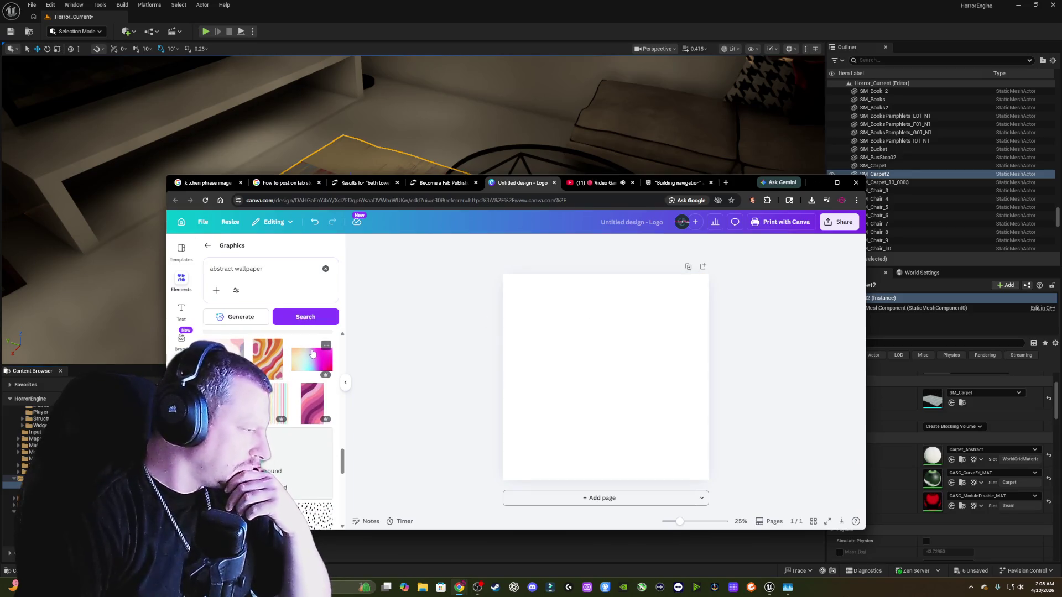
pyautogui.scroll(-3, 310, 354)
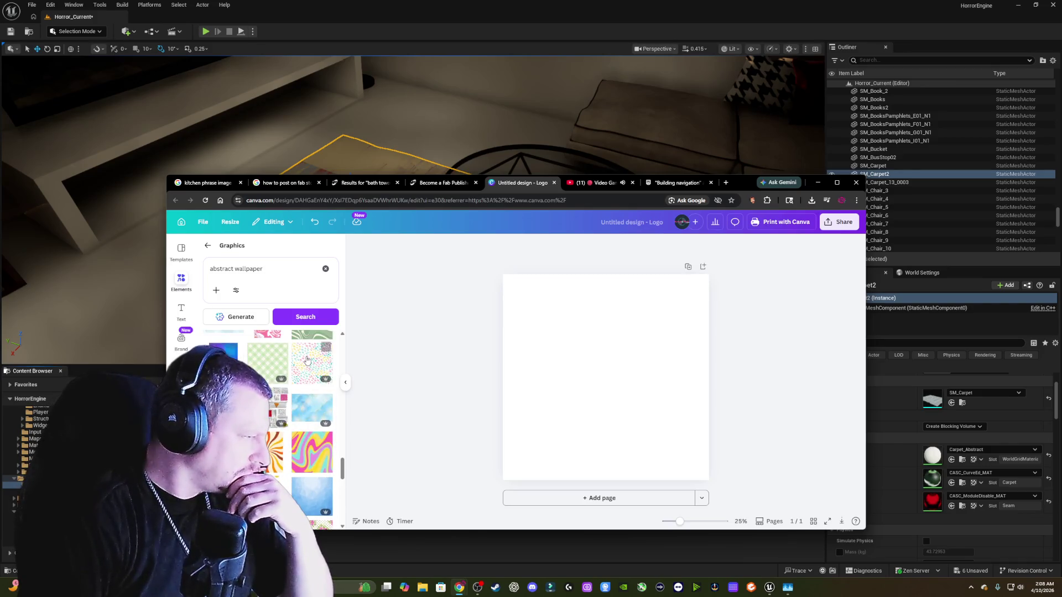
pyautogui.scroll(-5, 307, 360)
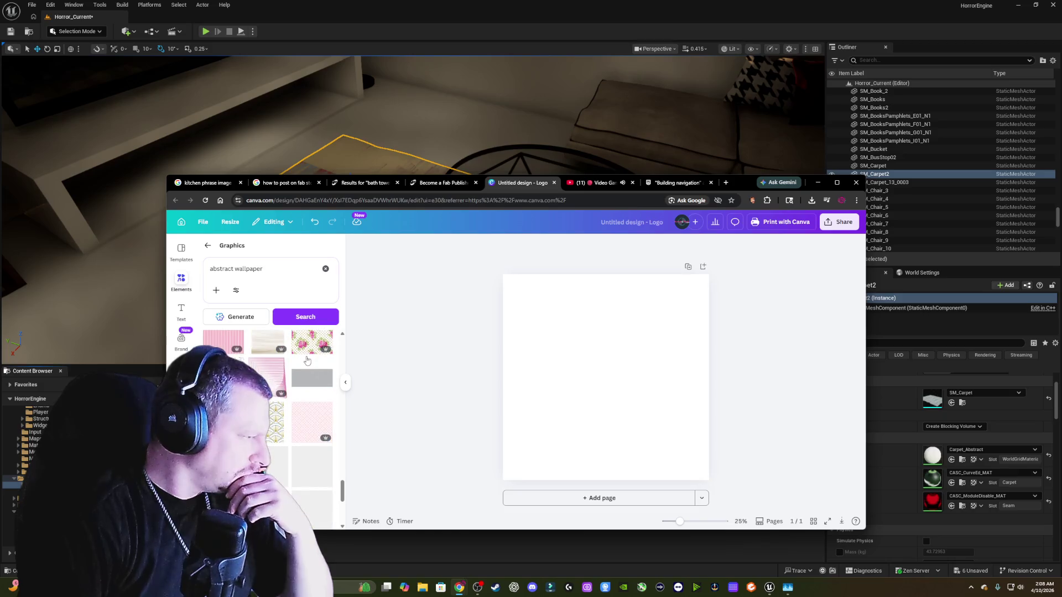
pyautogui.scroll(-3, 307, 360)
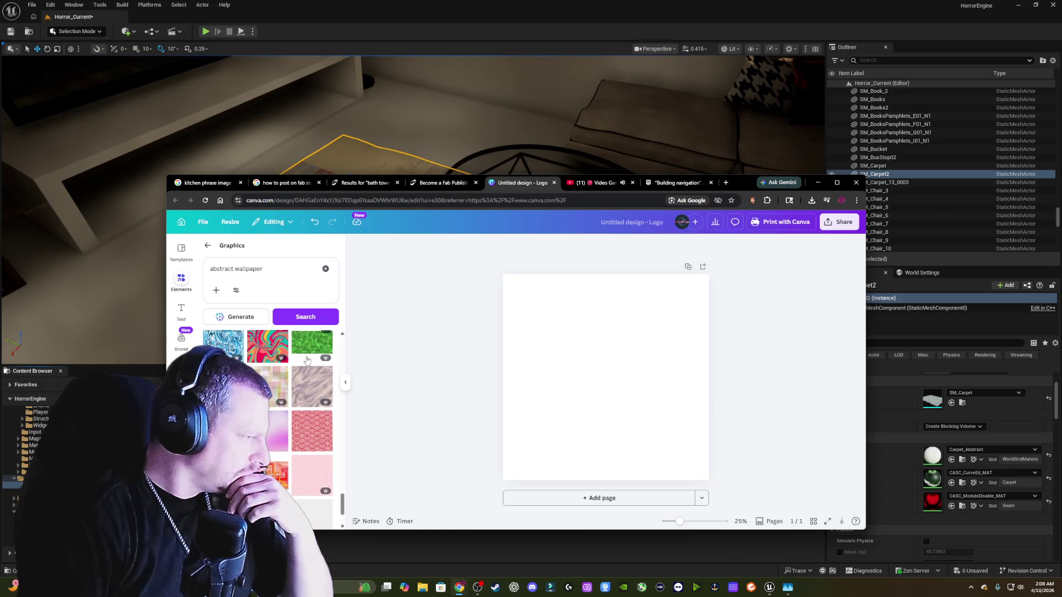
pyautogui.scroll(-2, 307, 360)
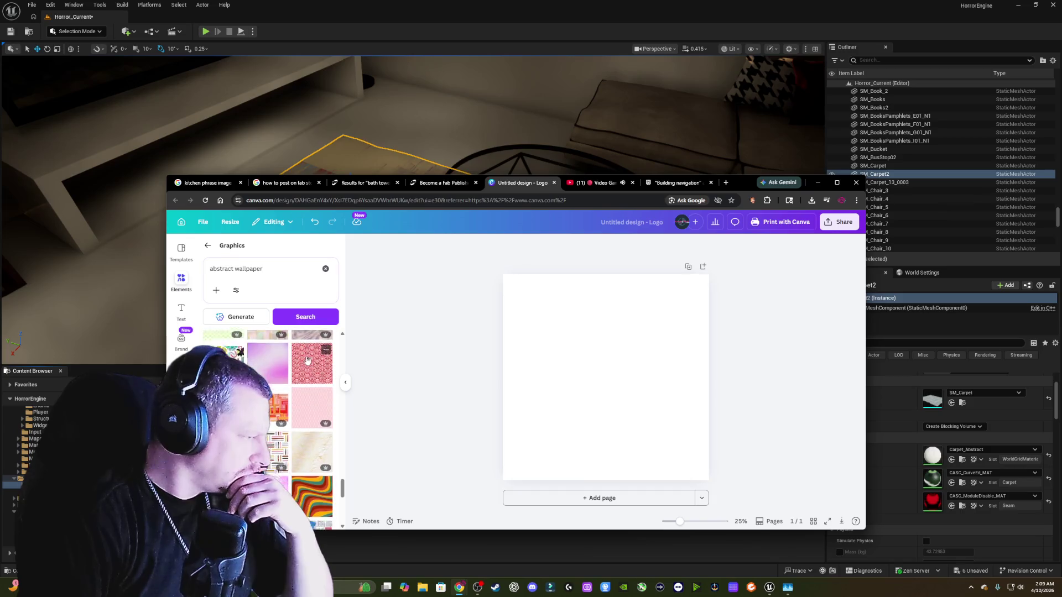
pyautogui.scroll(-2, 307, 361)
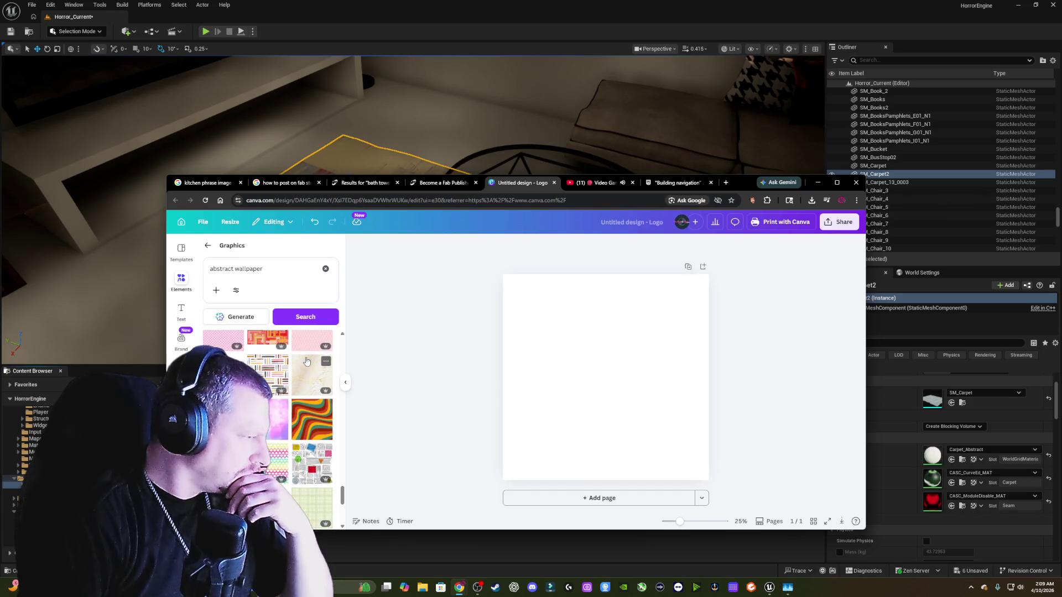
pyautogui.scroll(-2, 307, 360)
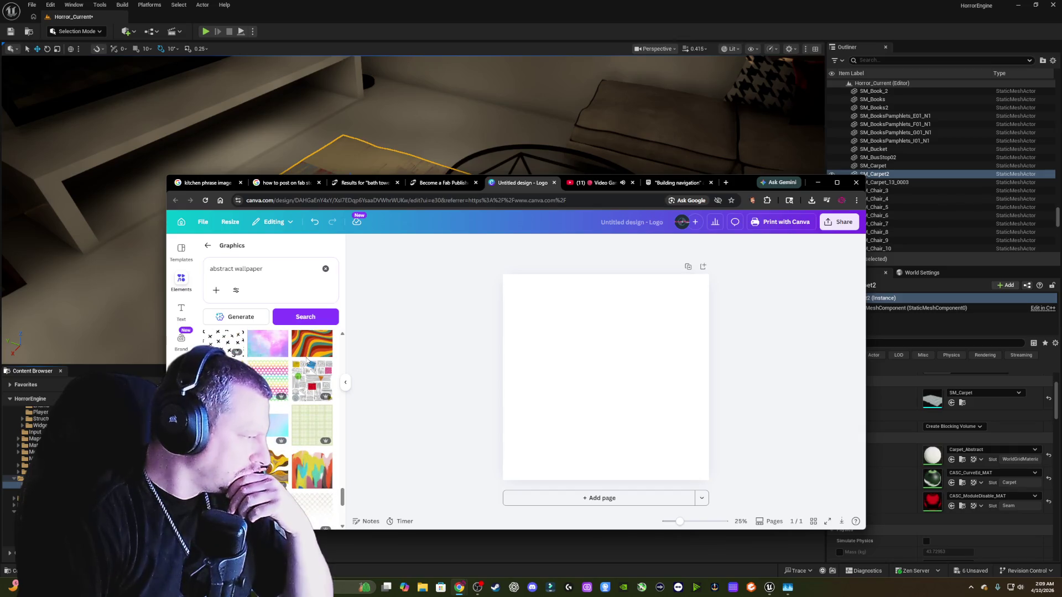
pyautogui.scroll(-2, 307, 362)
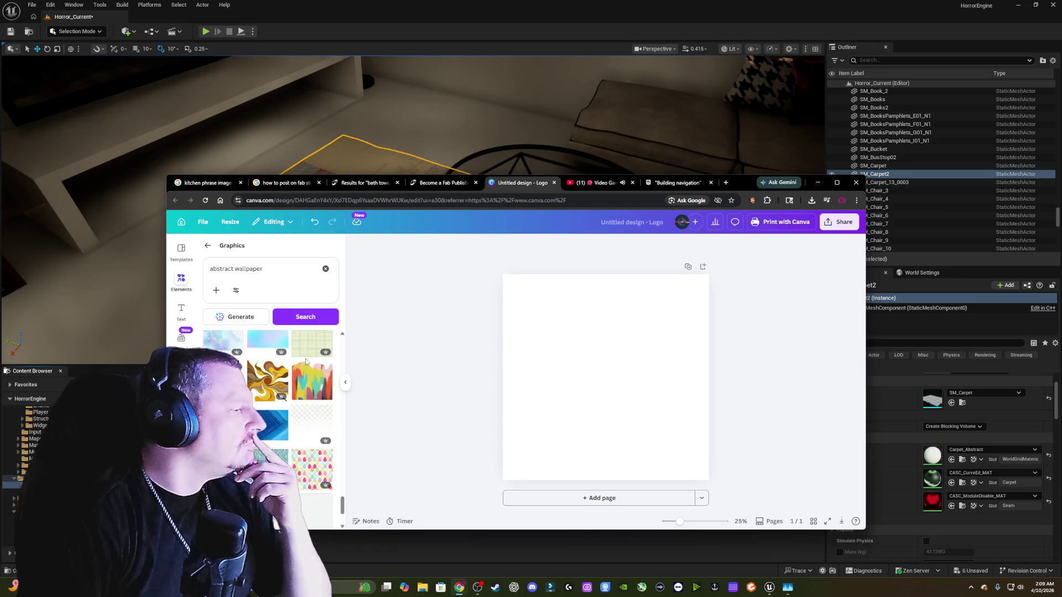
pyautogui.scroll(-4, 306, 361)
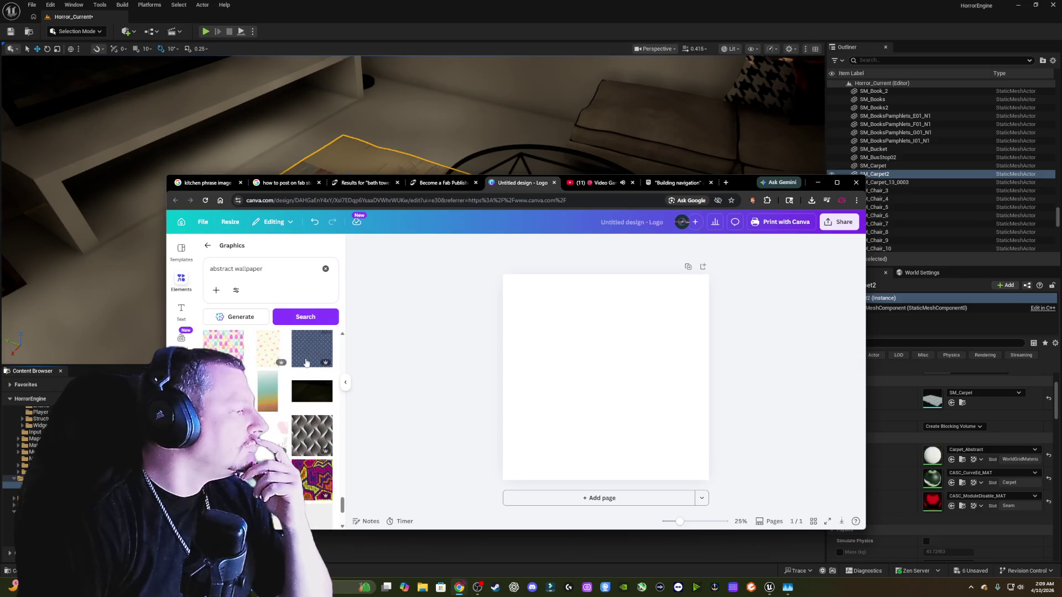
pyautogui.moveTo(306, 362)
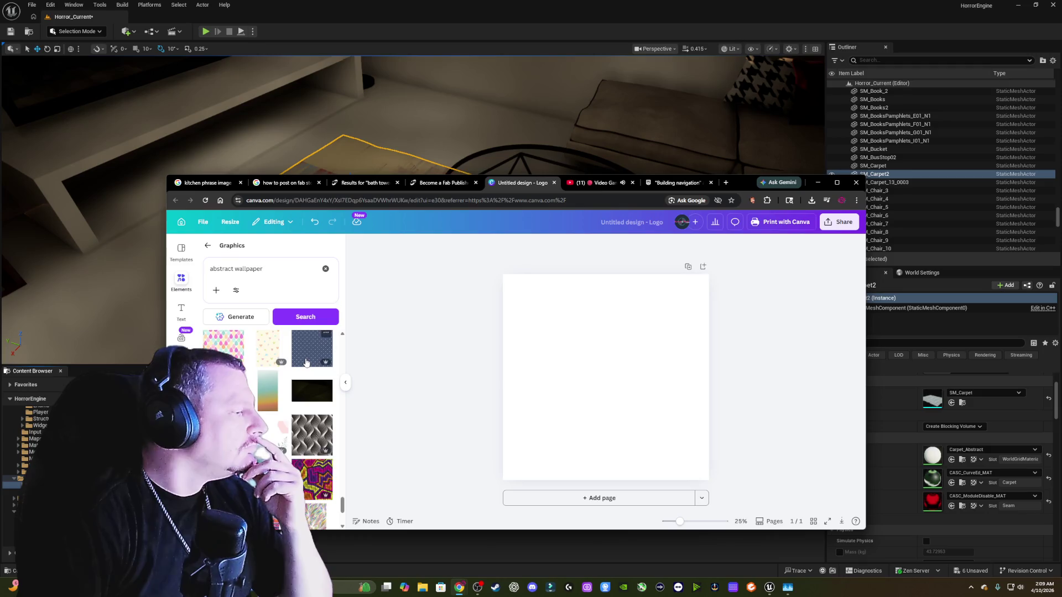
pyautogui.scroll(-2, 306, 361)
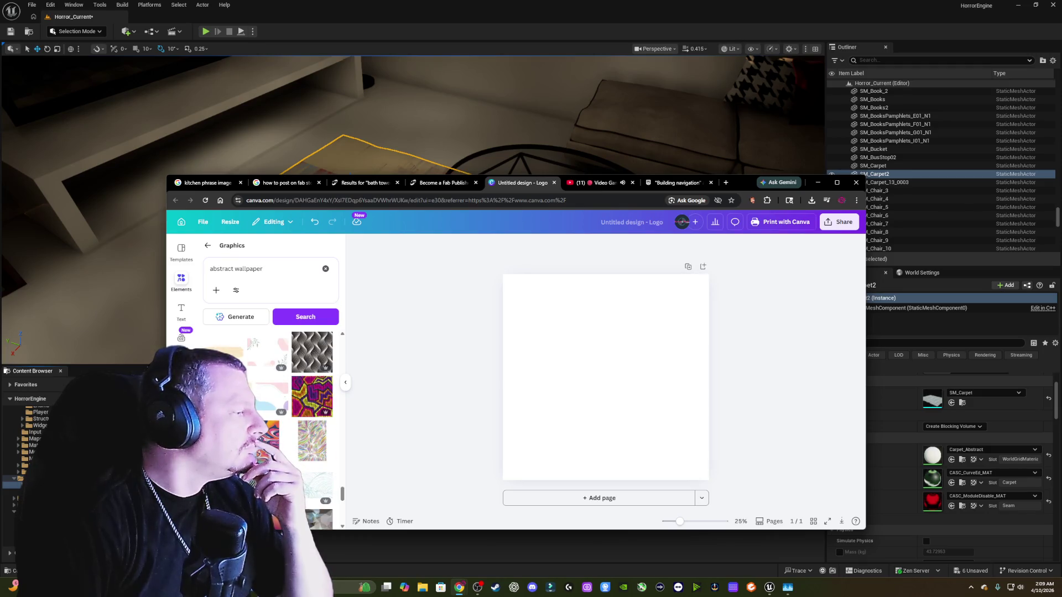
pyautogui.click(266, 396)
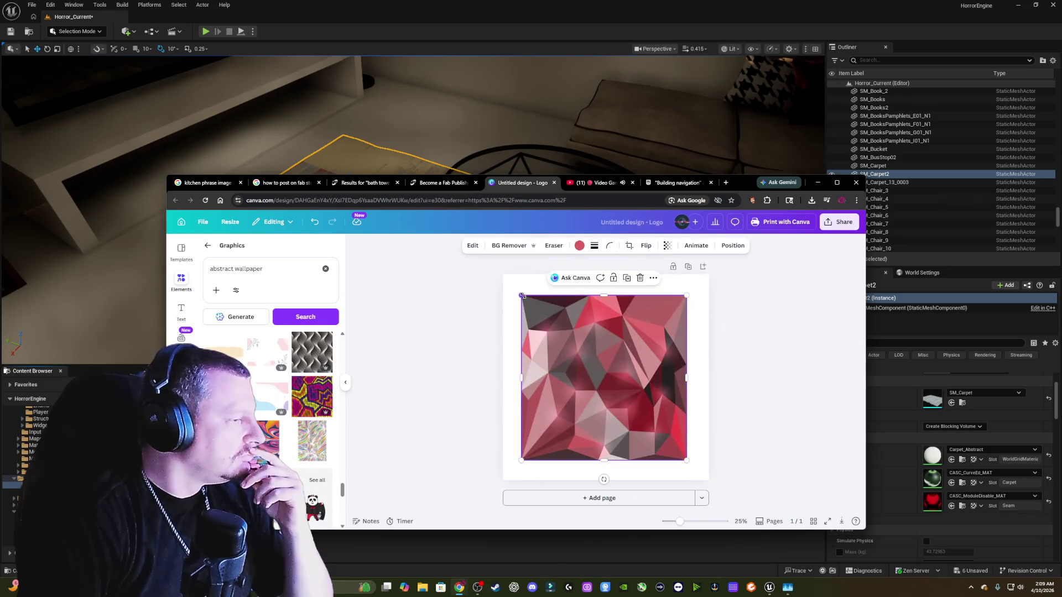
# - Stretch the pink low-poly graphic to fill the 2,000 px page and attempt a 1.125× PNG download
pyautogui.moveTo(524, 297); pyautogui.dragTo(503, 273)
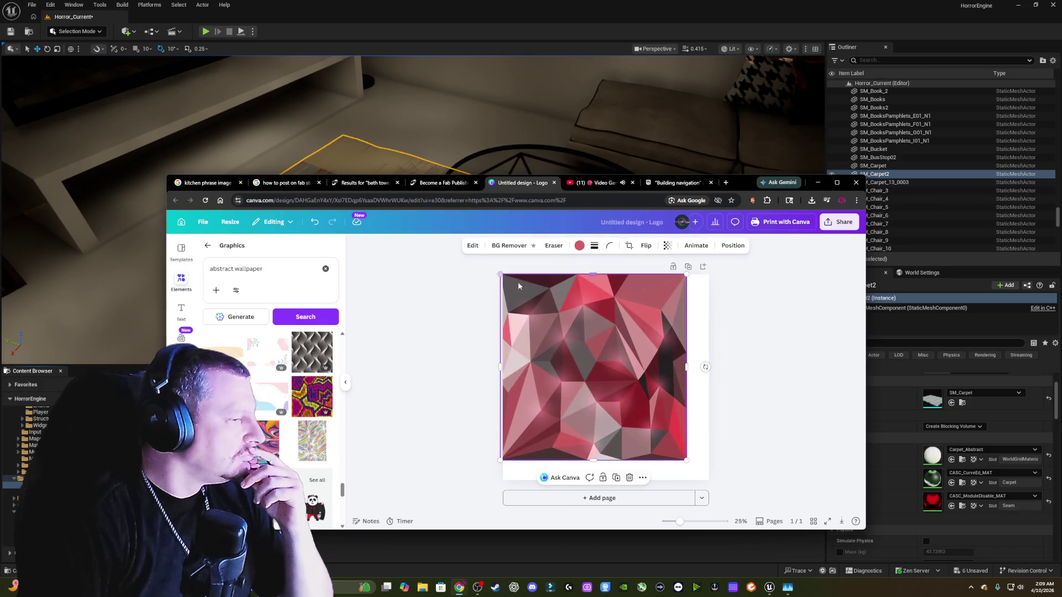
pyautogui.moveTo(687, 460); pyautogui.dragTo(709, 482)
pyautogui.click(837, 229)
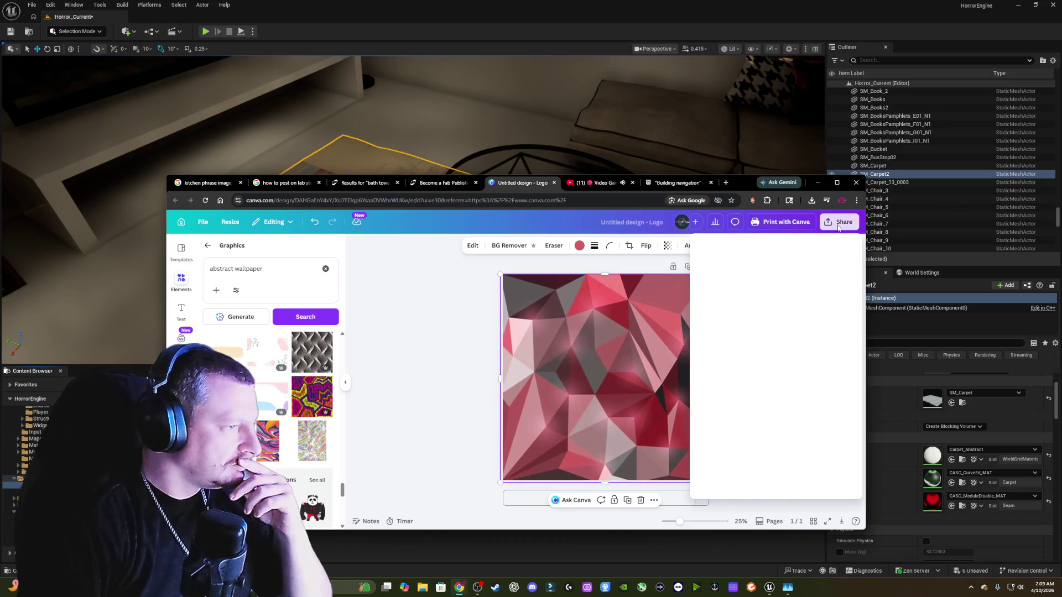
pyautogui.click(717, 422)
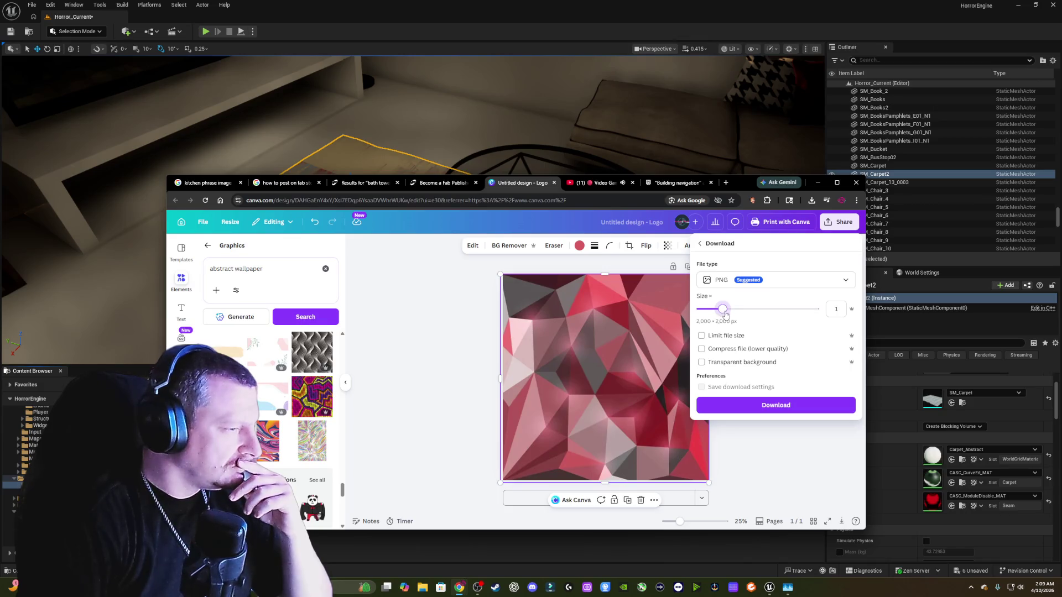
pyautogui.moveTo(723, 309); pyautogui.dragTo(728, 309)
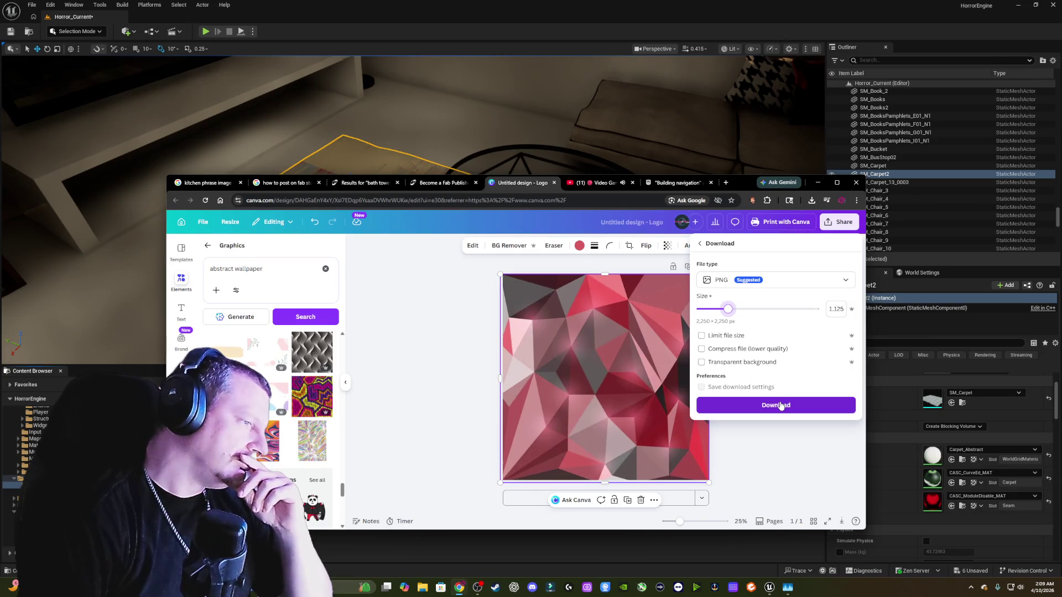
pyautogui.click(780, 406)
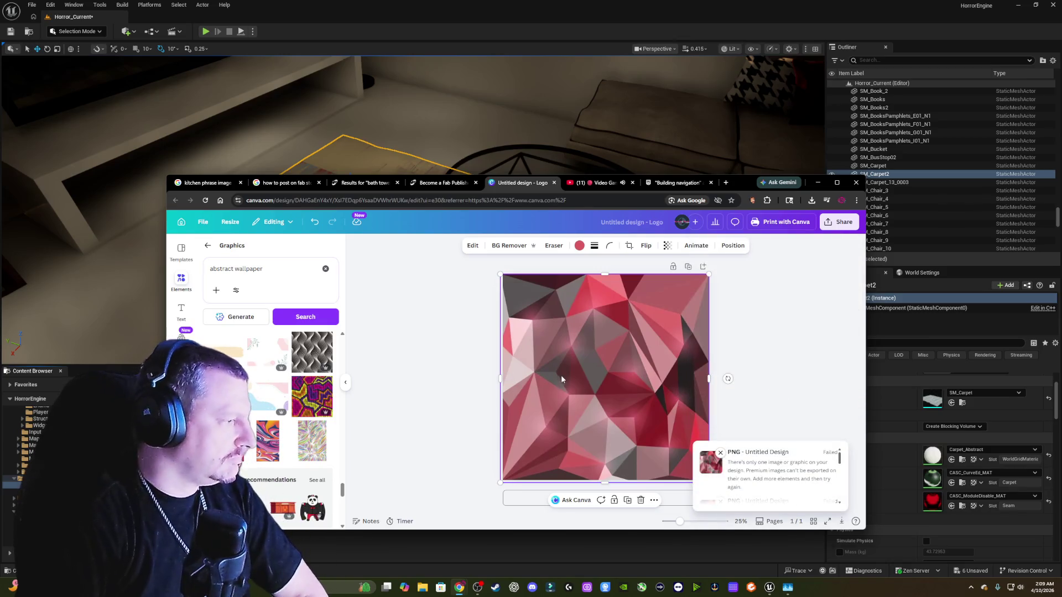
# - Place the purple-yellow pattern on the page and bring the pink polygon image to front
pyautogui.moveTo(561, 379); pyautogui.dragTo(625, 375)
pyautogui.moveTo(312, 396)
pyautogui.mouseDown()
pyautogui.moveTo(550, 362)
pyautogui.moveTo(526, 355)
pyautogui.mouseUp()
pyautogui.click(723, 246)
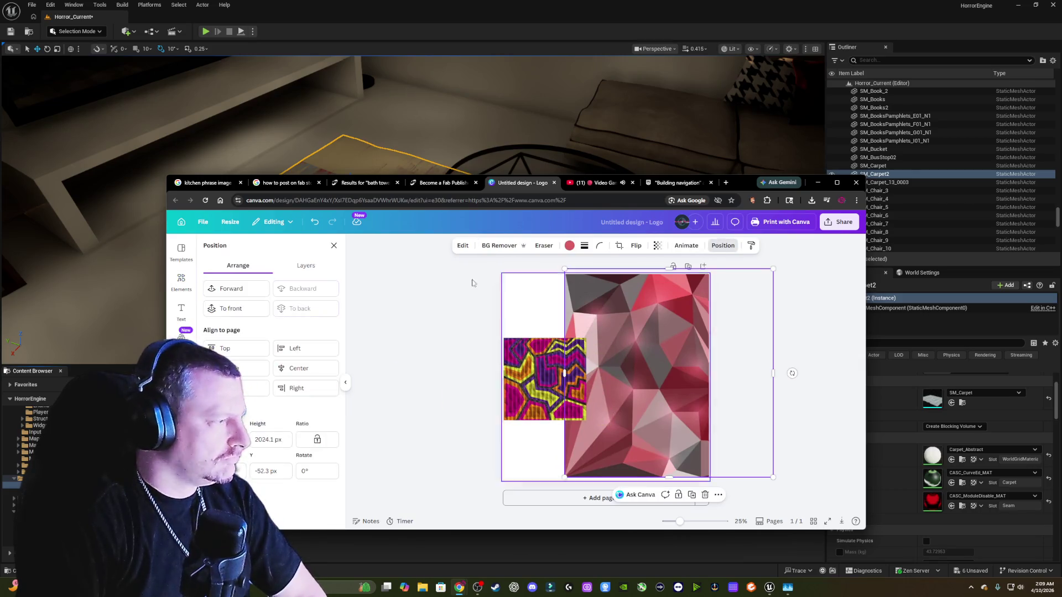
pyautogui.click(239, 307)
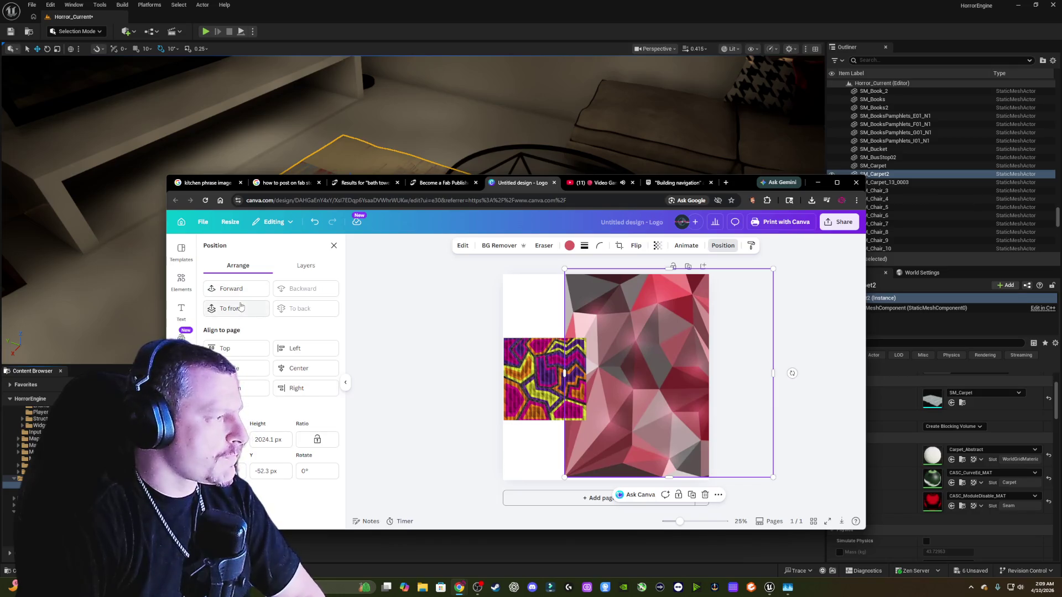
pyautogui.moveTo(656, 356); pyautogui.dragTo(611, 360)
# - Download the design as a PNG saved as Abstract.png
pyautogui.click(839, 222)
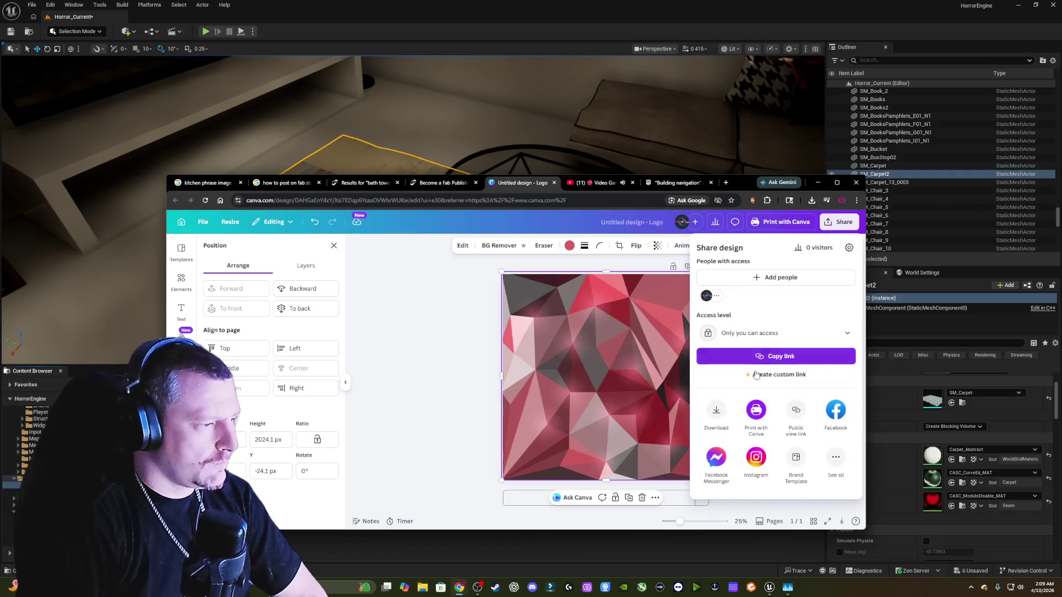
pyautogui.click(716, 415)
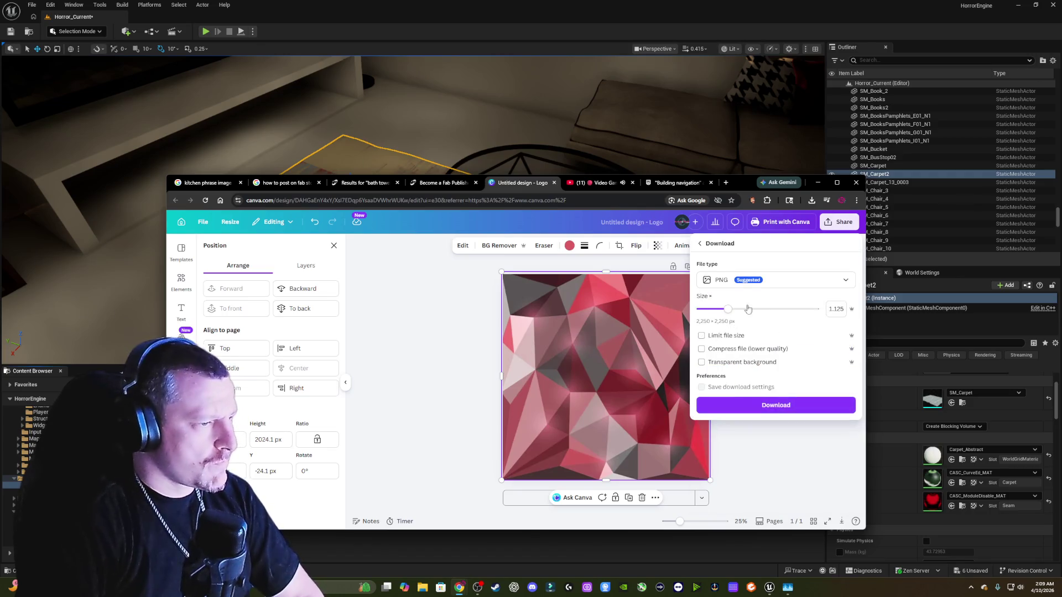
pyautogui.click(765, 408)
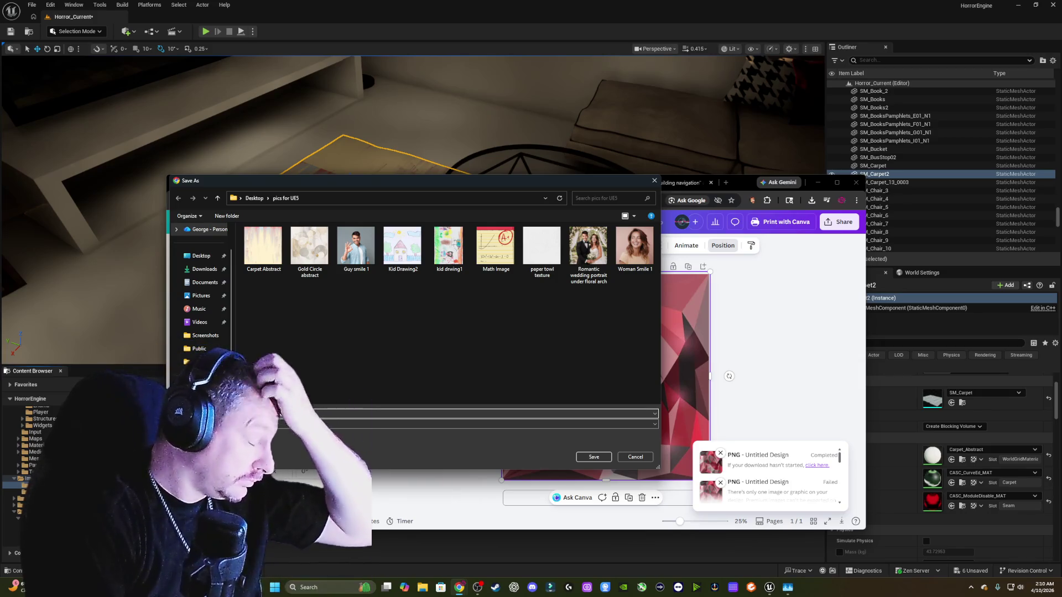
pyautogui.press('Return')
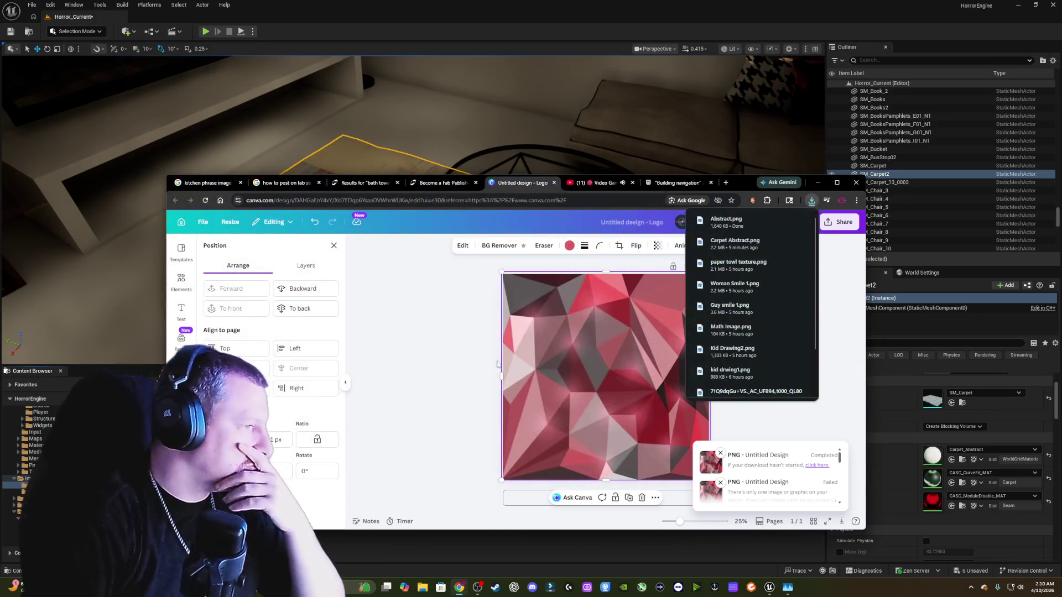
# - Return to the Unreal editor and go back to the Images_For_Photos folder
pyautogui.click(817, 183)
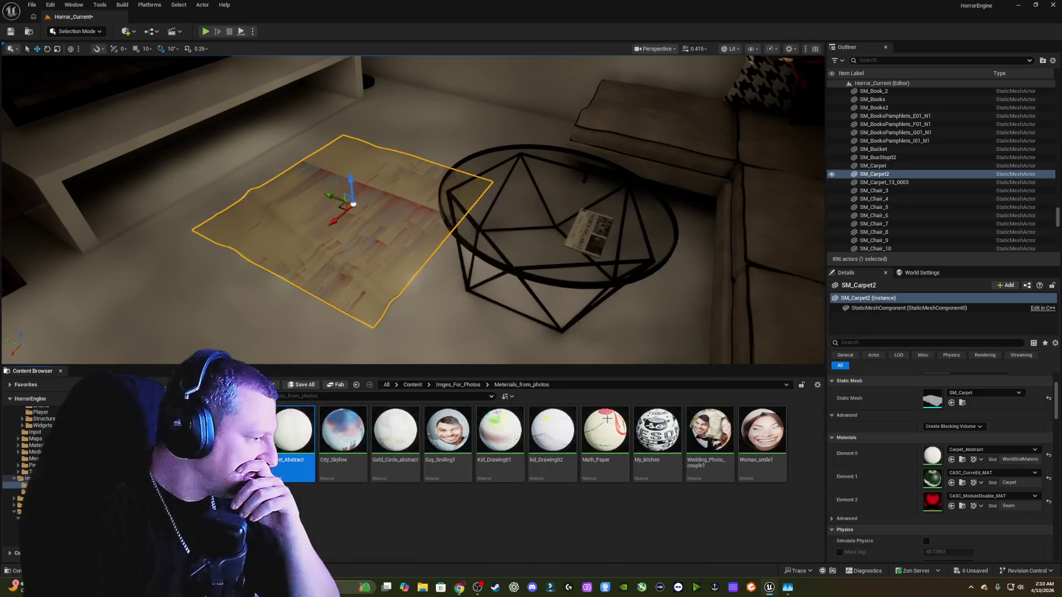
pyautogui.click(356, 386)
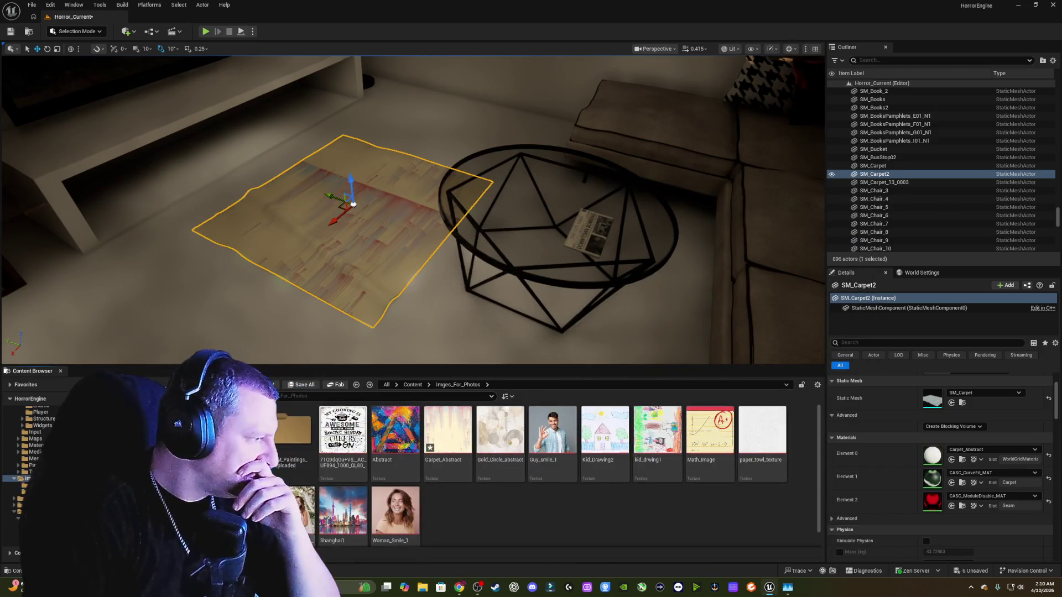
pyautogui.click(357, 386)
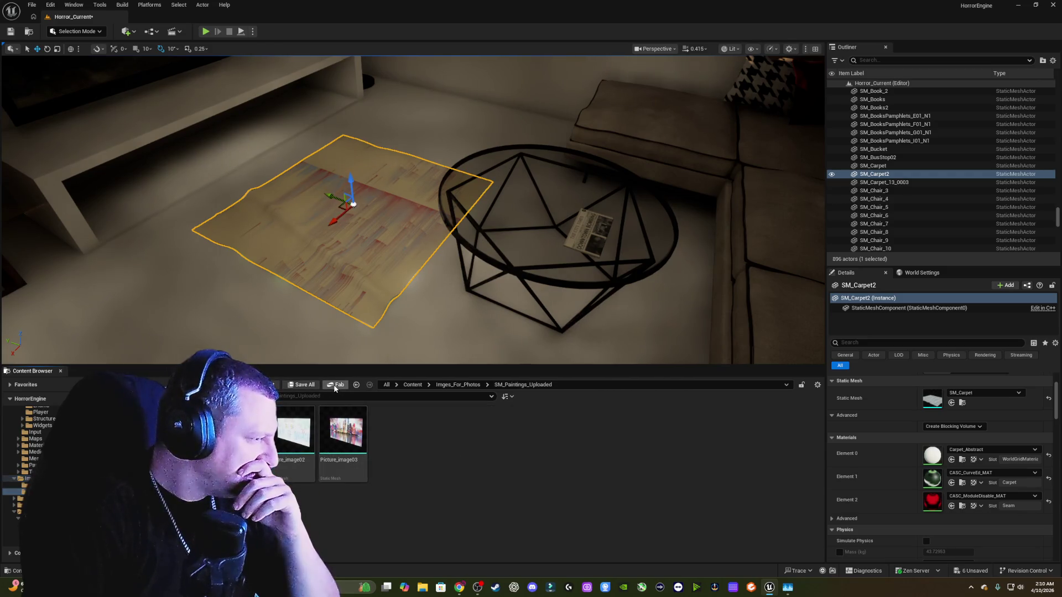
pyautogui.click(356, 386)
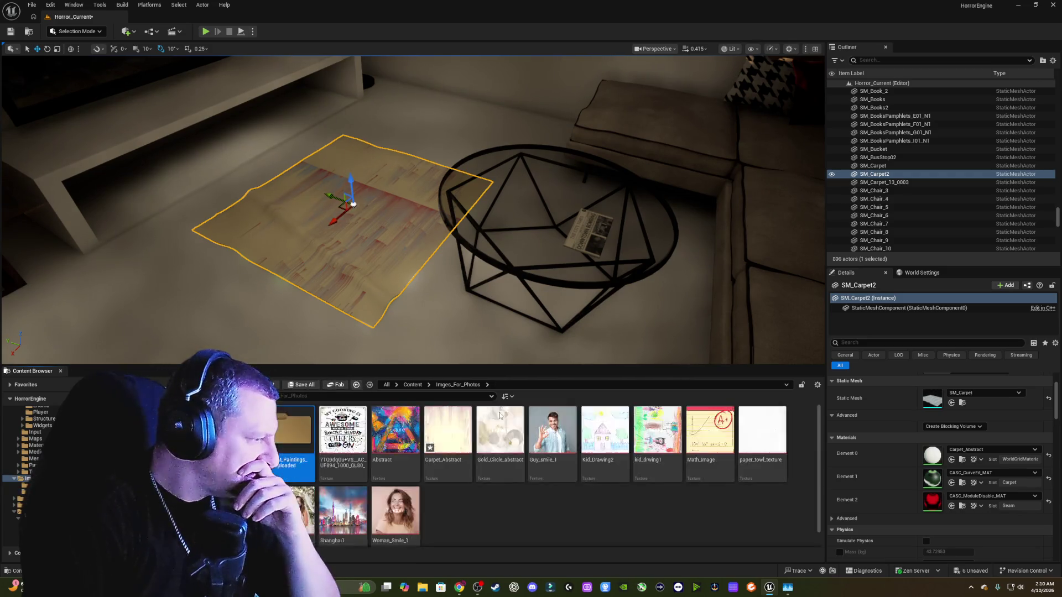
# - Import the Abstract image, declining both the re-import and overriding the existing Abstract asset
pyautogui.rightClick(486, 511)
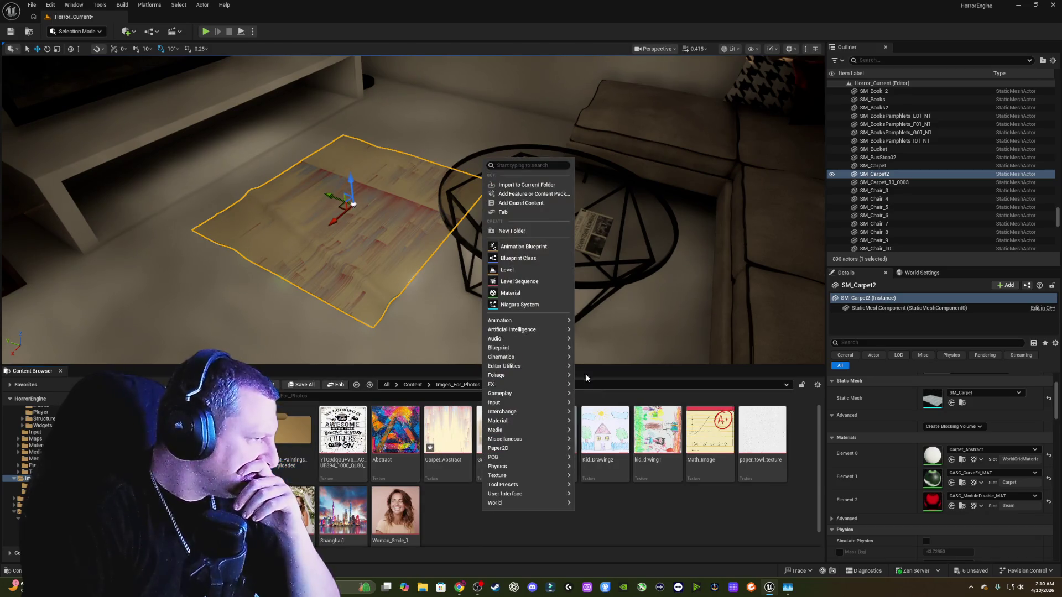
pyautogui.click(523, 184)
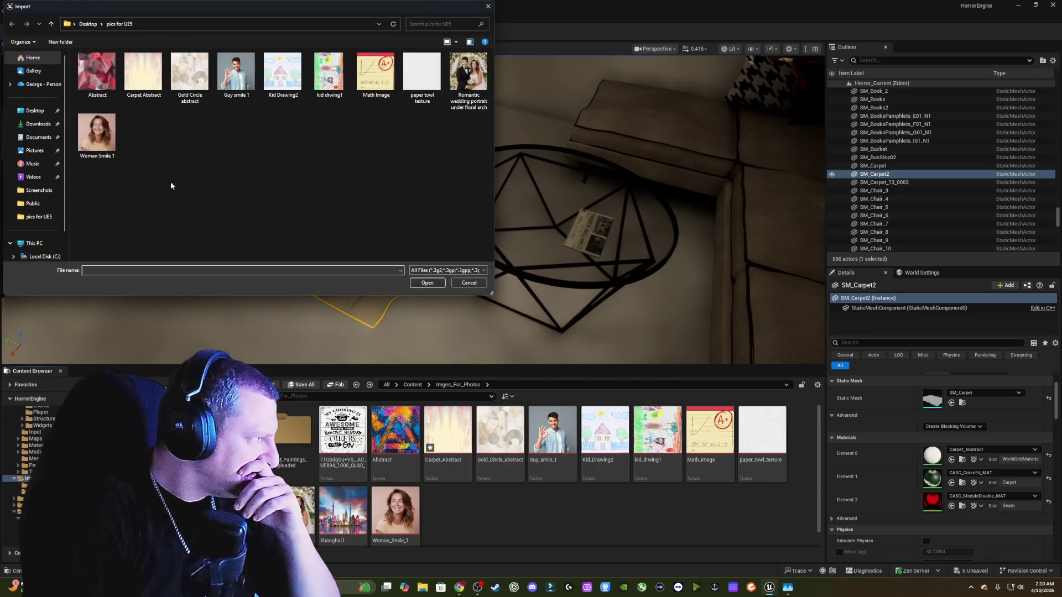
pyautogui.click(97, 71)
pyautogui.click(428, 282)
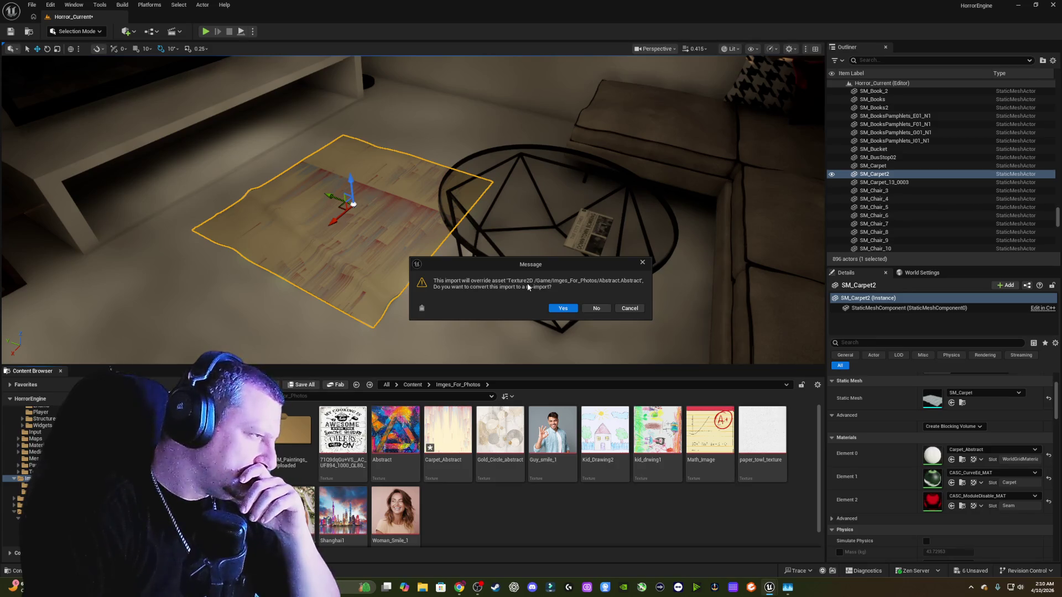
pyautogui.click(593, 309)
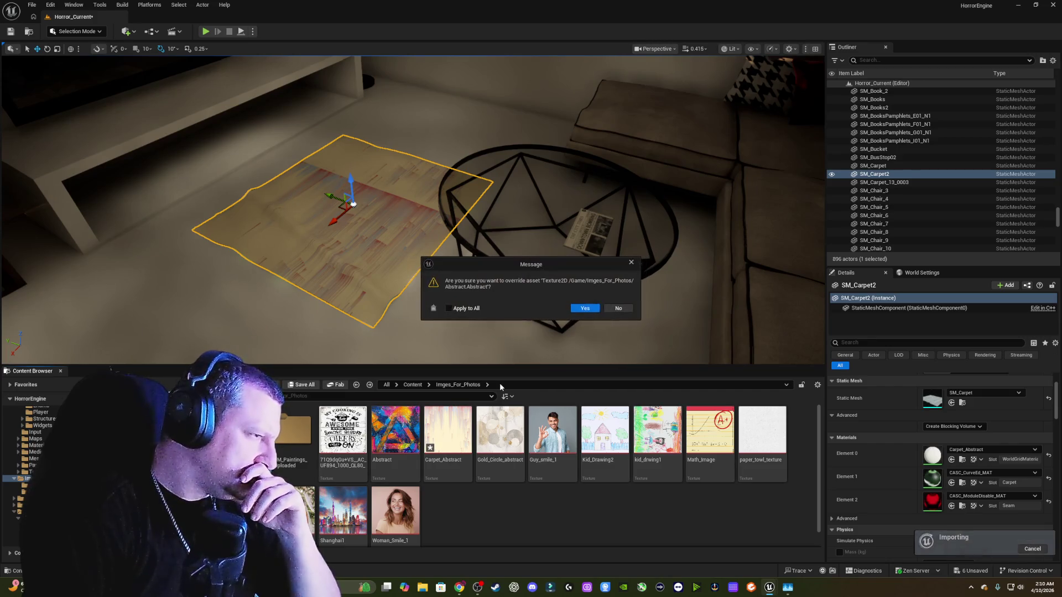
pyautogui.click(619, 309)
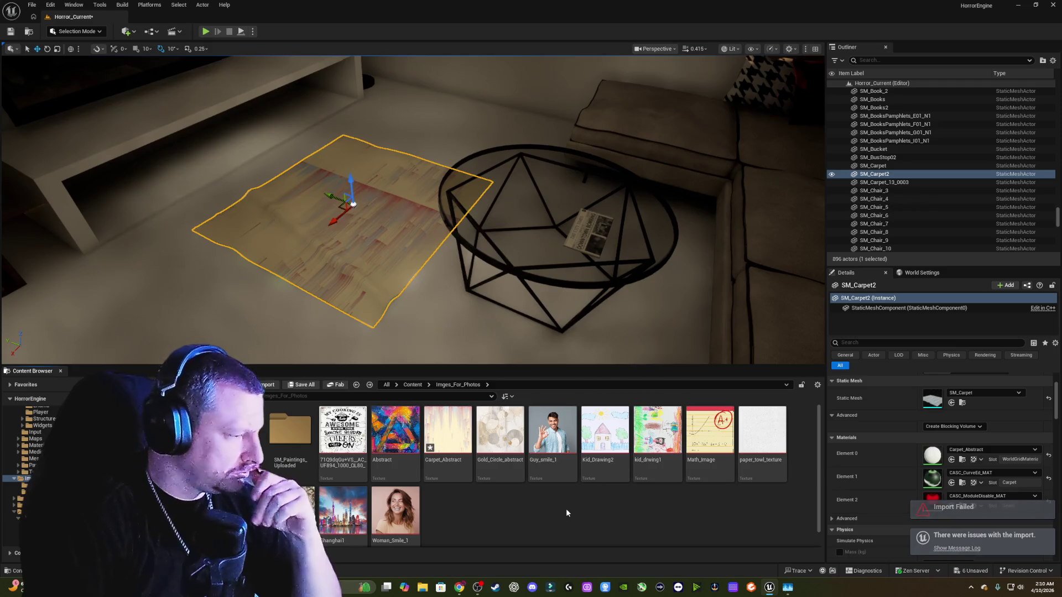
# - Open a File Explorer window with Win+E
pyautogui.rightClick(537, 513)
pyautogui.click(517, 500)
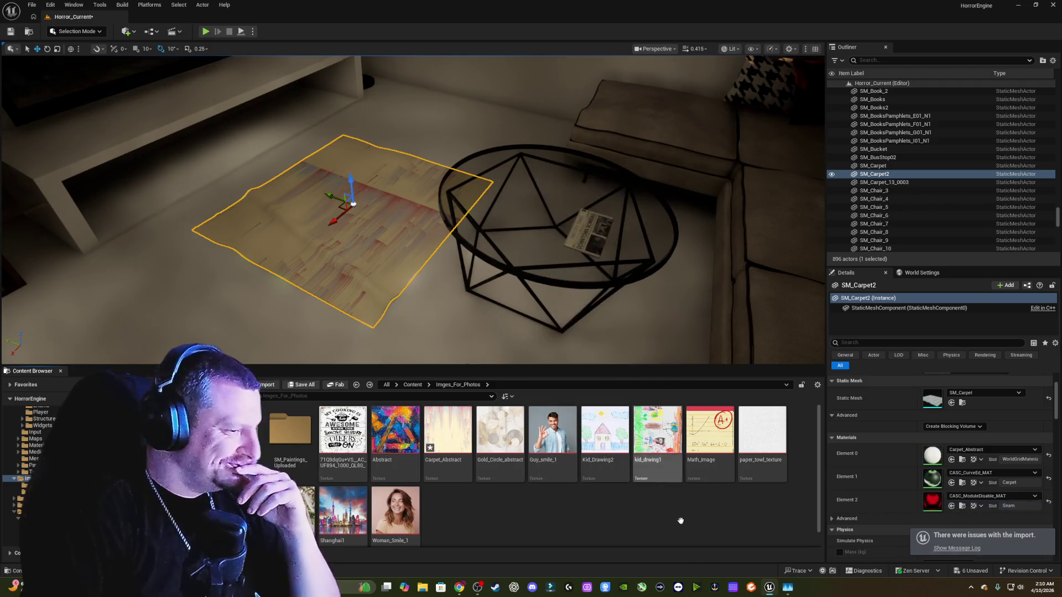
pyautogui.press('super+e')
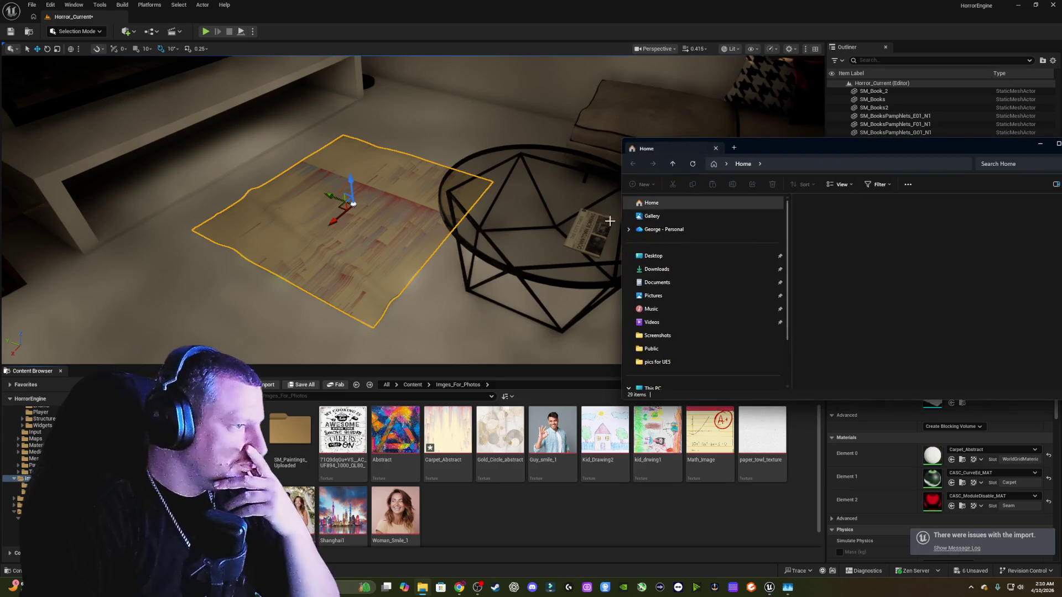
# - Rename the Abstract image in Desktop > pics for UE5 to Abstract2 and return to Unreal
pyautogui.click(664, 257)
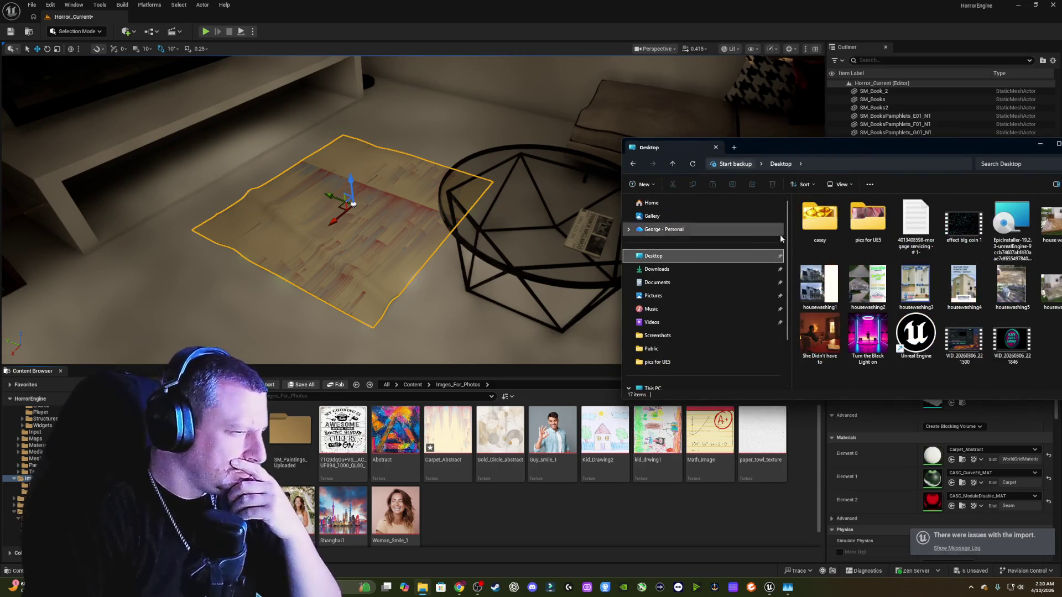
pyautogui.doubleClick(845, 239)
pyautogui.rightClick(828, 208)
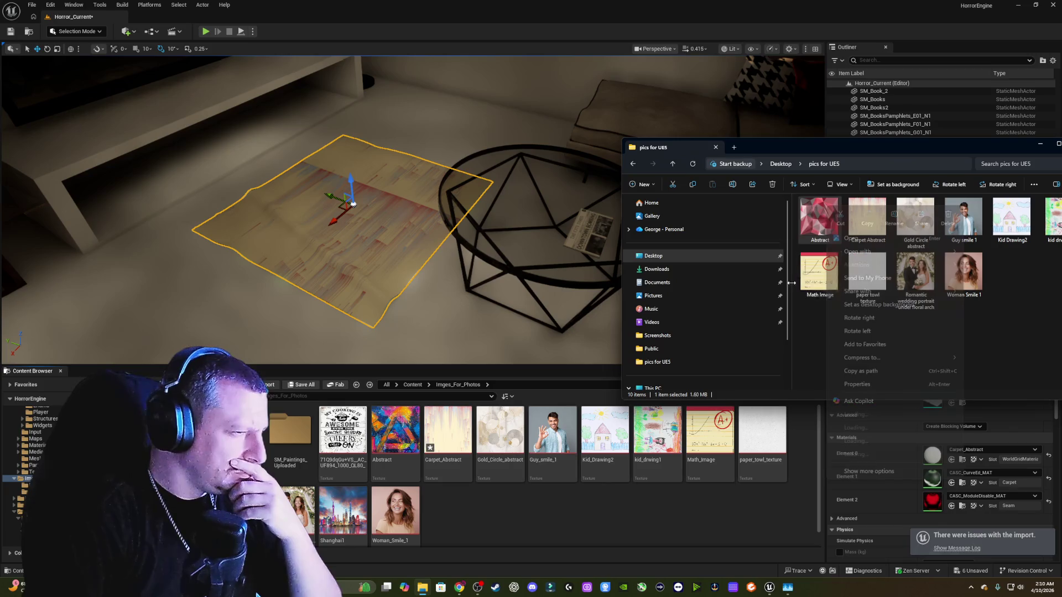
pyautogui.click(896, 217)
pyautogui.write('2')
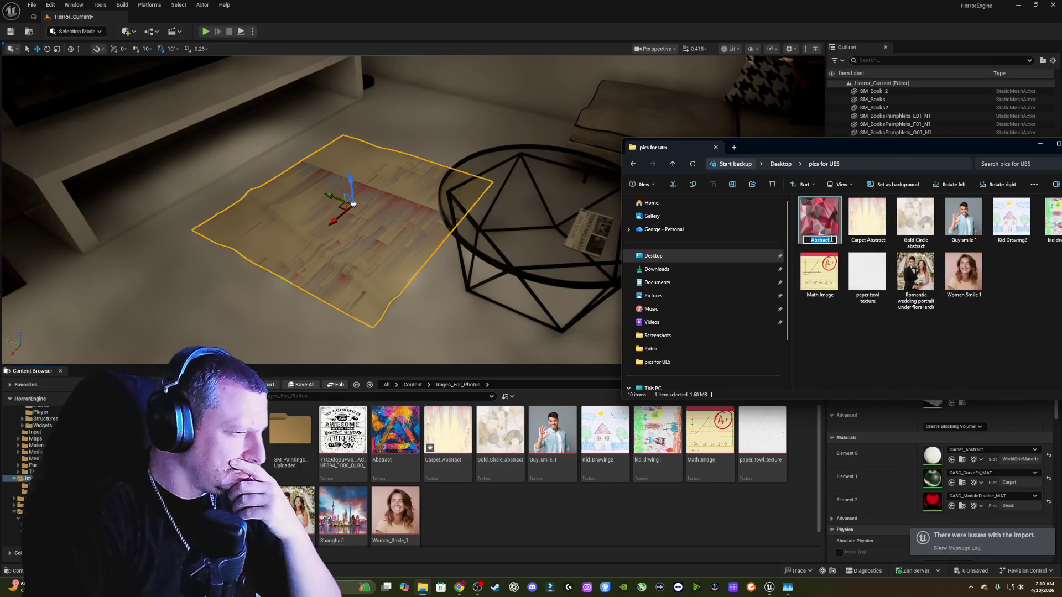
pyautogui.click(1025, 323)
pyautogui.click(803, 498)
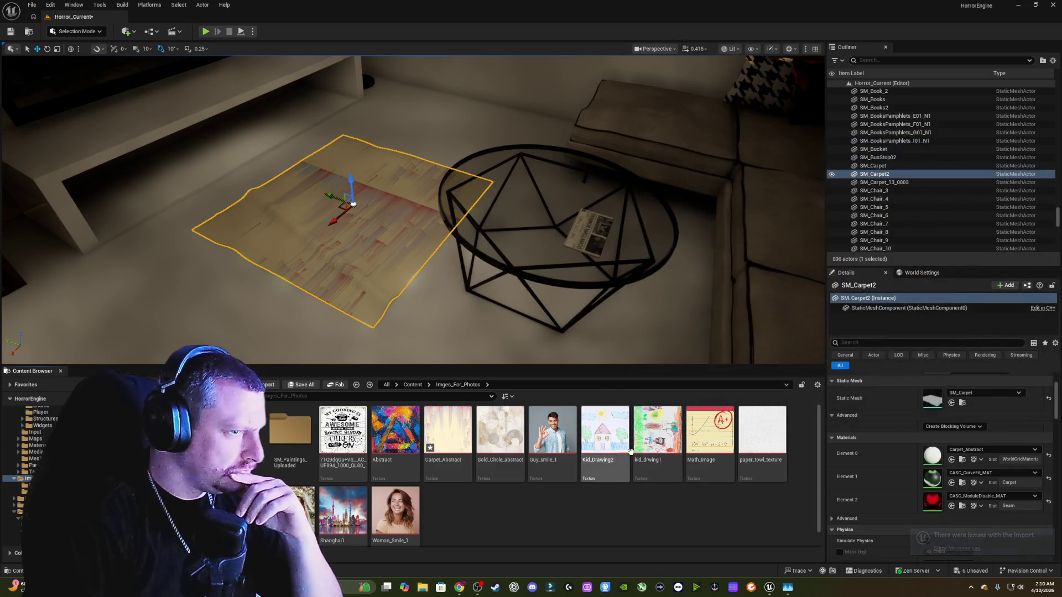
# - Import the Abstract2 image into the current content folder
pyautogui.rightClick(510, 522)
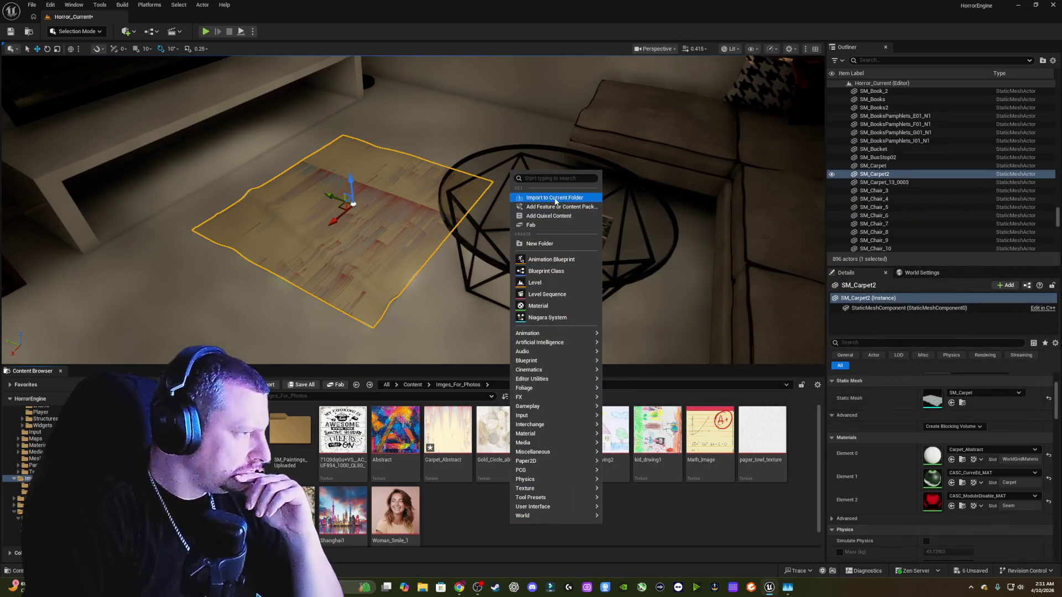
pyautogui.click(559, 200)
pyautogui.click(98, 72)
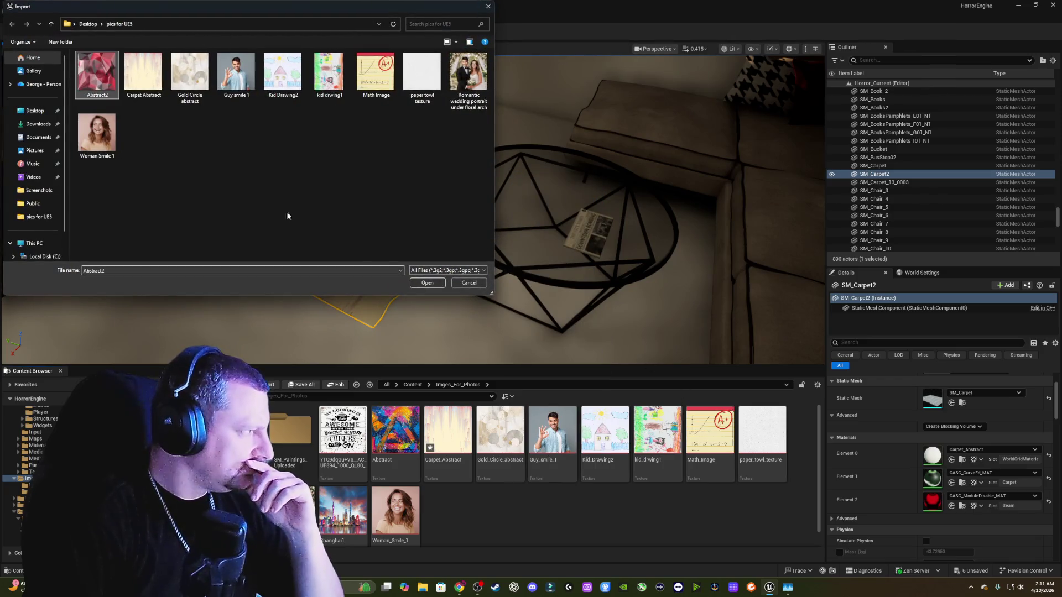
pyautogui.click(427, 282)
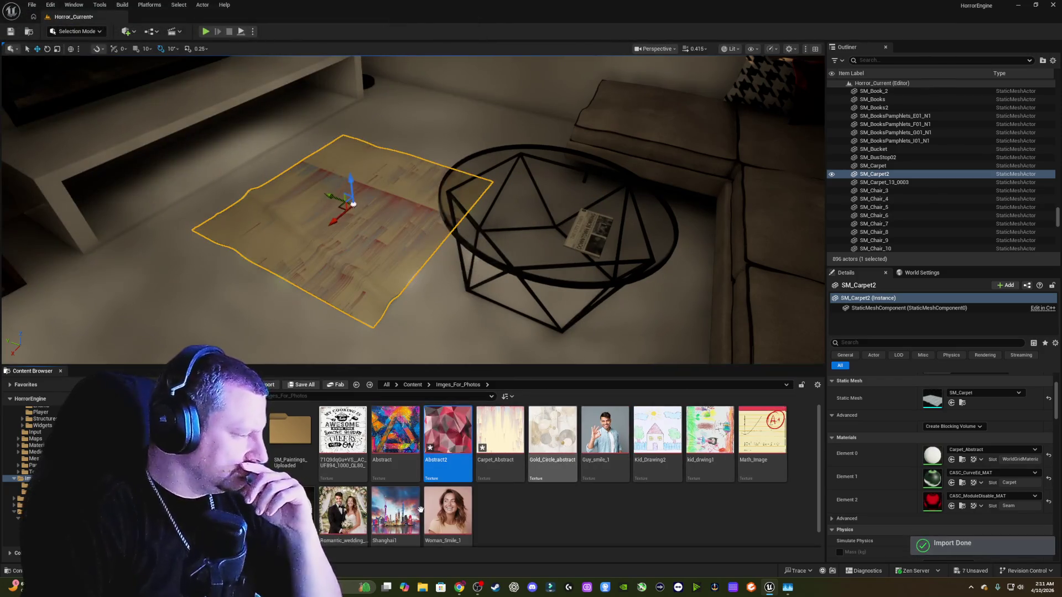
# - Create a new material named Abstract2 in the Meterials_from_photos folder
pyautogui.doubleClick(277, 437)
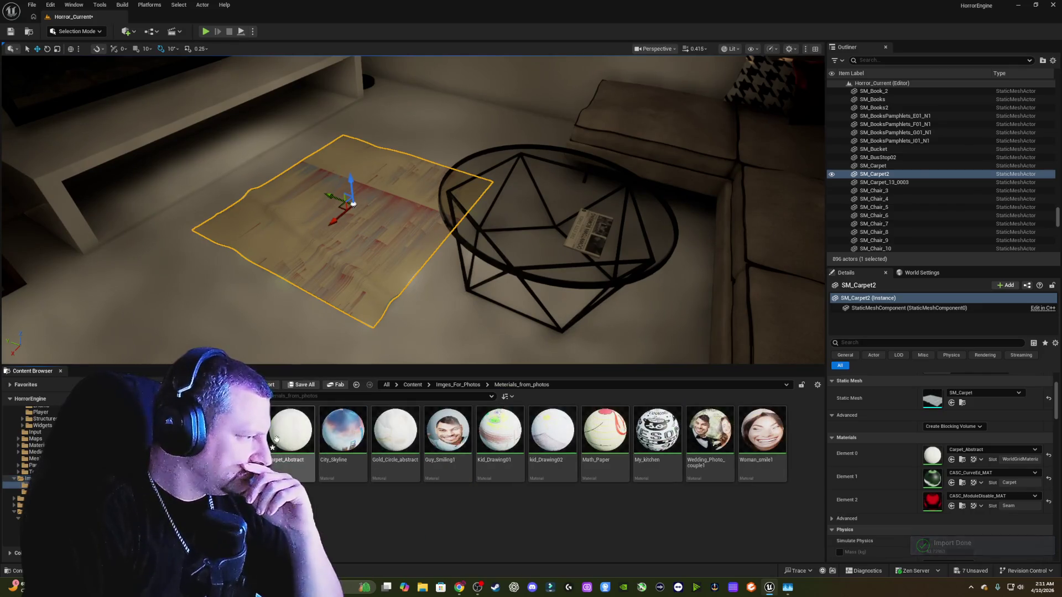
pyautogui.rightClick(551, 517)
pyautogui.click(580, 295)
pyautogui.write('Abstract2')
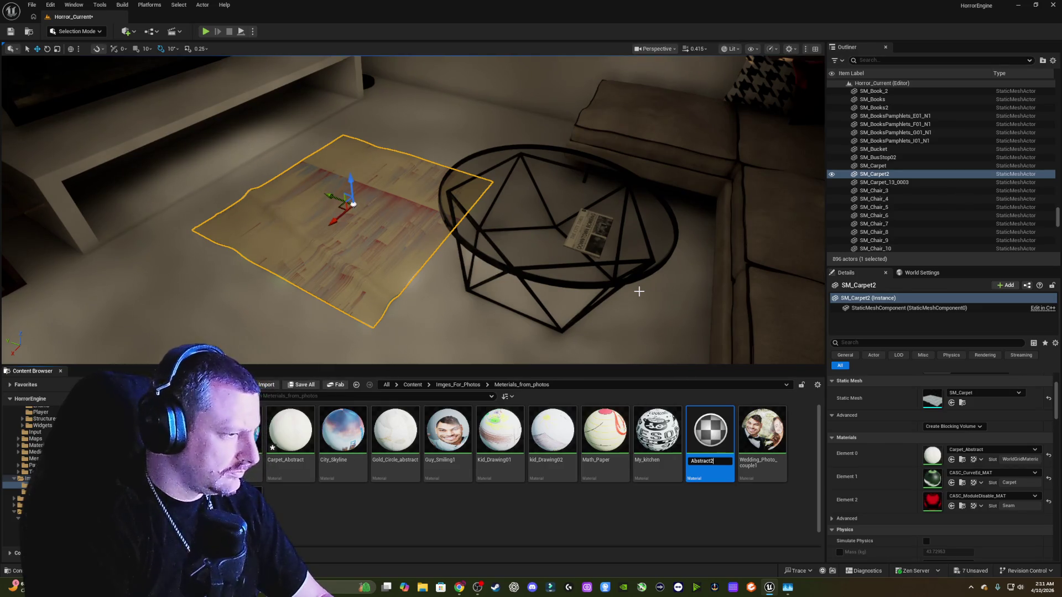
pyautogui.press('Return')
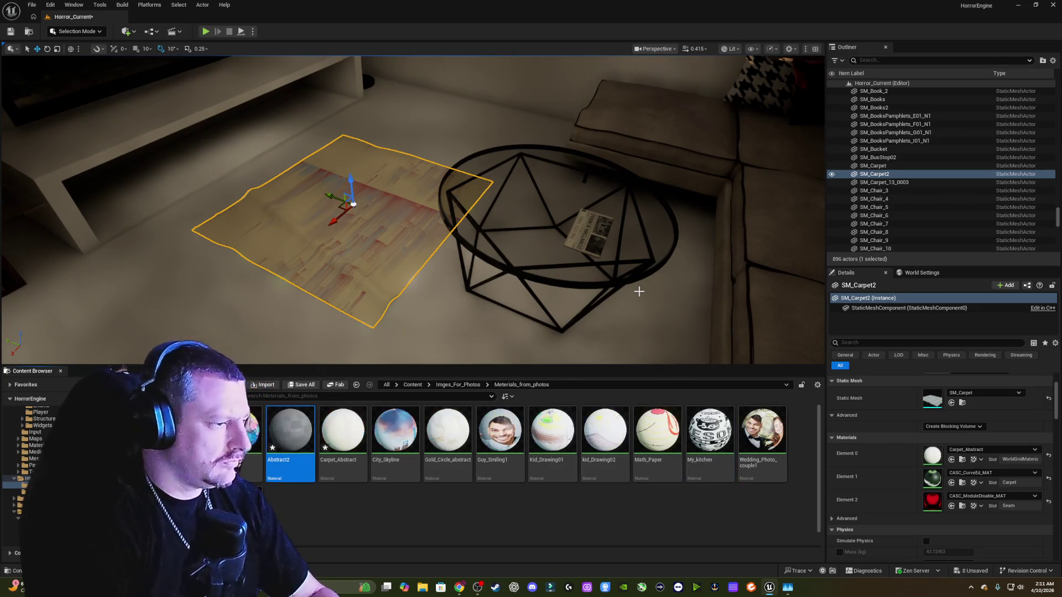
# - Open the Abstract2 material, close its editor, and drag Abstract2 onto SM_Carpet2's Element 0 slot
pyautogui.doubleClick(290, 435)
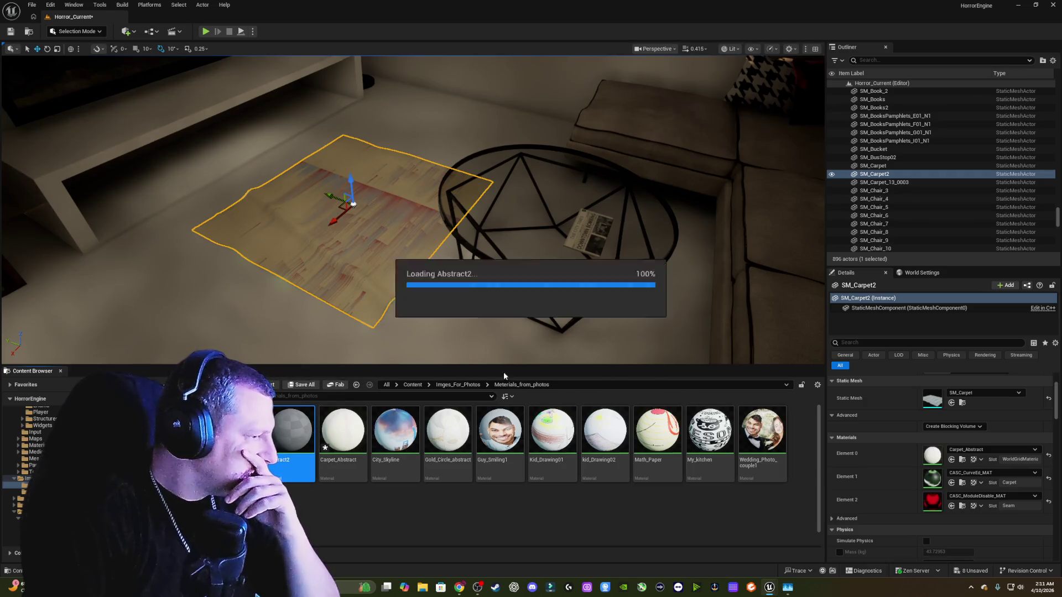
pyautogui.click(358, 385)
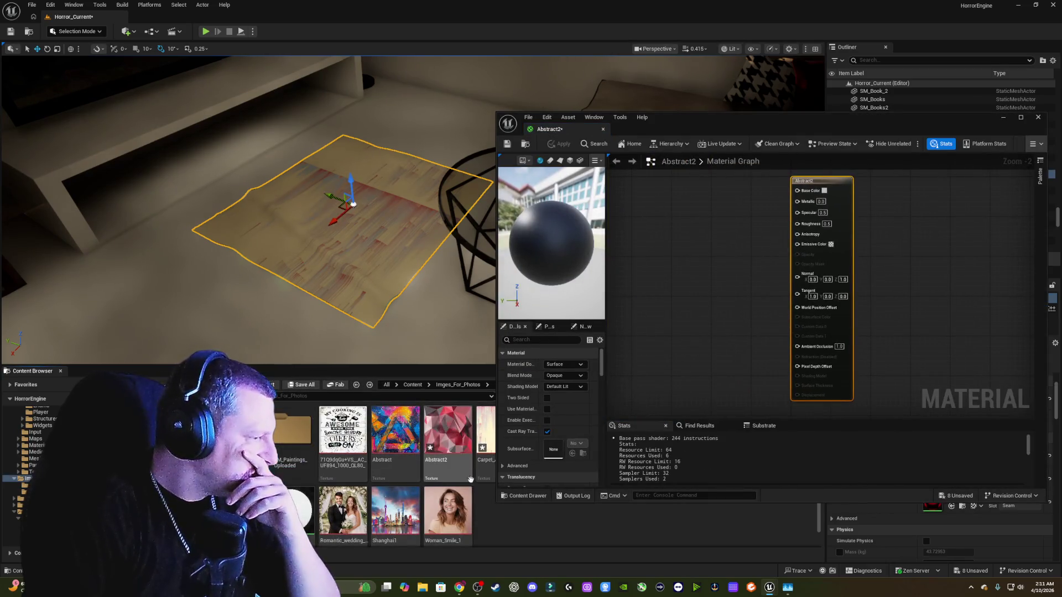
pyautogui.moveTo(721, 118)
pyautogui.mouseDown()
pyautogui.moveTo(1027, 105)
pyautogui.moveTo(1061, 90)
pyautogui.mouseUp()
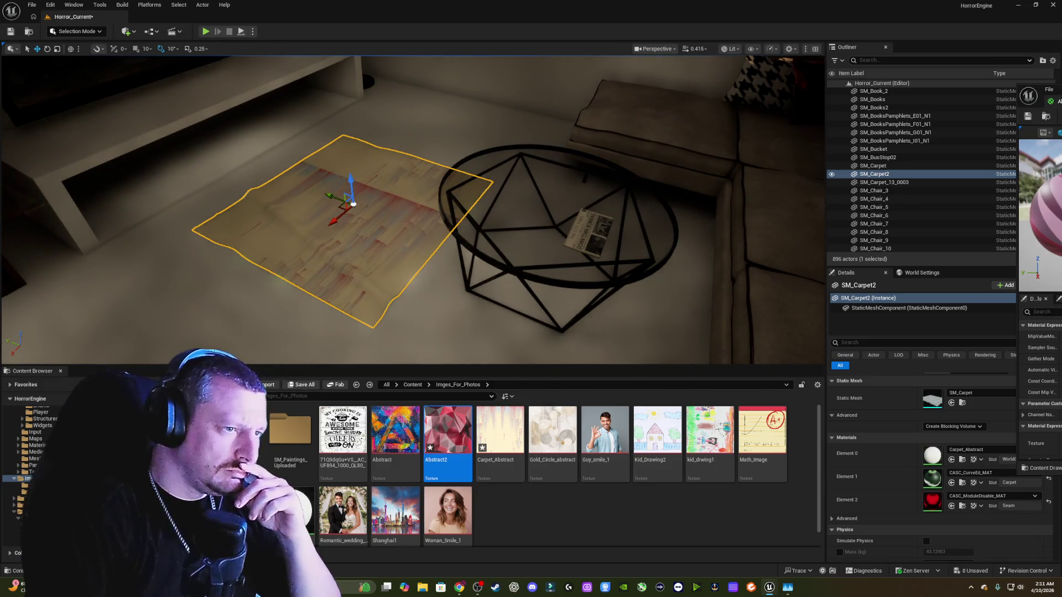
pyautogui.click(941, 327)
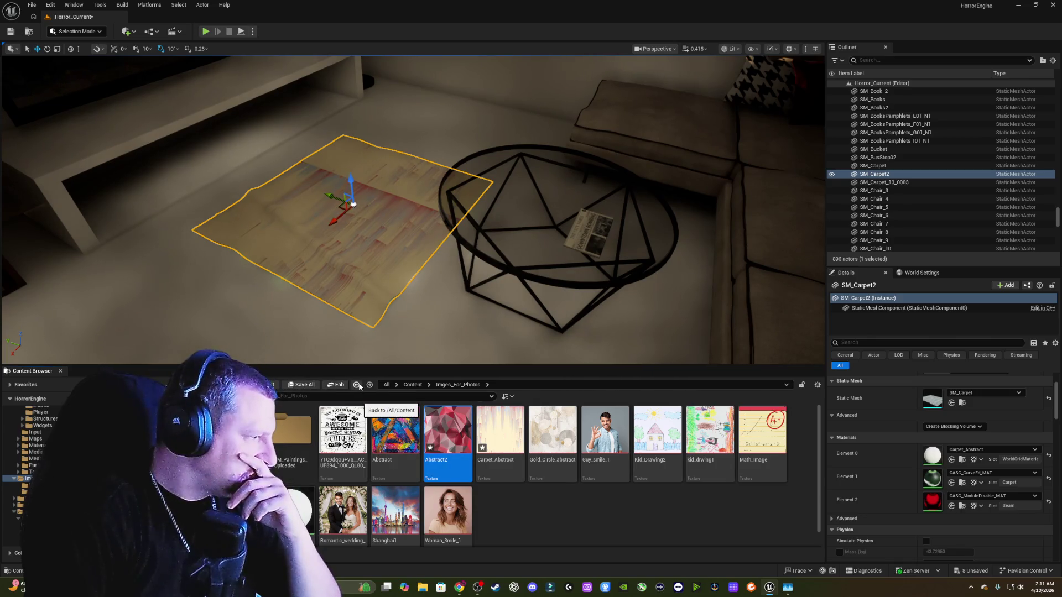
pyautogui.doubleClick(299, 437)
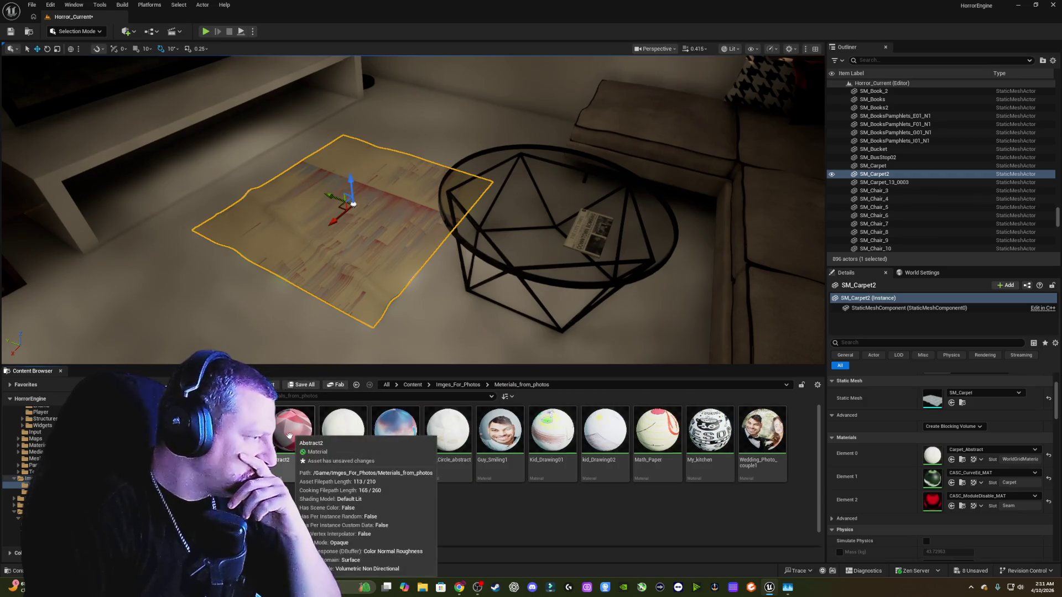
pyautogui.moveTo(284, 433); pyautogui.dragTo(933, 452)
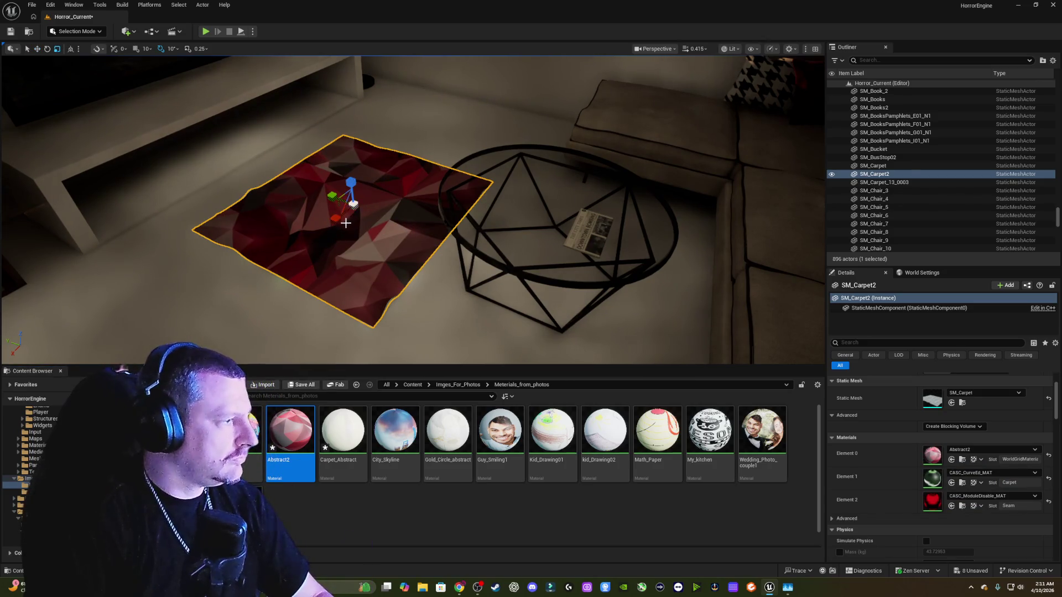
# - Scale up SM_Carpet2 and shift it left along Y so it sits under the coffee table
pyautogui.moveTo(337, 205)
pyautogui.mouseDown()
pyautogui.moveTo(360, 194)
pyautogui.moveTo(754, 209)
pyautogui.mouseUp()
pyautogui.moveTo(412, 210); pyautogui.dragTo(359, 207)
pyautogui.moveTo(315, 235); pyautogui.dragTo(306, 238)
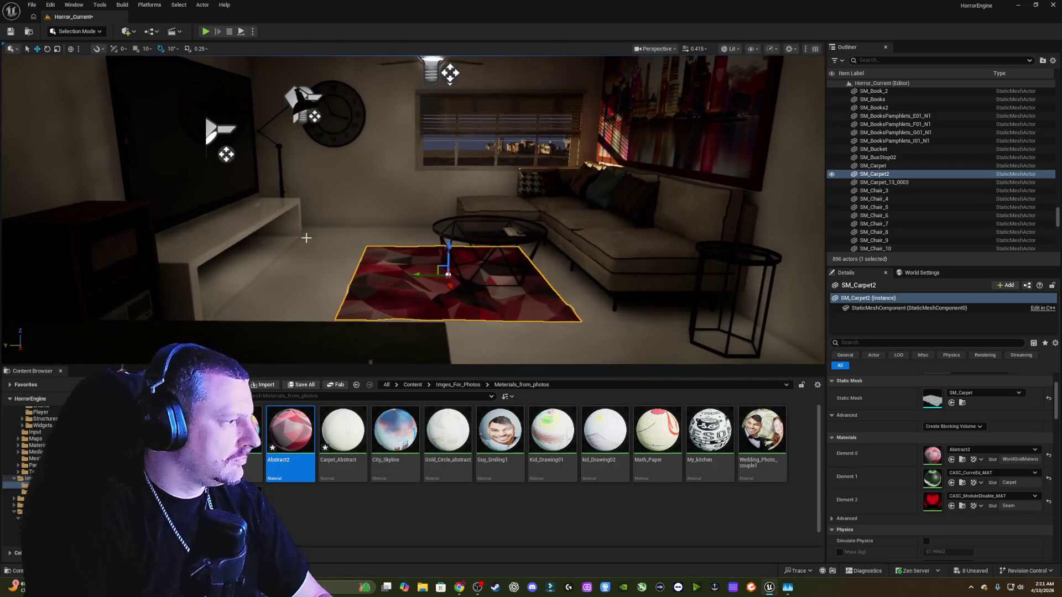
pyautogui.moveTo(419, 273); pyautogui.dragTo(406, 274)
pyautogui.click(596, 293)
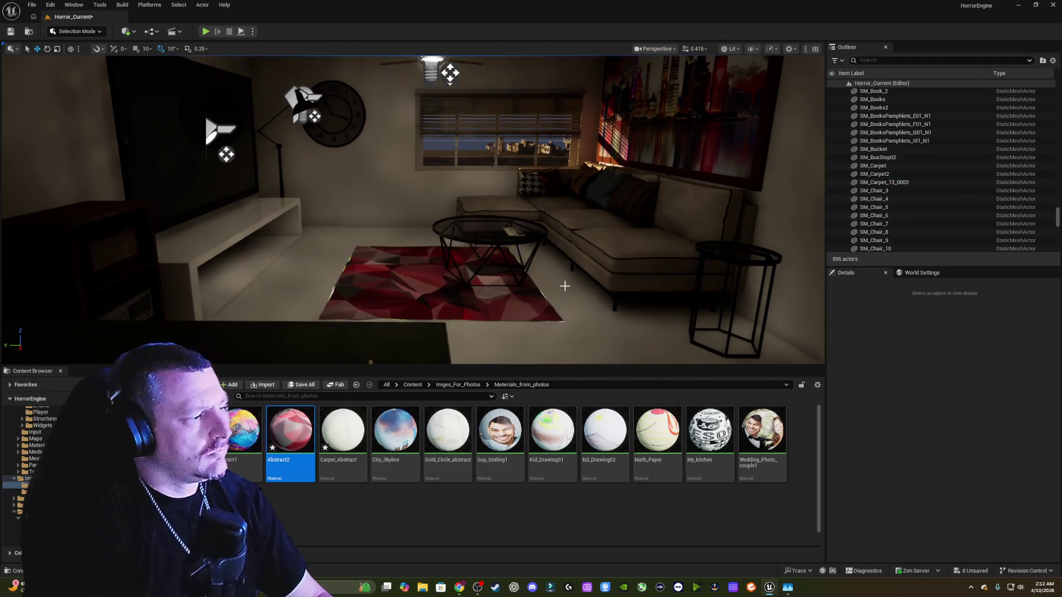
pyautogui.moveTo(564, 284)
pyautogui.mouseDown()
pyautogui.moveTo(543, 202)
pyautogui.moveTo(543, 236)
pyautogui.mouseUp()
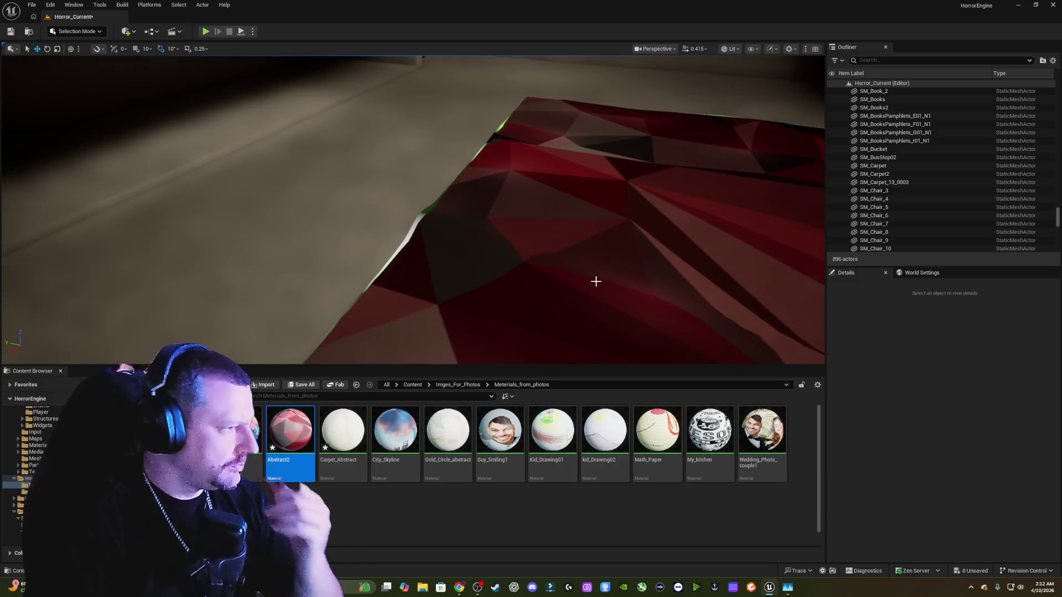
pyautogui.click(576, 269)
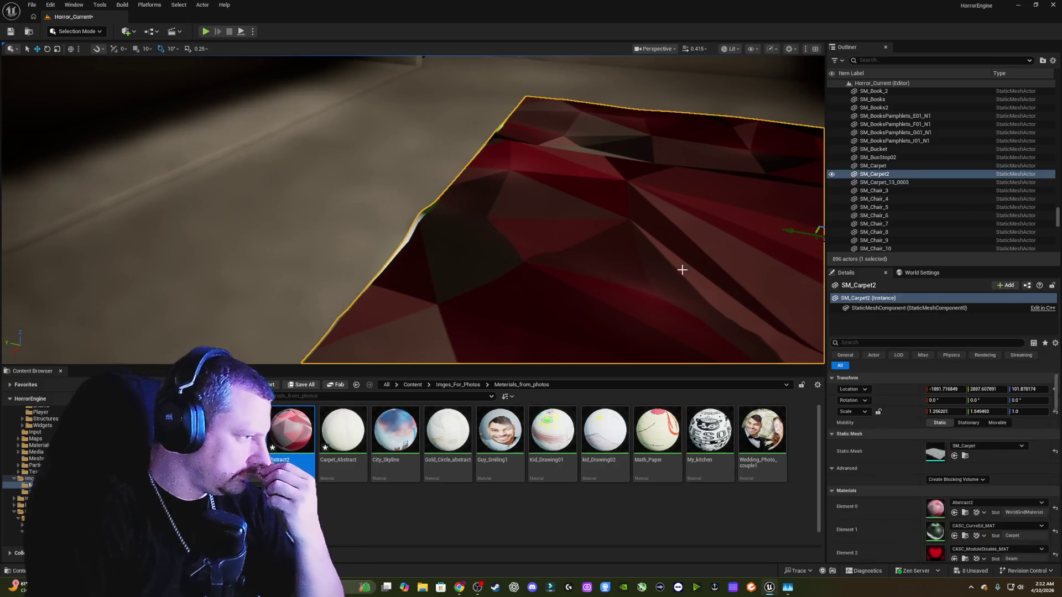
pyautogui.click(981, 527)
pyautogui.write('w')
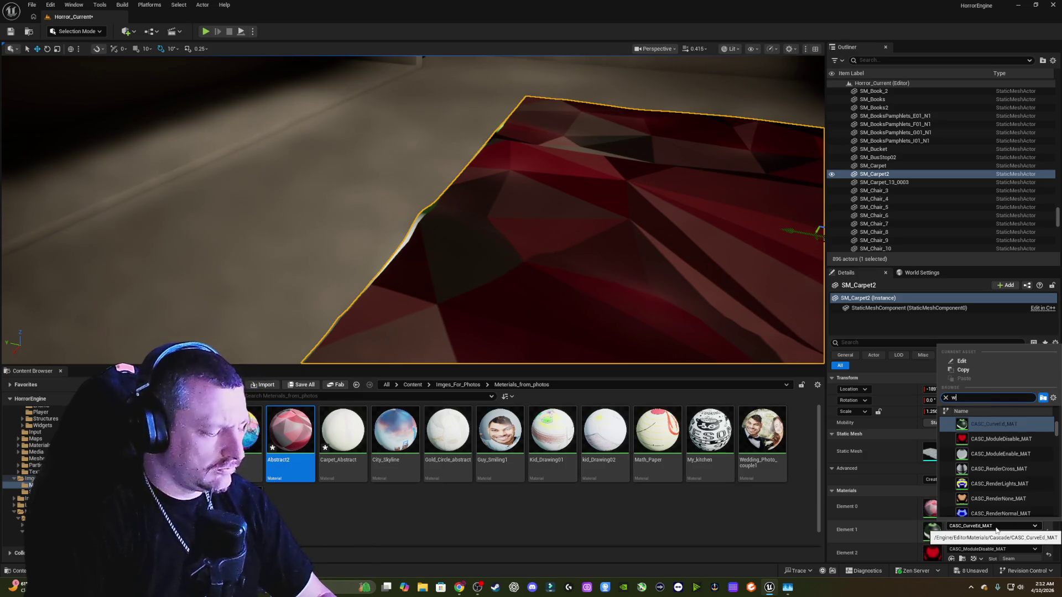
# - Set the carpet's Element 1 material to White
pyautogui.write('hite')
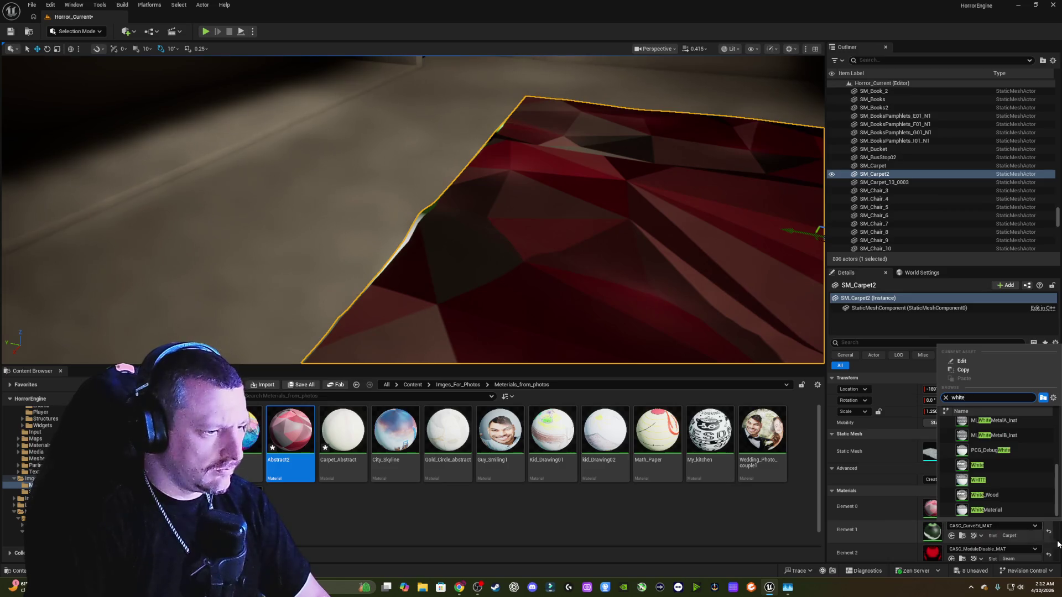
pyautogui.click(993, 461)
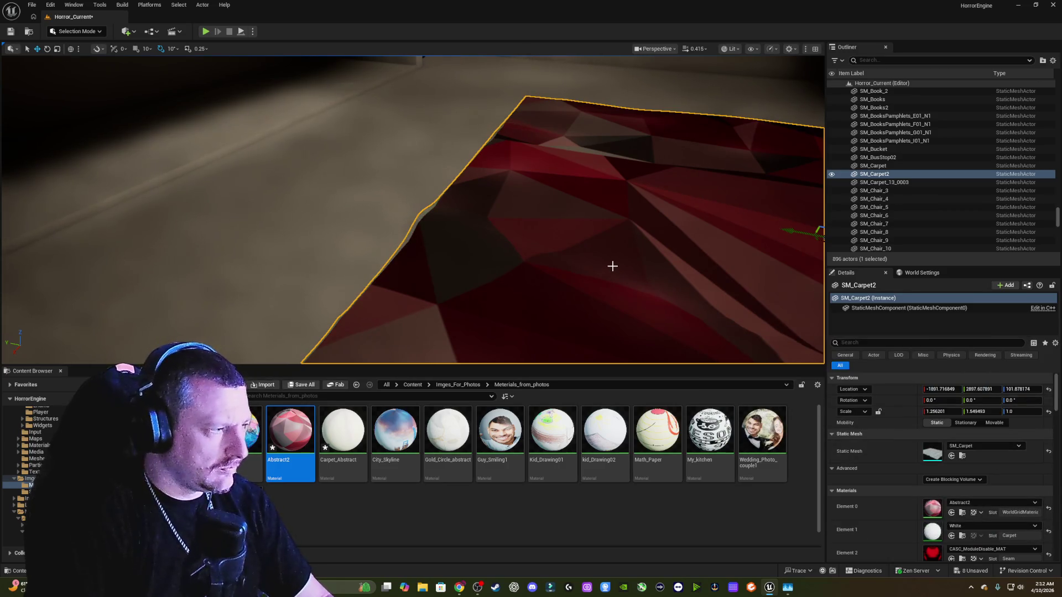
pyautogui.press('Escape')
pyautogui.moveTo(607, 258)
pyautogui.mouseDown()
pyautogui.moveTo(526, 247)
pyautogui.moveTo(506, 299)
pyautogui.moveTo(599, 265)
pyautogui.moveTo(523, 268)
pyautogui.mouseUp()
# - Set the carpet's Element 2 material to CE_OpaqueReference, replacing a mistaken CASC_RenderNone_MAT pick
pyautogui.click(699, 322)
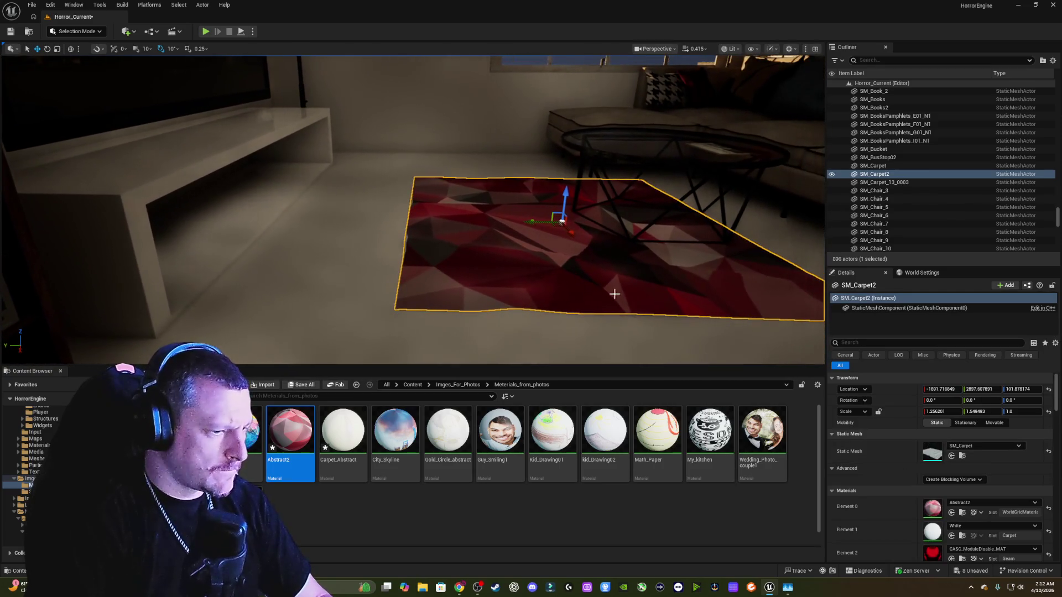
pyautogui.click(999, 550)
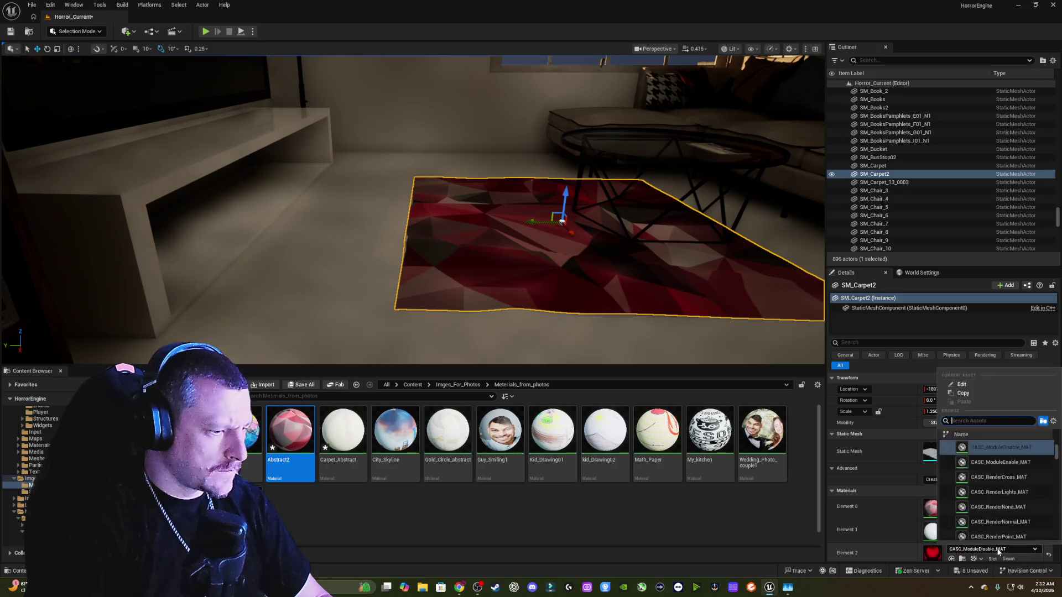
pyautogui.click(999, 507)
pyautogui.moveTo(636, 288)
pyautogui.mouseDown()
pyautogui.moveTo(637, 255)
pyautogui.moveTo(636, 332)
pyautogui.moveTo(636, 309)
pyautogui.mouseUp()
pyautogui.click(991, 549)
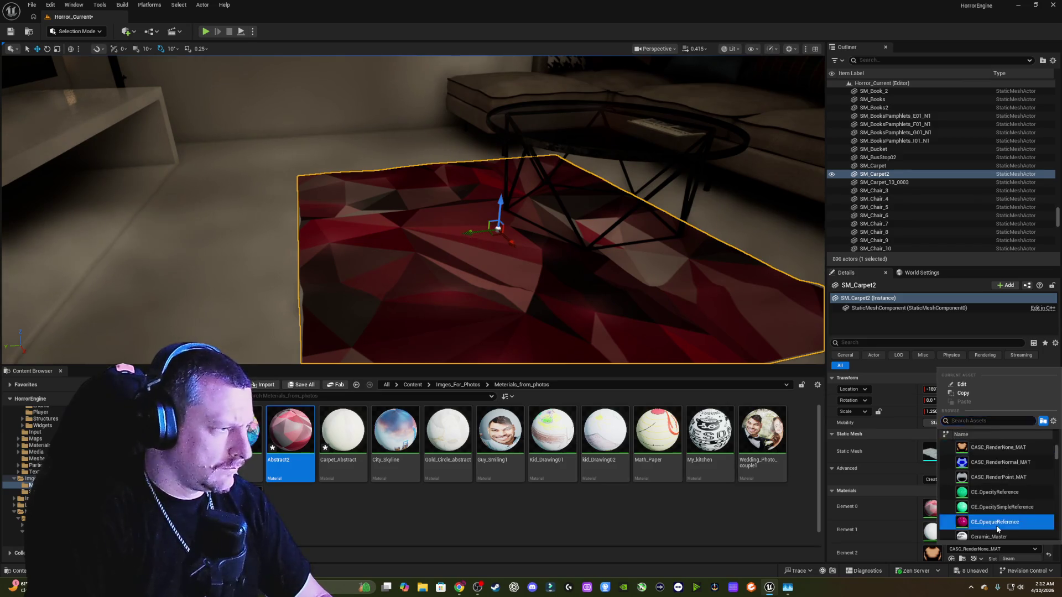
pyautogui.click(997, 522)
pyautogui.moveTo(415, 221); pyautogui.dragTo(387, 216)
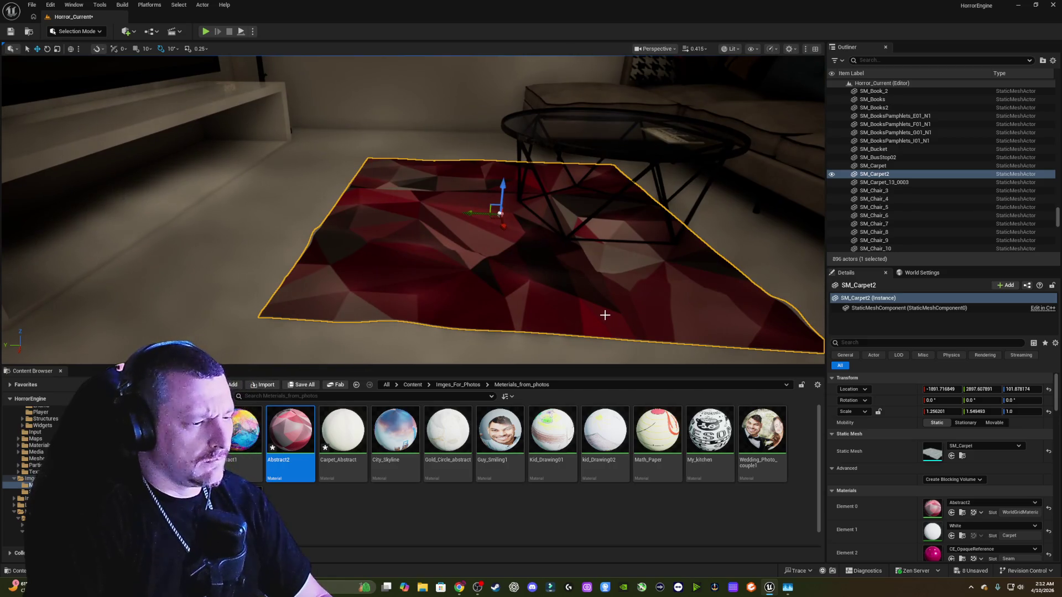
pyautogui.rightClick(595, 295)
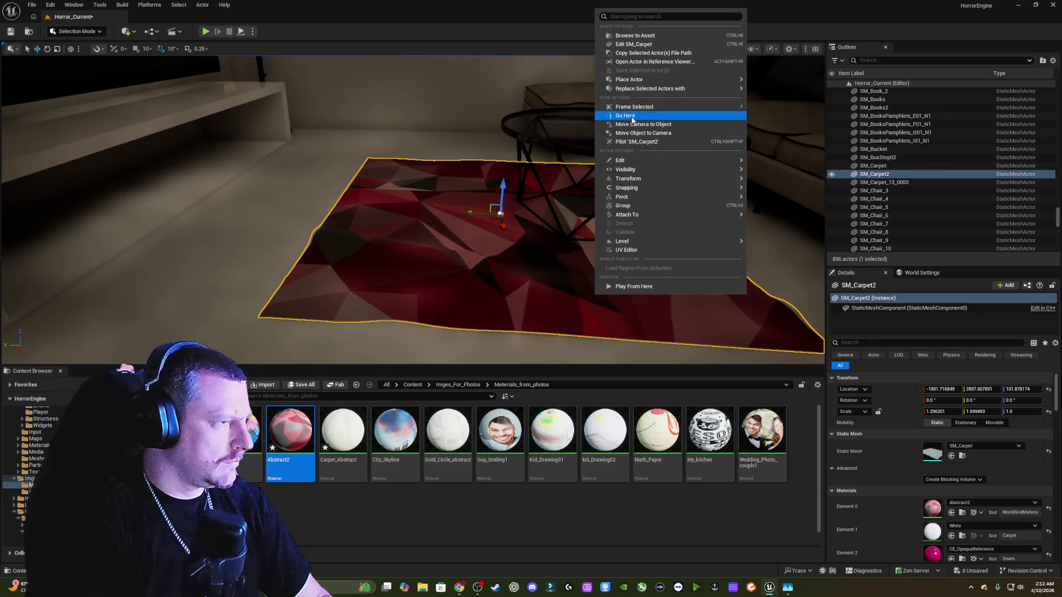
pyautogui.click(645, 45)
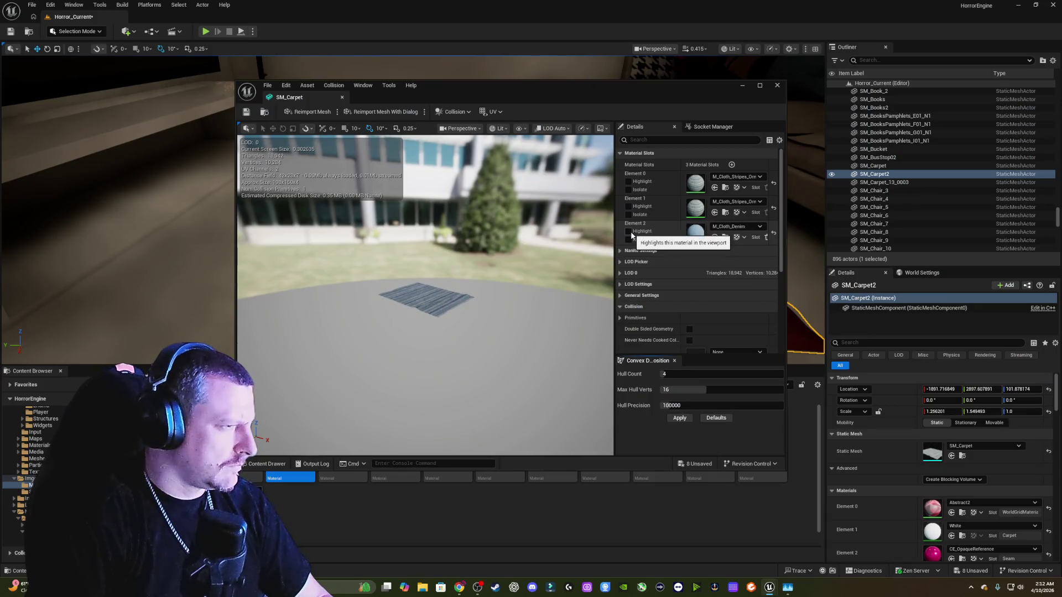
pyautogui.click(777, 87)
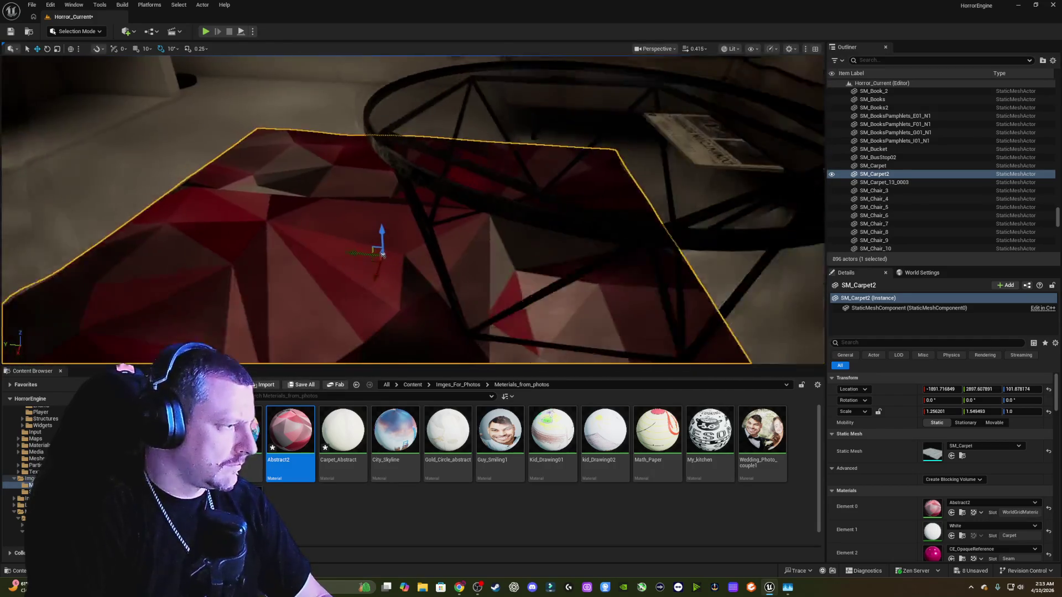
pyautogui.press('Escape')
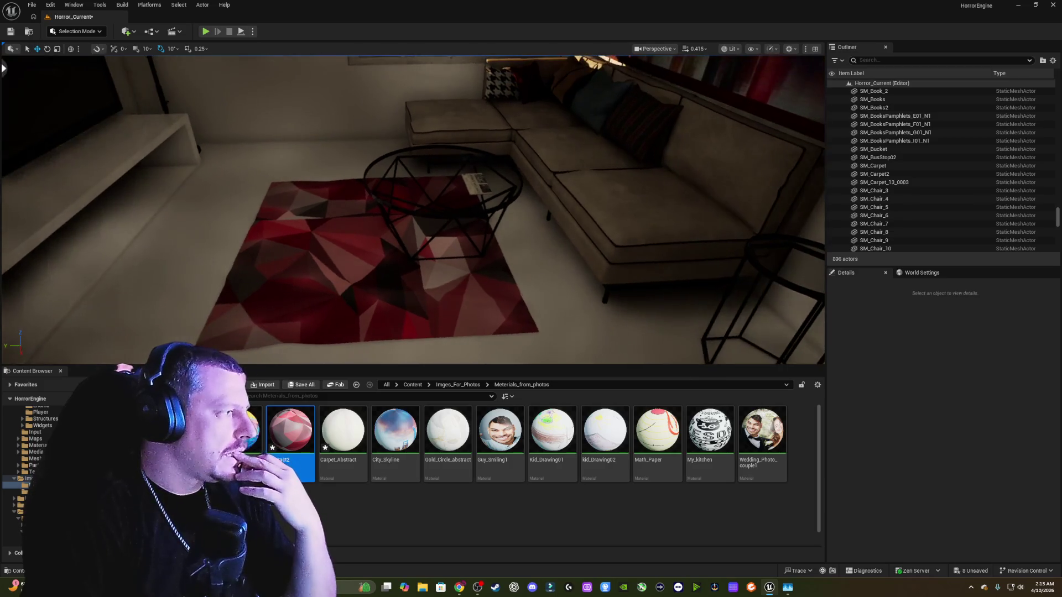
# - Look around the living room, then start Play From Here on the kitchen floor
pyautogui.moveTo(249, 64); pyautogui.dragTo(183, 66)
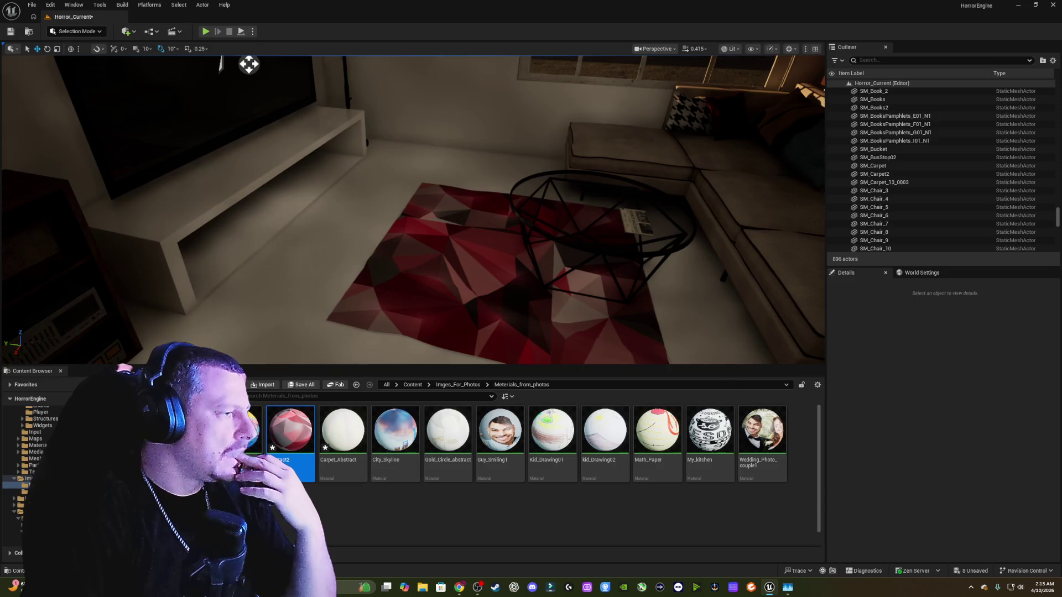
pyautogui.moveTo(249, 64); pyautogui.dragTo(492, 64)
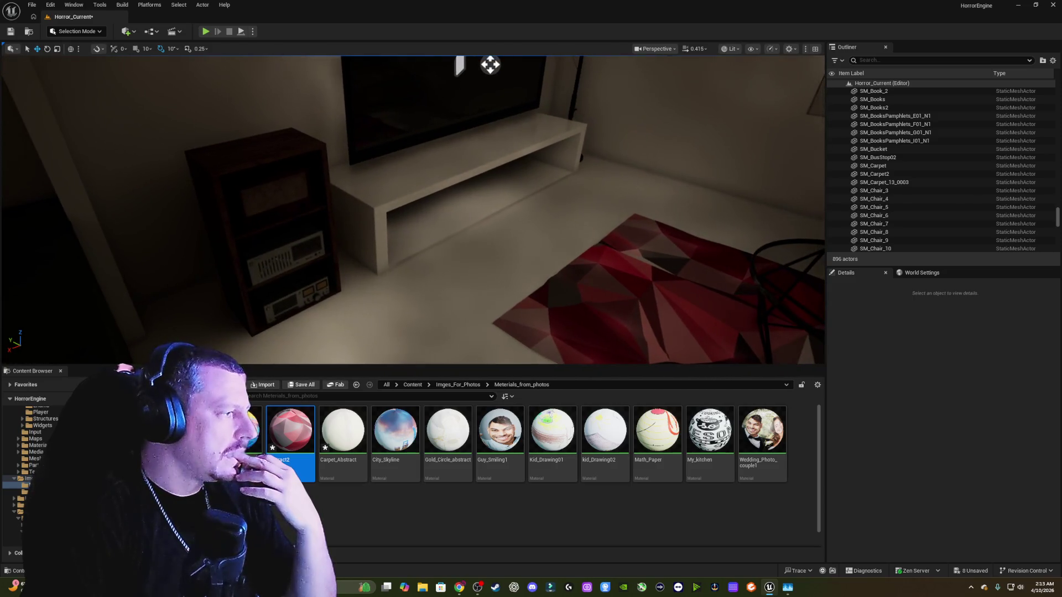
pyautogui.moveTo(484, 69)
pyautogui.mouseDown()
pyautogui.moveTo(78, 95)
pyautogui.moveTo(629, 140)
pyautogui.moveTo(327, 200)
pyautogui.moveTo(434, 270)
pyautogui.moveTo(189, 332)
pyautogui.moveTo(134, 298)
pyautogui.moveTo(501, 244)
pyautogui.moveTo(470, 287)
pyautogui.mouseUp()
pyautogui.rightClick(447, 292)
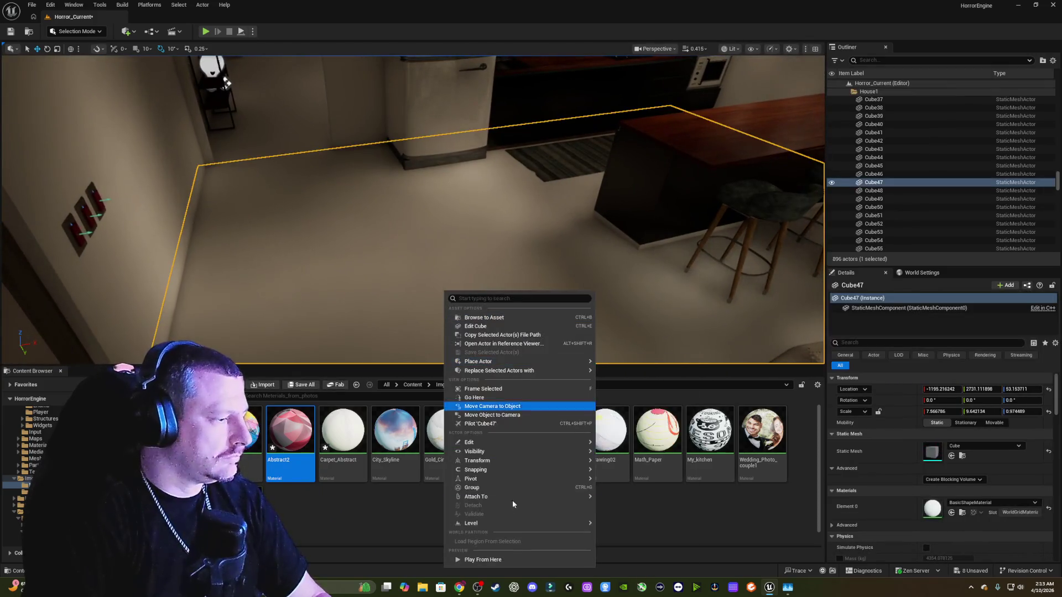
pyautogui.click(515, 560)
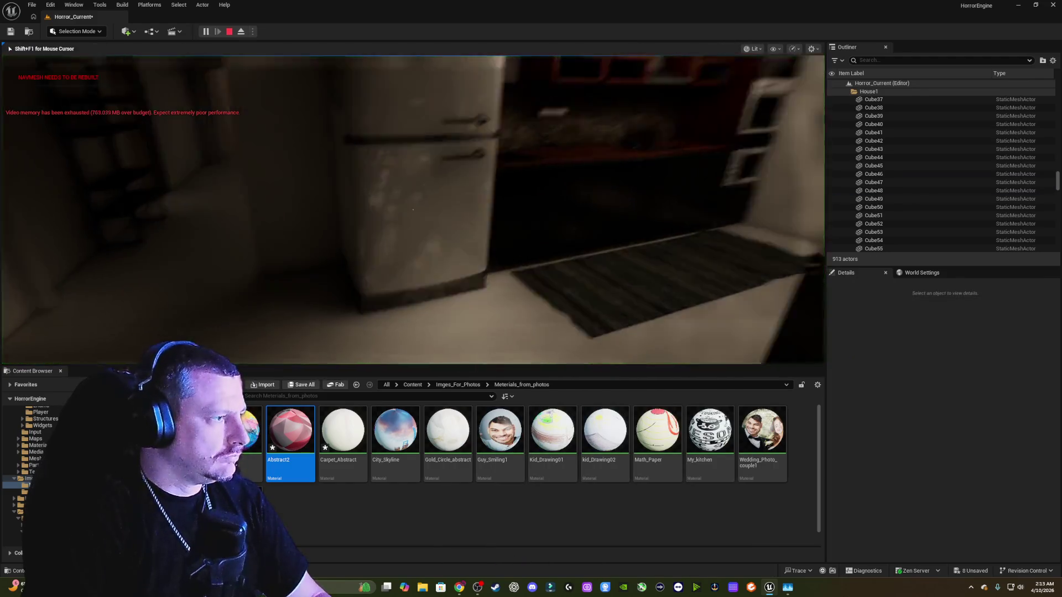
# - Walk past the sofa, TV wall, red rug and desk, then stop the play session
pyautogui.press('w')
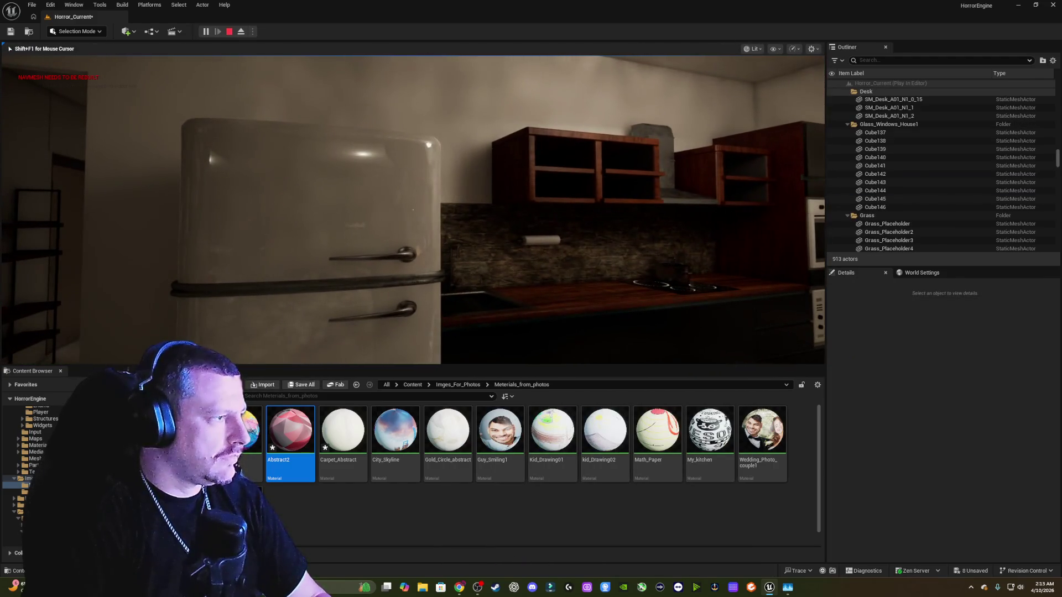
pyautogui.press('w')
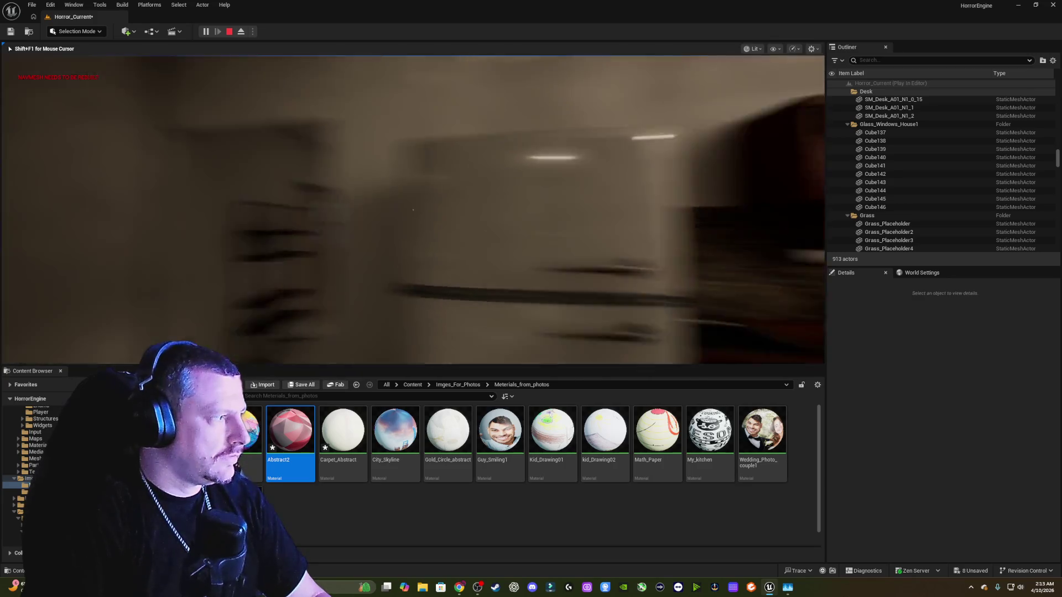
pyautogui.press('w')
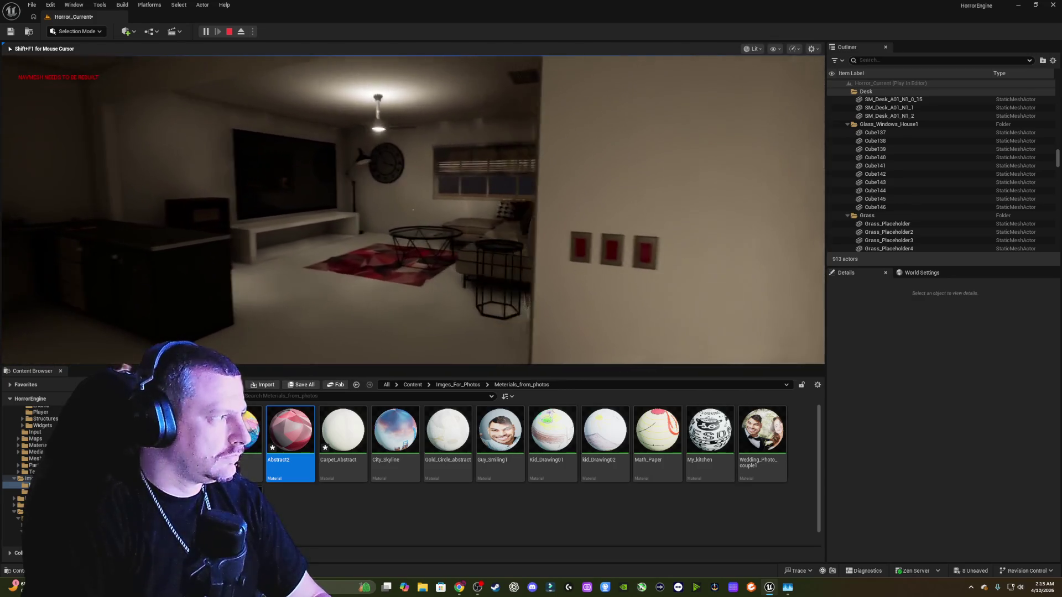
pyautogui.press('w')
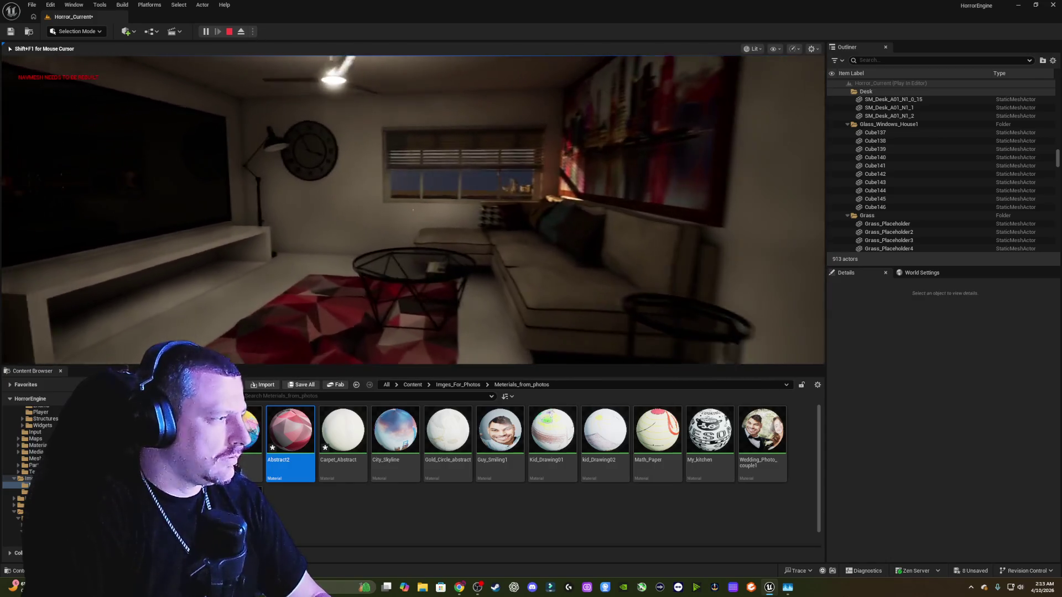
pyautogui.press('w')
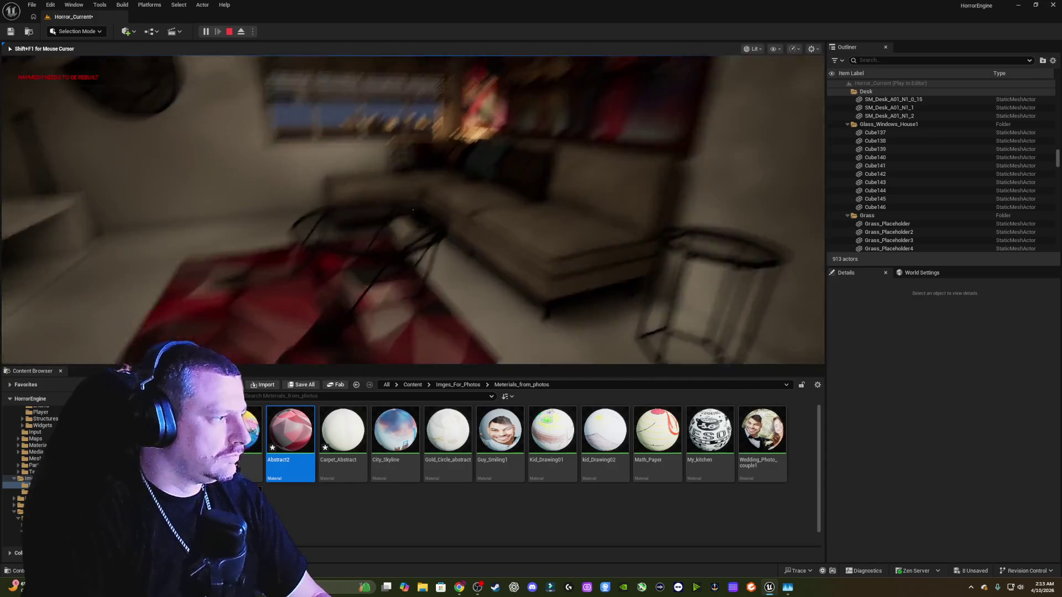
pyautogui.press('s')
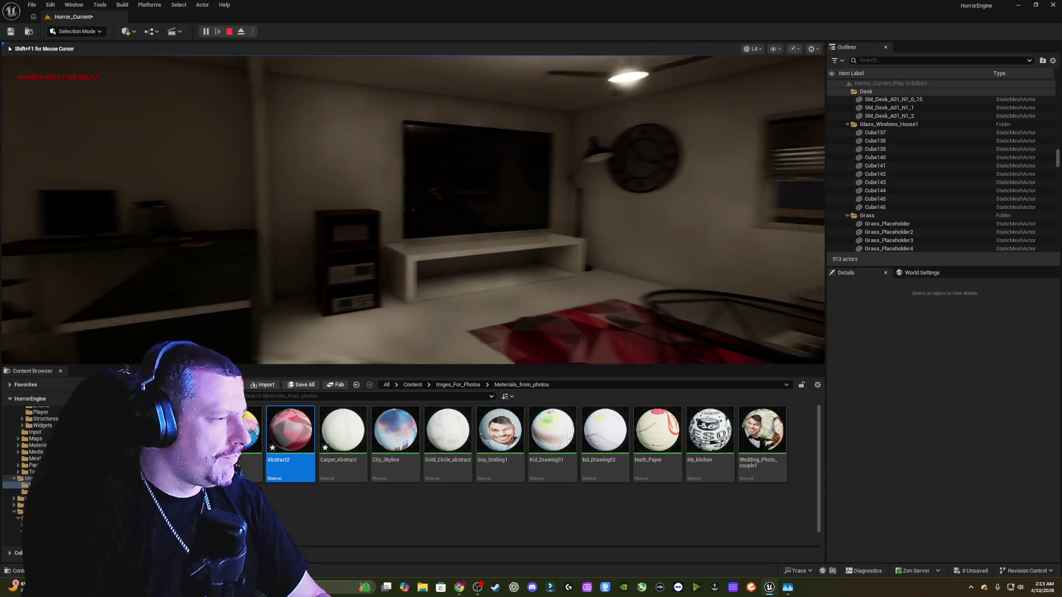
pyautogui.press('a')
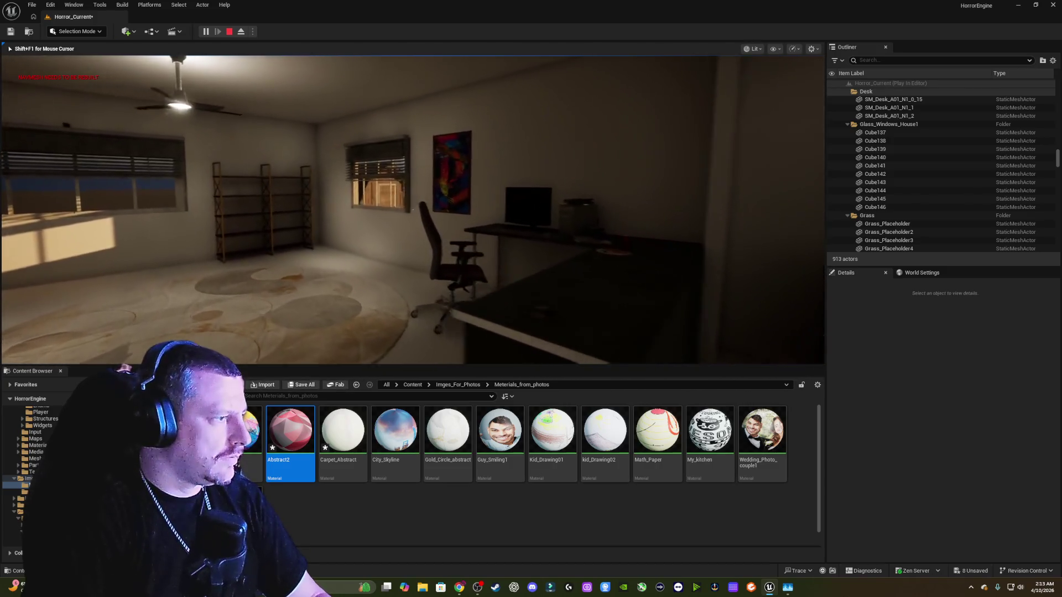
pyautogui.press('w')
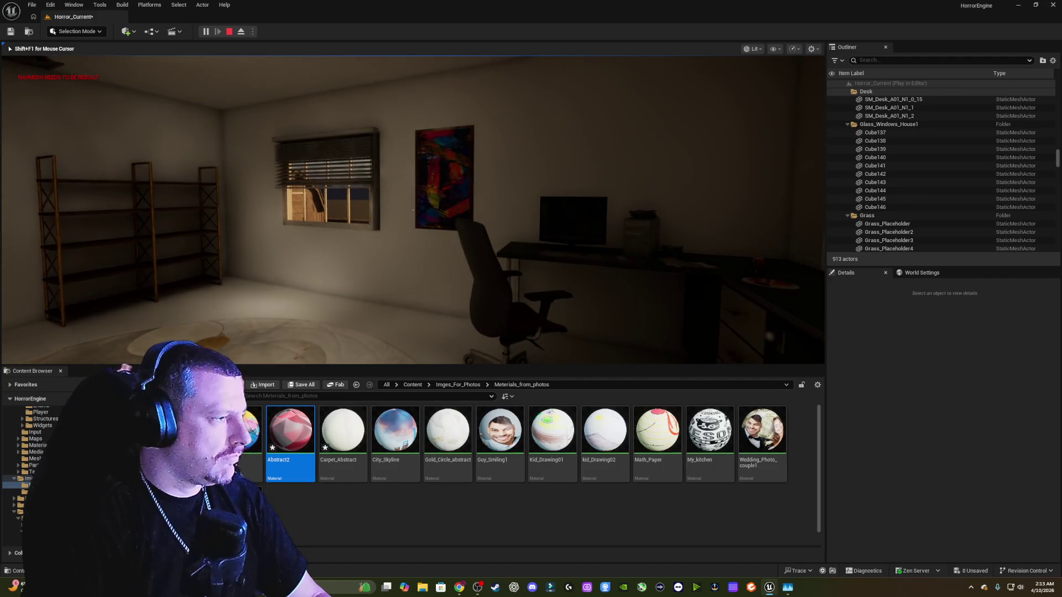
pyautogui.press('d')
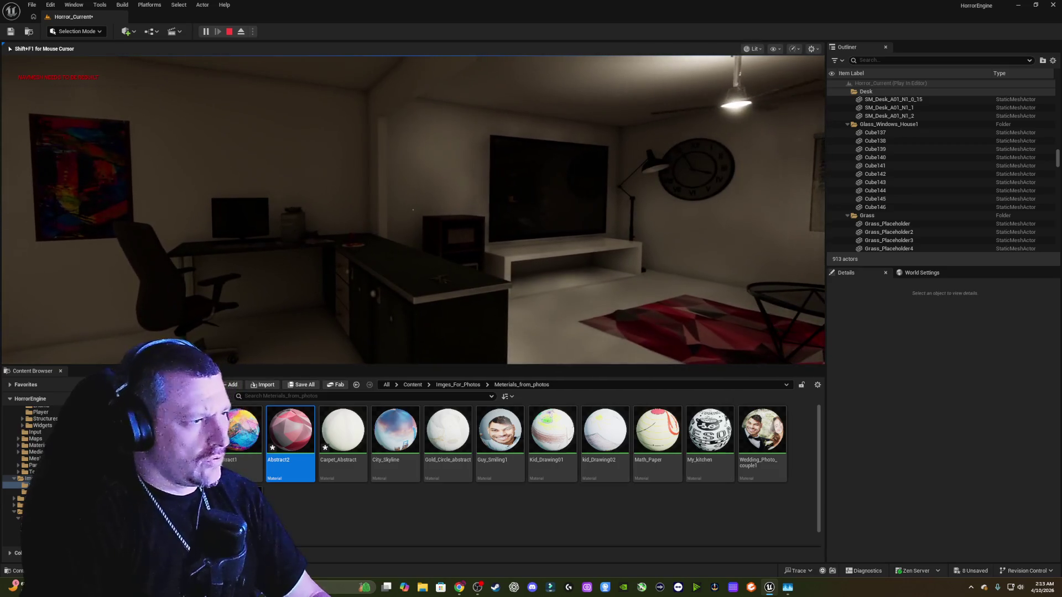
pyautogui.press('d')
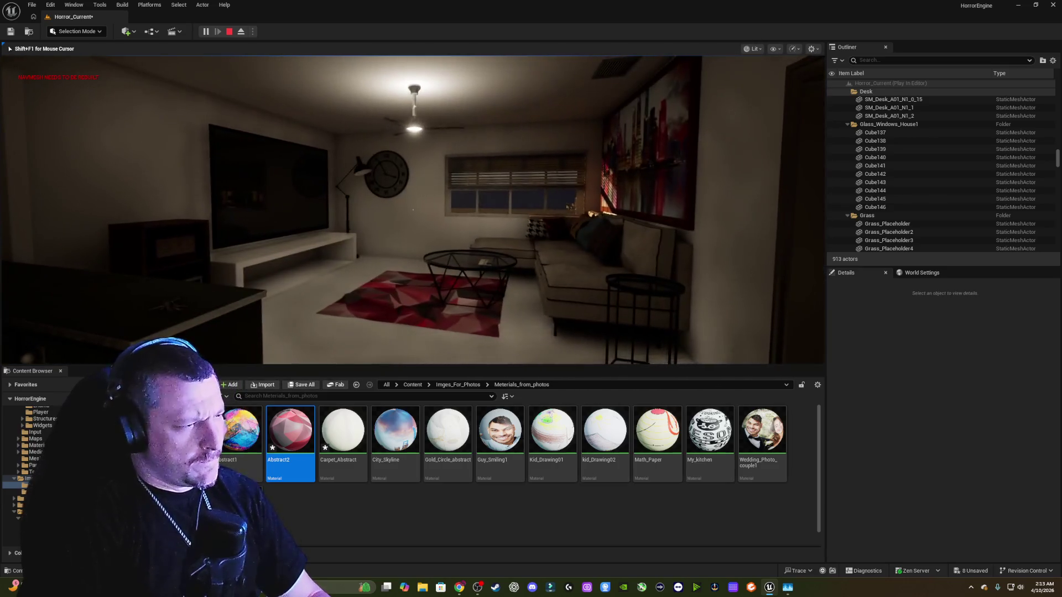
pyautogui.press('a')
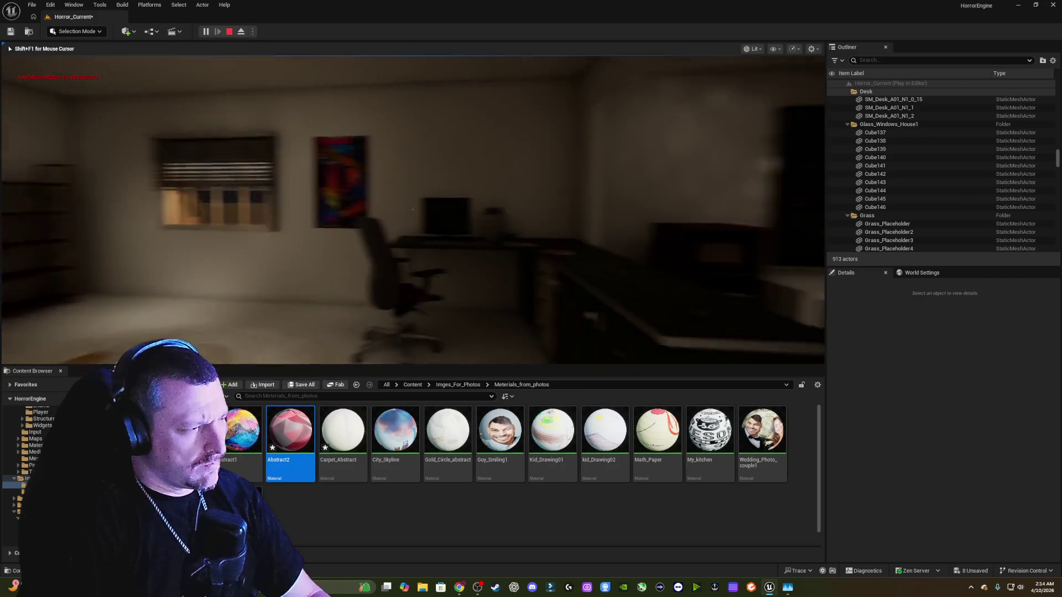
pyautogui.press('Escape')
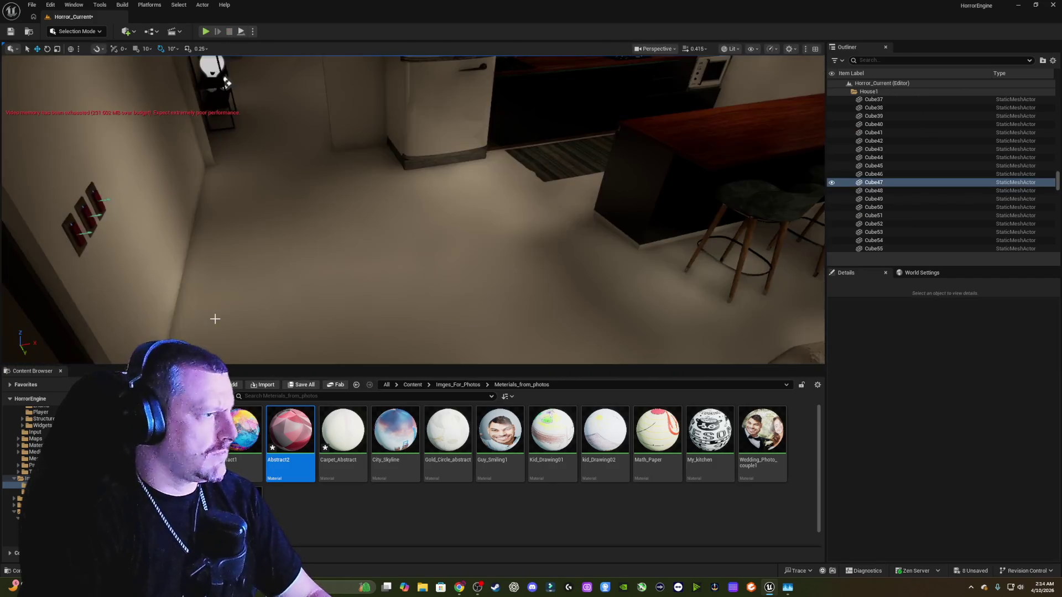
# - Select SM_Background2 and SM_Background, move them right, and rotate them 90° to landscape
pyautogui.click(319, 254)
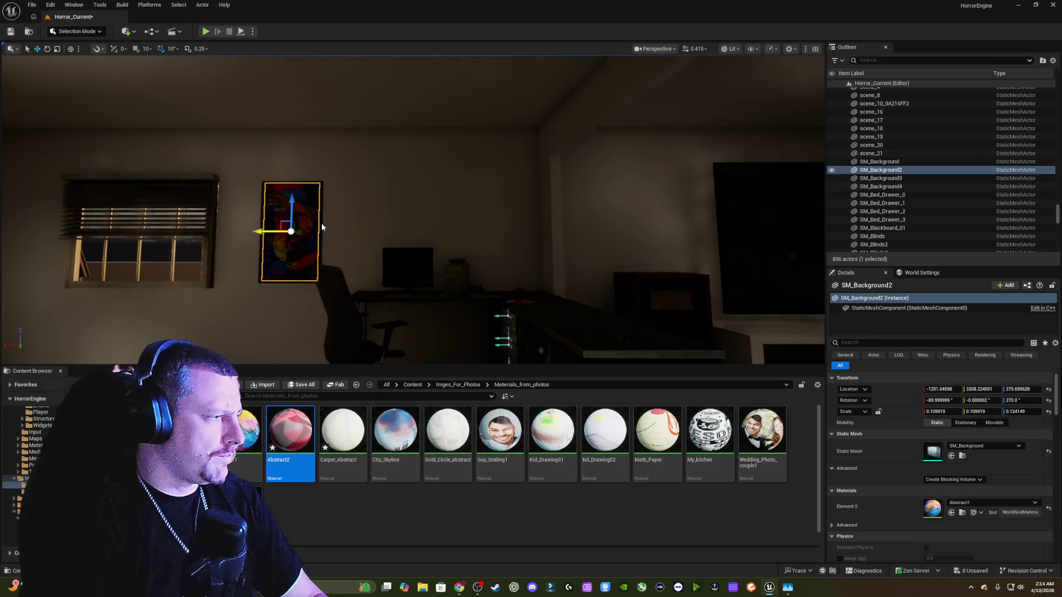
pyautogui.keyDown('ctrl'); pyautogui.click(306, 243); pyautogui.keyUp('ctrl')
pyautogui.moveTo(269, 232)
pyautogui.mouseDown()
pyautogui.moveTo(633, 234)
pyautogui.moveTo(648, 179)
pyautogui.mouseUp()
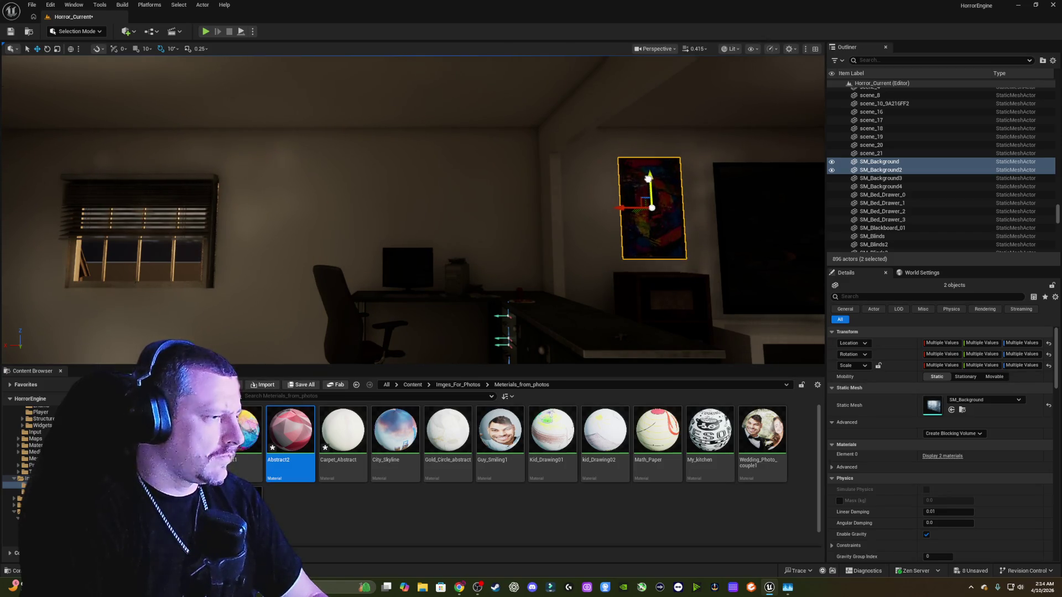
pyautogui.press('e')
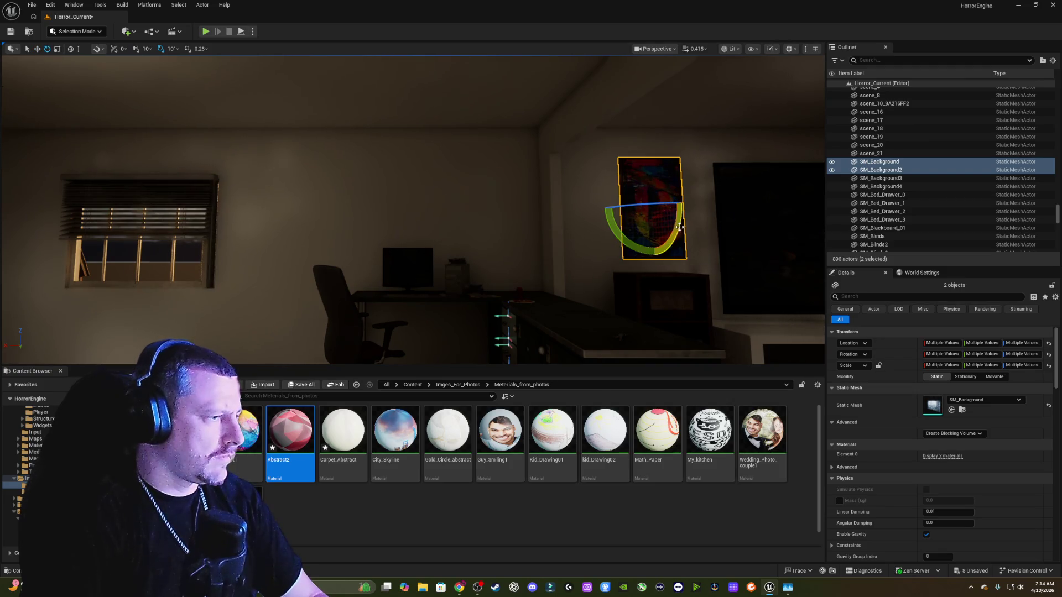
pyautogui.moveTo(679, 227); pyautogui.dragTo(679, 228)
pyautogui.press('f')
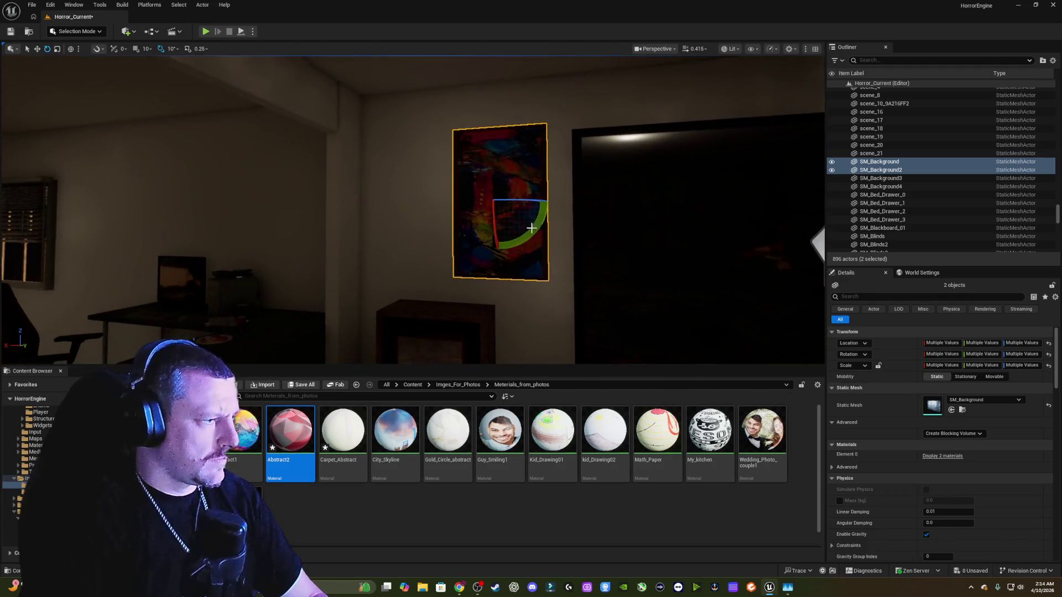
pyautogui.moveTo(442, 206)
pyautogui.mouseDown()
pyautogui.moveTo(475, 161)
pyautogui.moveTo(497, 154)
pyautogui.mouseUp()
# - Slide the landscape painting left until it hangs above the TV and stereo cabinet
pyautogui.press('w')
pyautogui.moveTo(474, 203); pyautogui.dragTo(418, 202)
pyautogui.moveTo(489, 233)
pyautogui.mouseDown()
pyautogui.moveTo(745, 216)
pyautogui.moveTo(794, 232)
pyautogui.mouseUp()
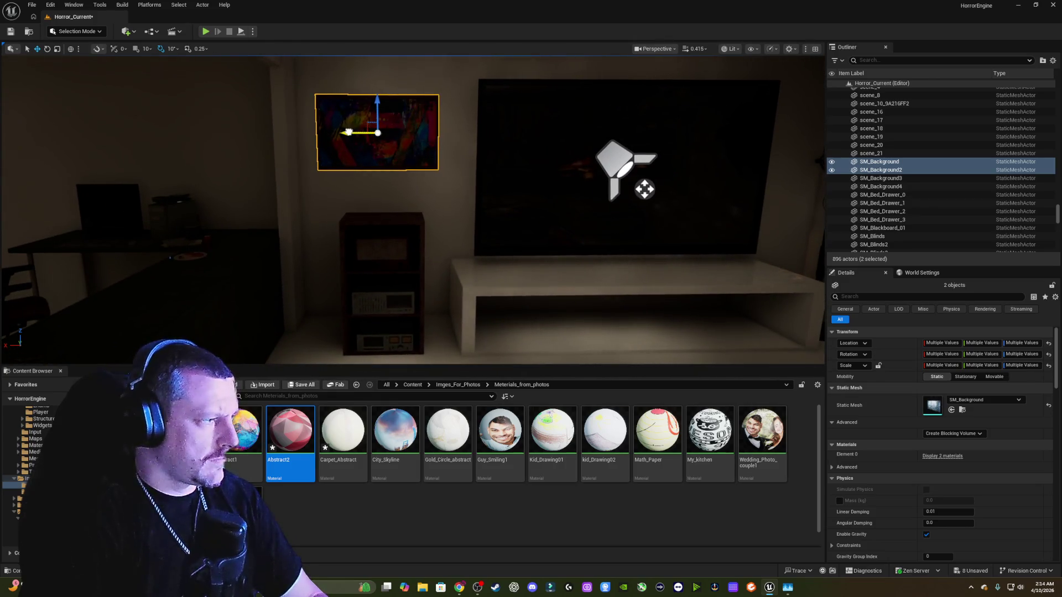
pyautogui.moveTo(348, 132); pyautogui.dragTo(355, 132)
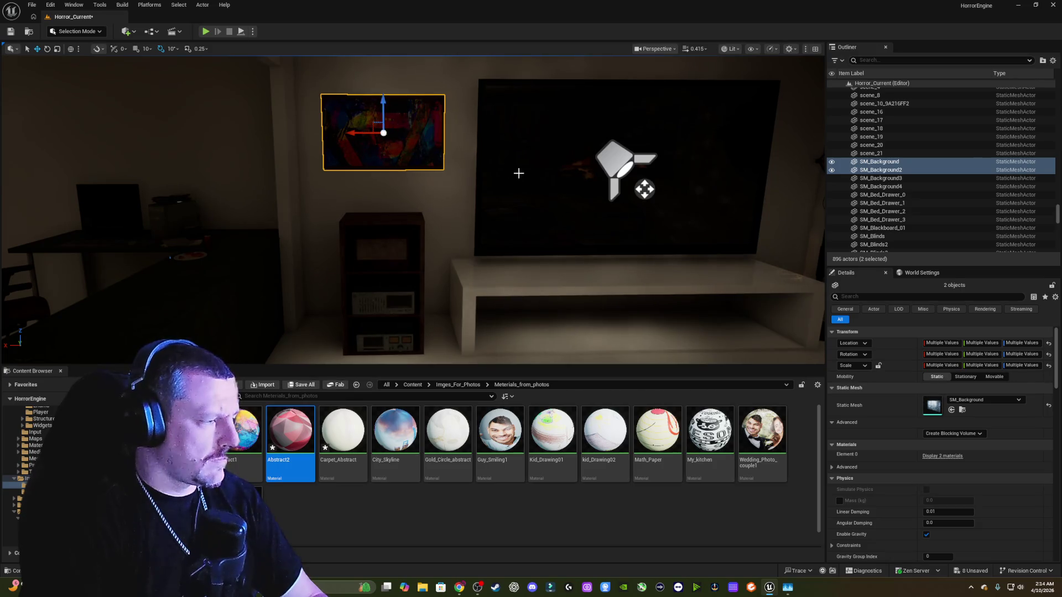
pyautogui.moveTo(518, 173)
pyautogui.mouseDown()
pyautogui.moveTo(376, 185)
pyautogui.moveTo(505, 315)
pyautogui.mouseUp()
pyautogui.rightClick(502, 342)
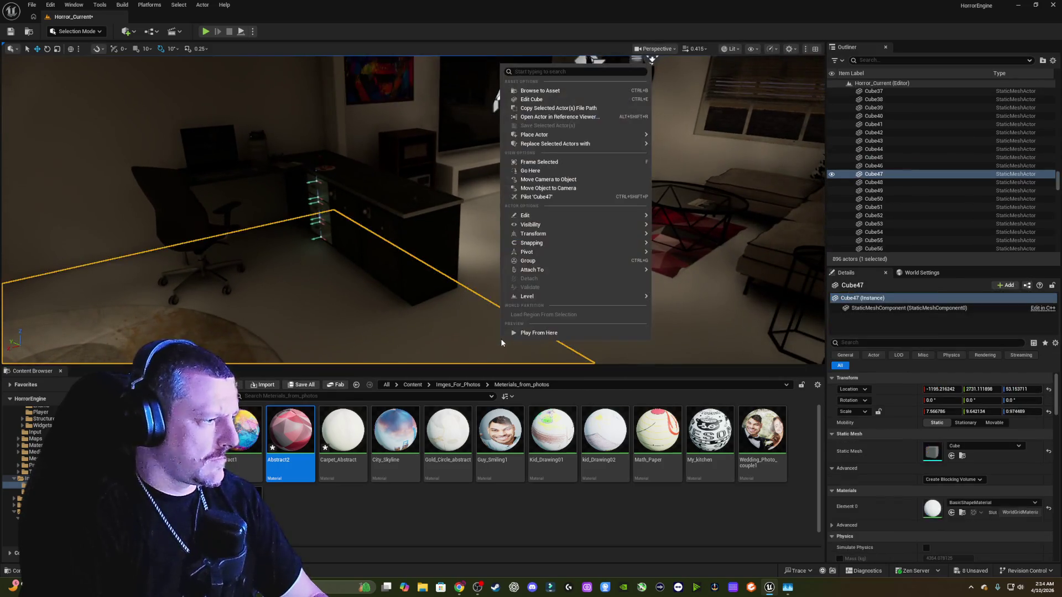
# - Play from the desk spot, walk into the living room to view the painting, then stop
pyautogui.click(534, 332)
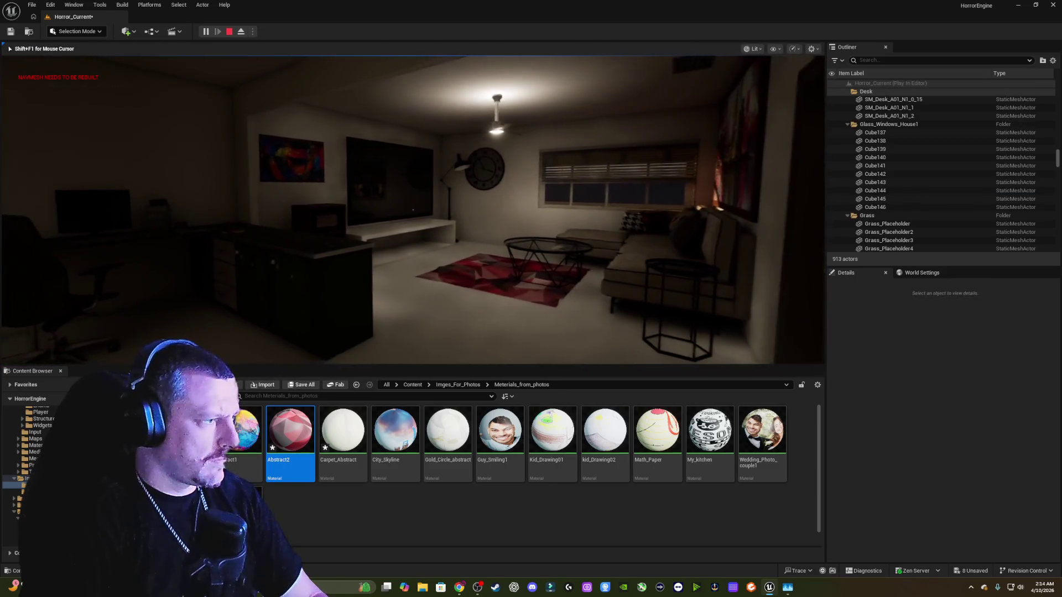
pyautogui.press('w')
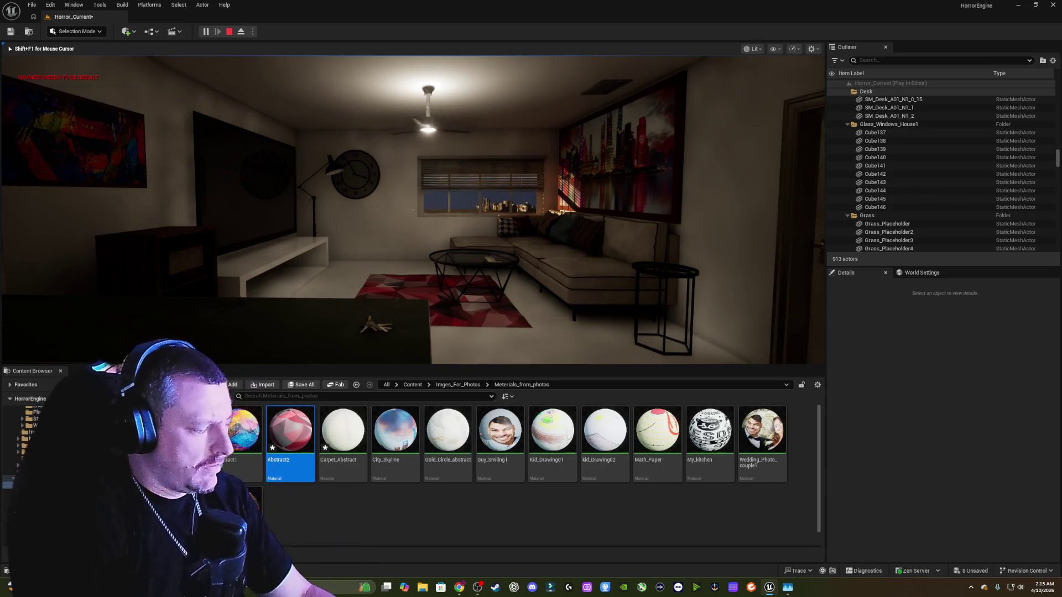
pyautogui.press('w')
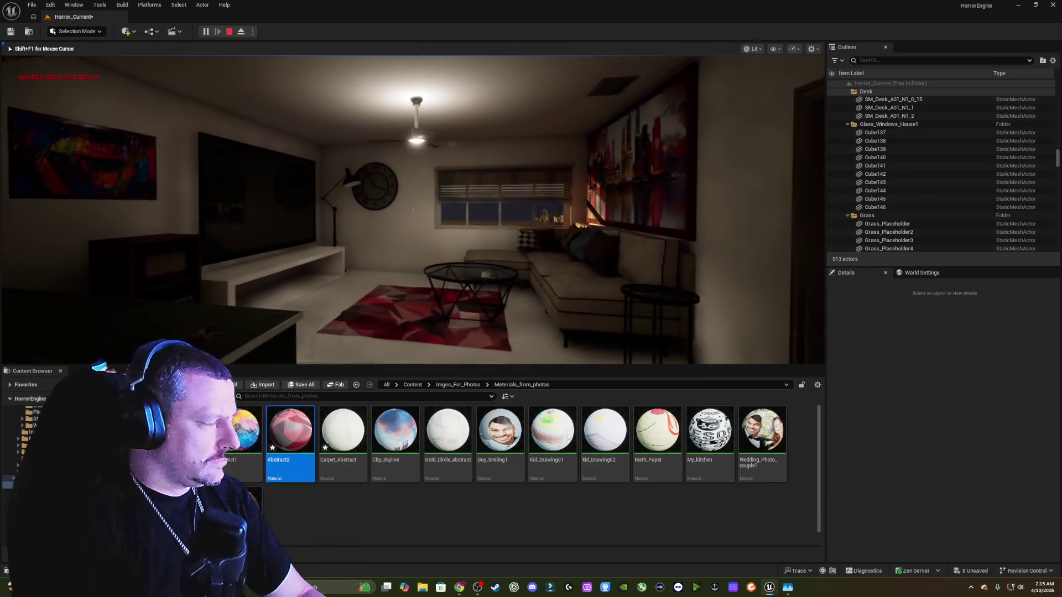
pyautogui.moveTo(413, 210)
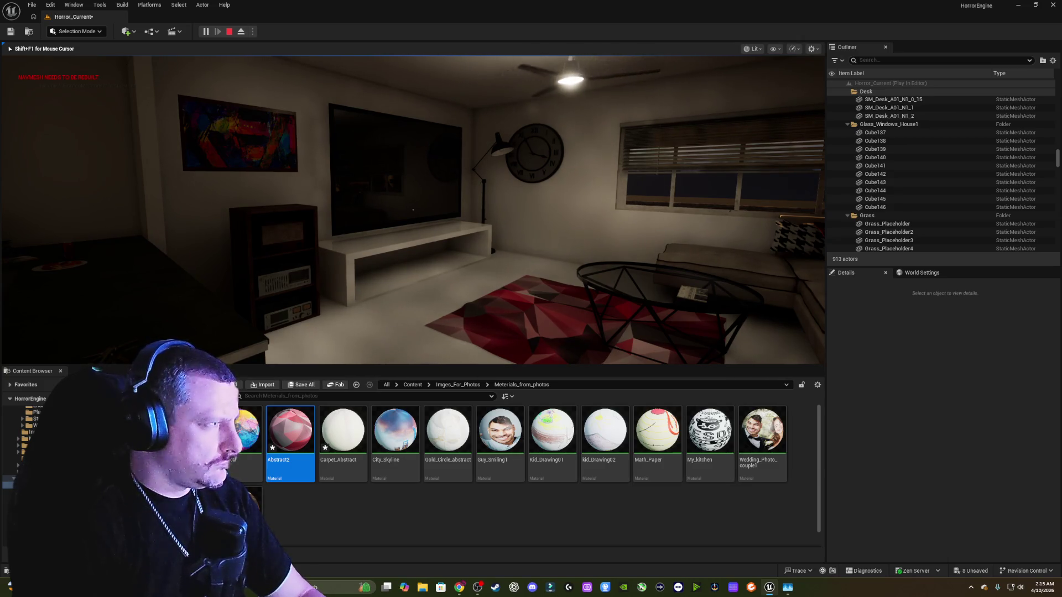
pyautogui.press('Escape')
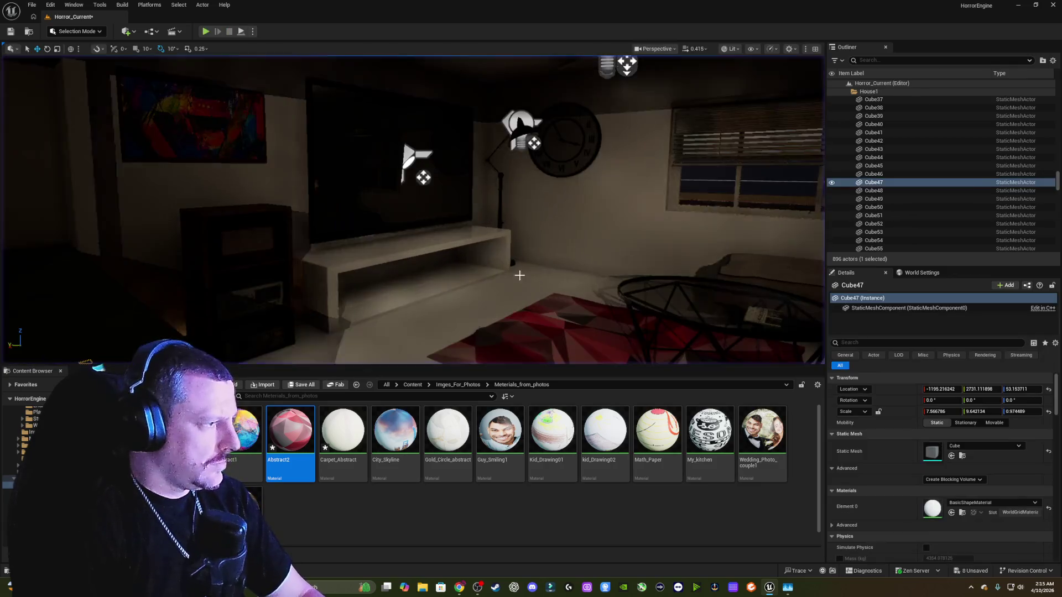
# - Go to Content › _GENERATED › black and call up the new-asset menu in the empty asset grid
pyautogui.press('s')
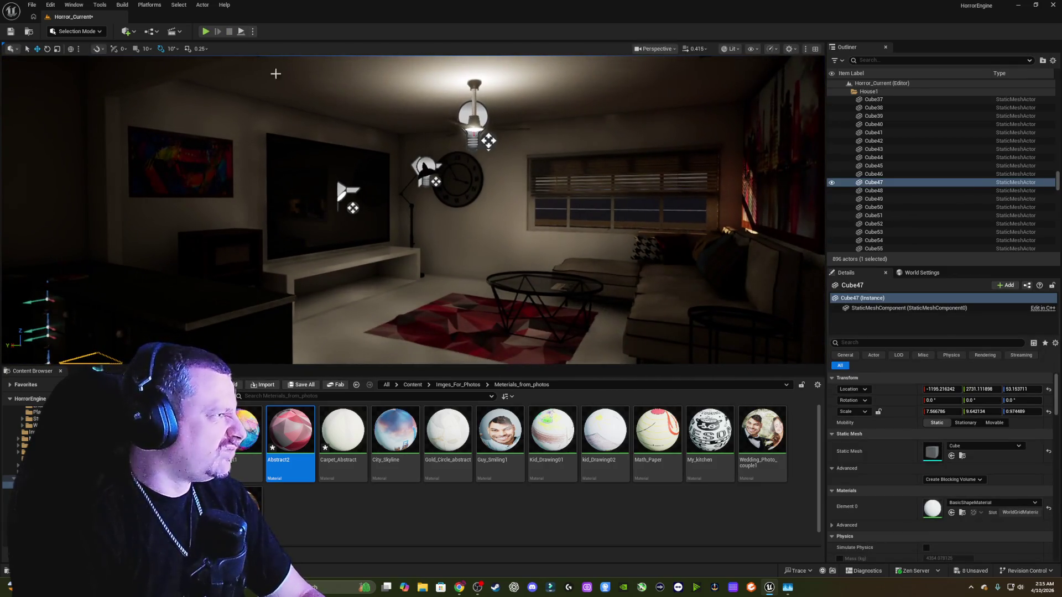
pyautogui.moveTo(276, 73); pyautogui.dragTo(343, 74)
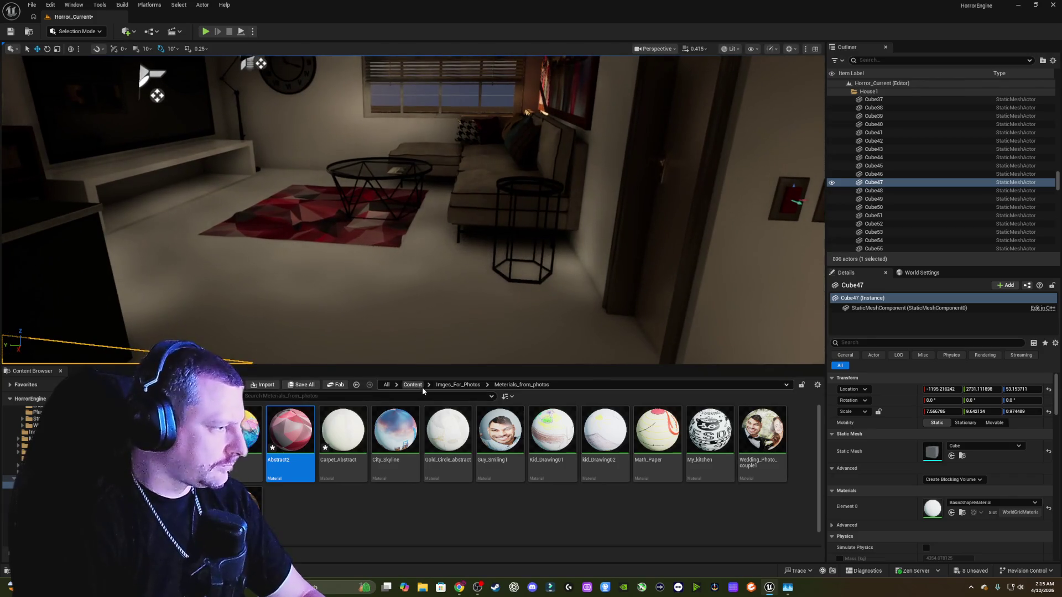
pyautogui.click(412, 385)
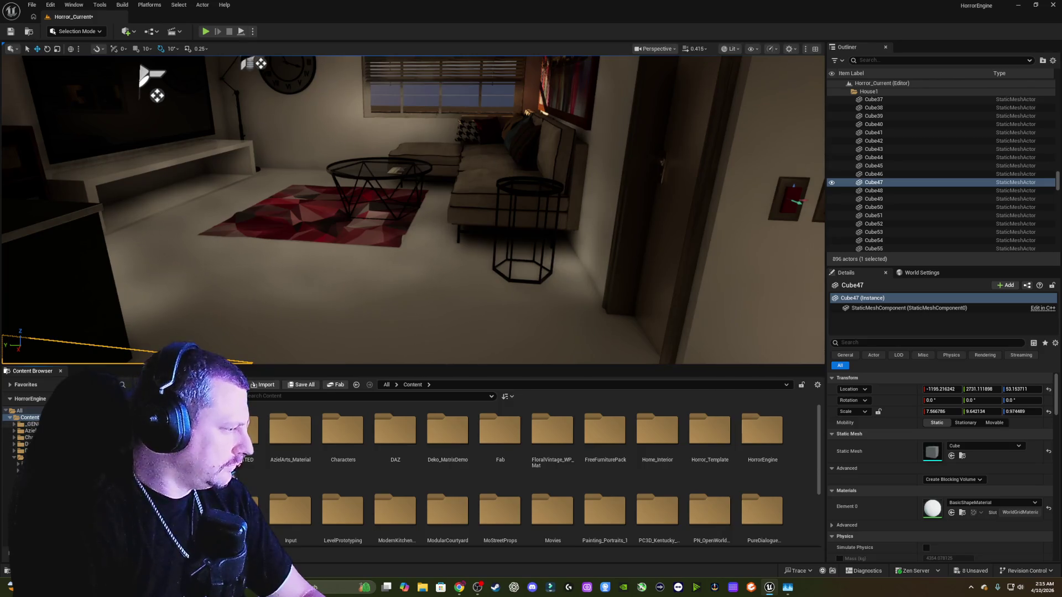
pyautogui.doubleClick(238, 429)
pyautogui.doubleClick(237, 429)
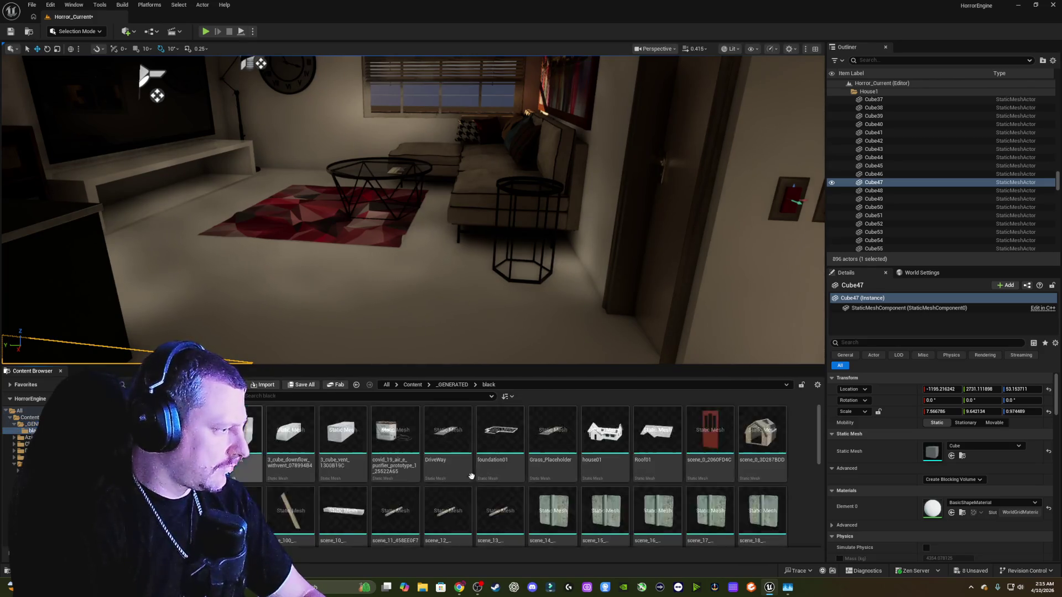
pyautogui.scroll(-2, 498, 473)
pyautogui.scroll(2, 719, 471)
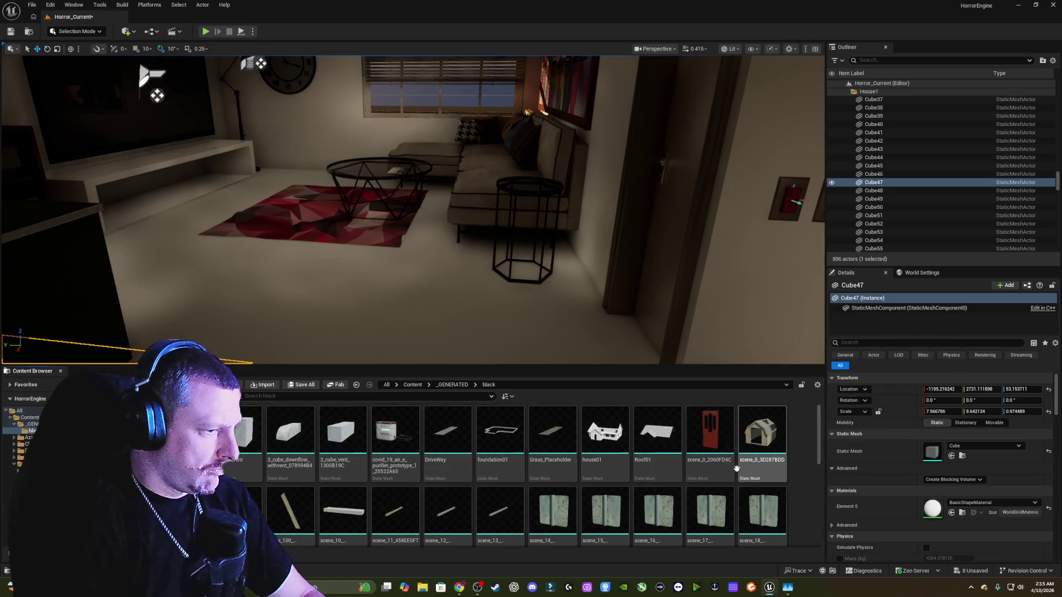
pyautogui.rightClick(800, 479)
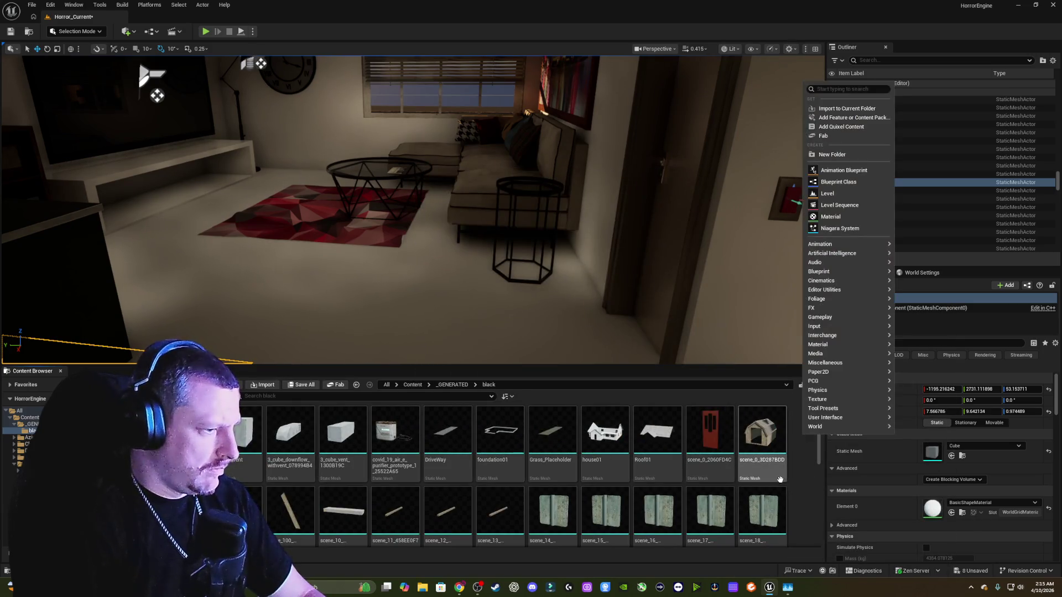
# - Create an Actor Blueprint named Plugin in the black folder and open it in the Blueprint editor
pyautogui.click(839, 182)
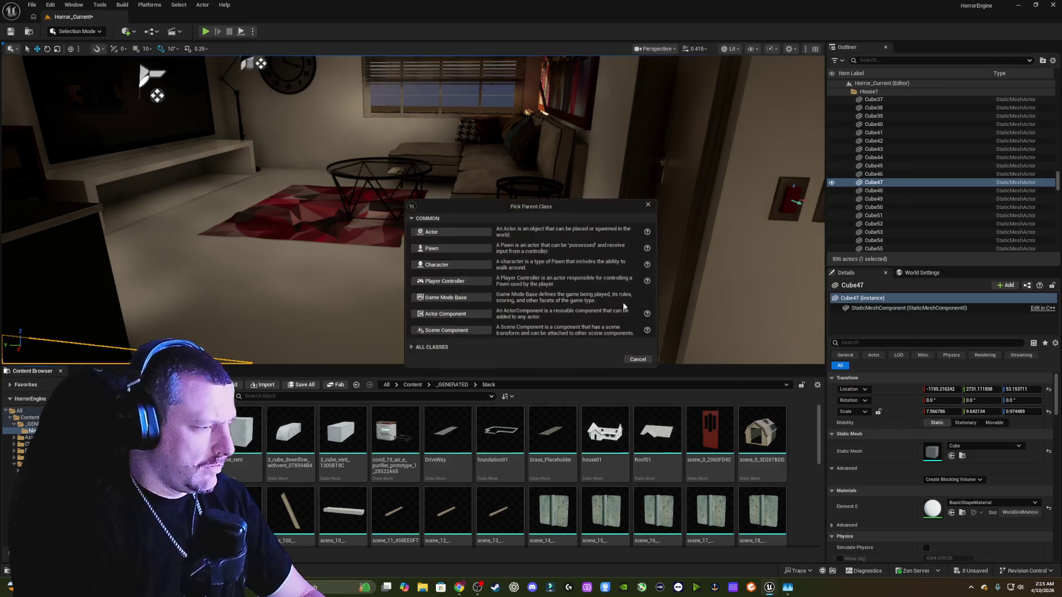
pyautogui.click(443, 231)
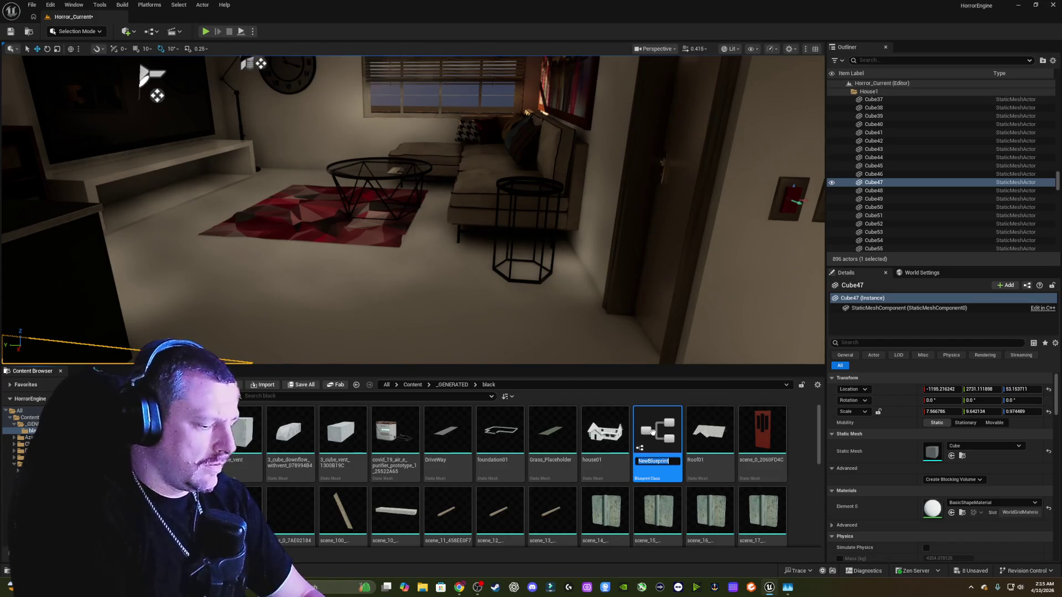
pyautogui.write('Plug')
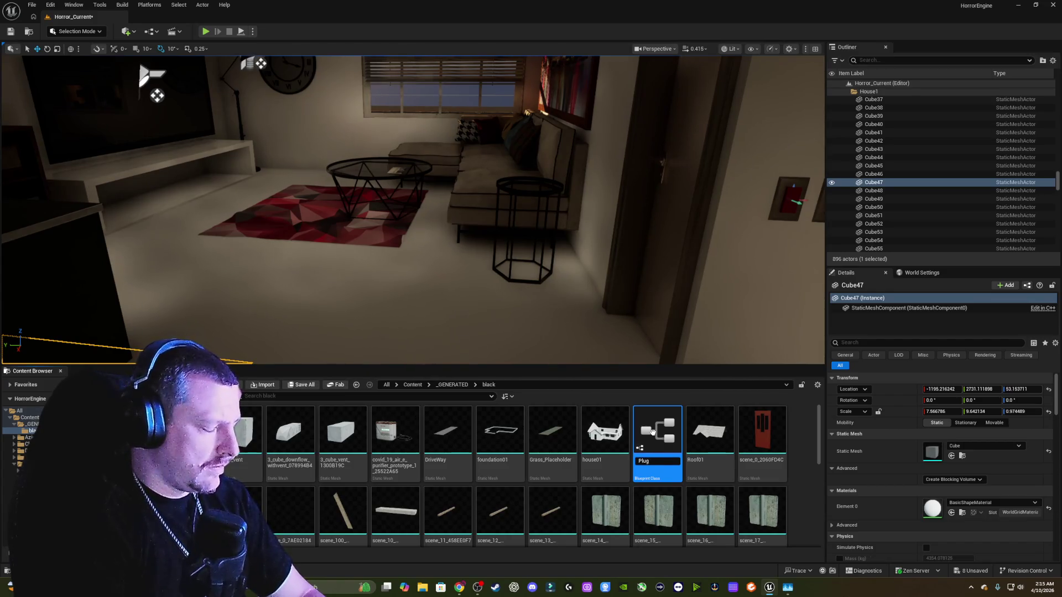
pyautogui.write('in')
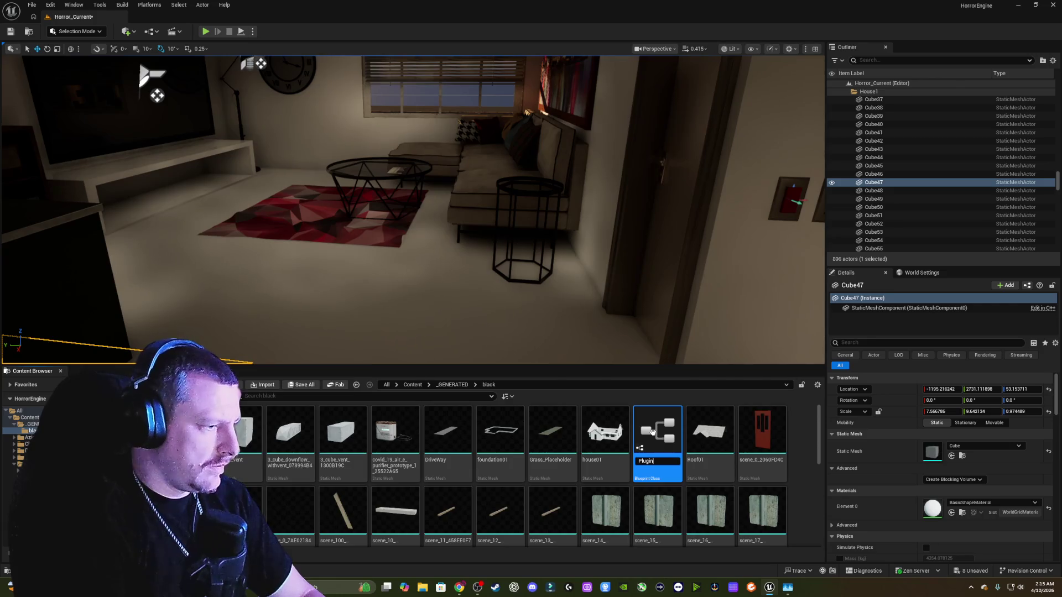
pyautogui.press('Return')
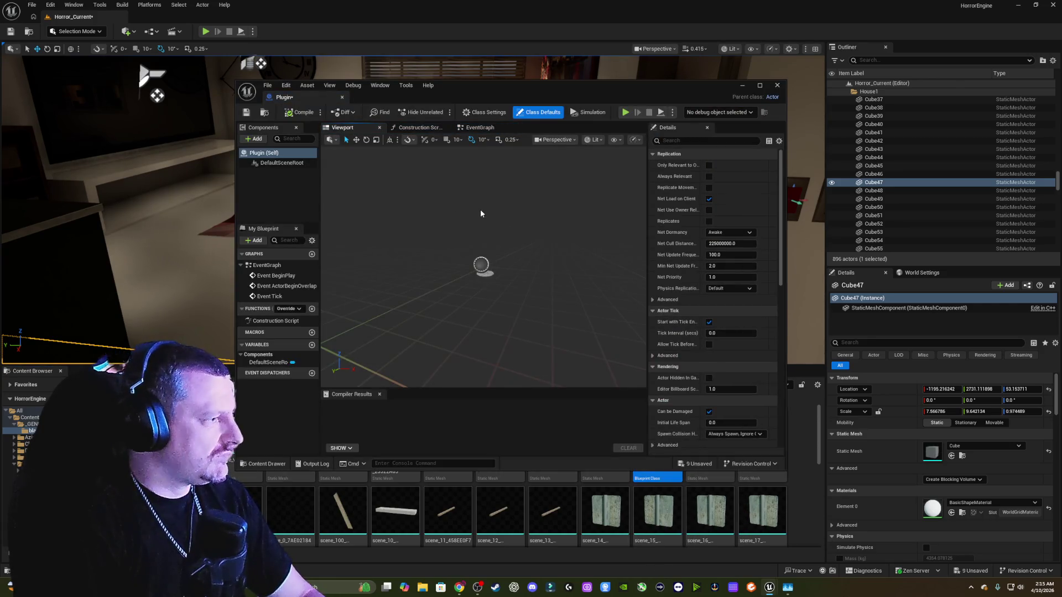
pyautogui.moveTo(480, 214); pyautogui.dragTo(472, 229)
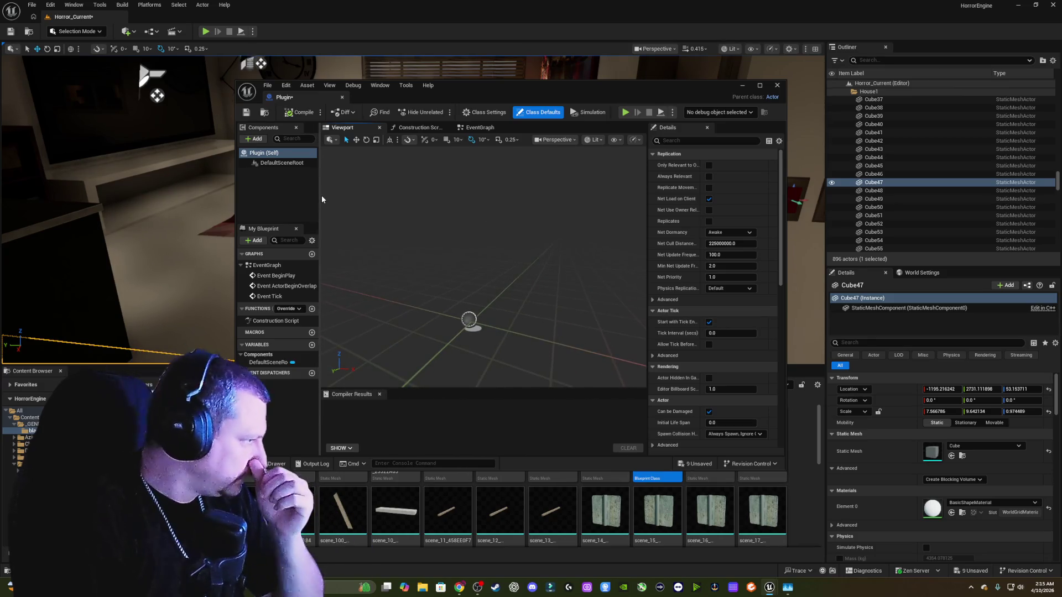
# - Add a Cube component to the Plugin blueprint and name it Outlet
pyautogui.click(250, 140)
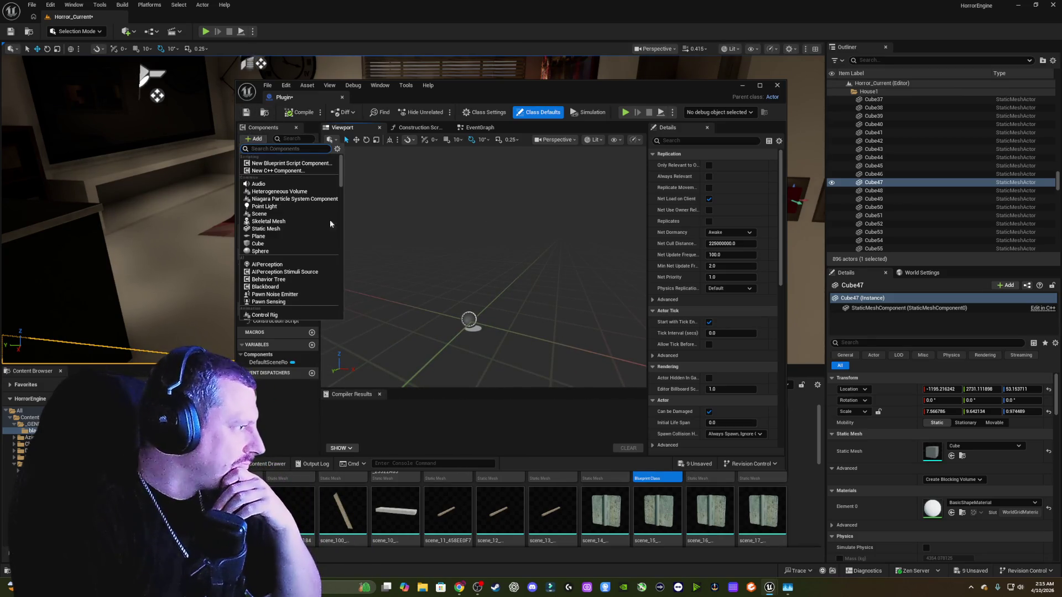
pyautogui.scroll(2, 313, 210)
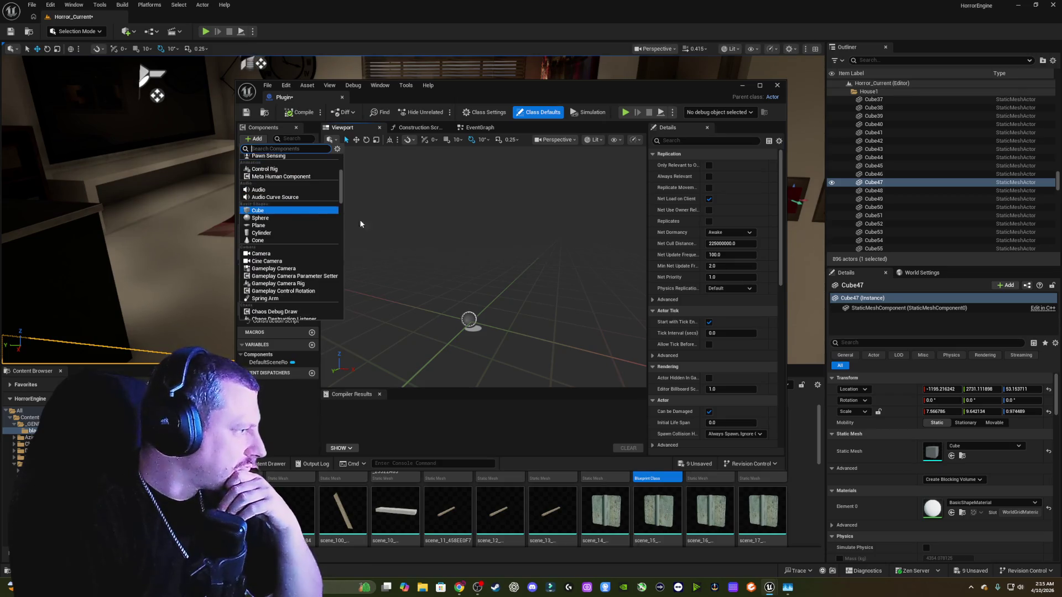
pyautogui.click(282, 209)
pyautogui.write('Outlet')
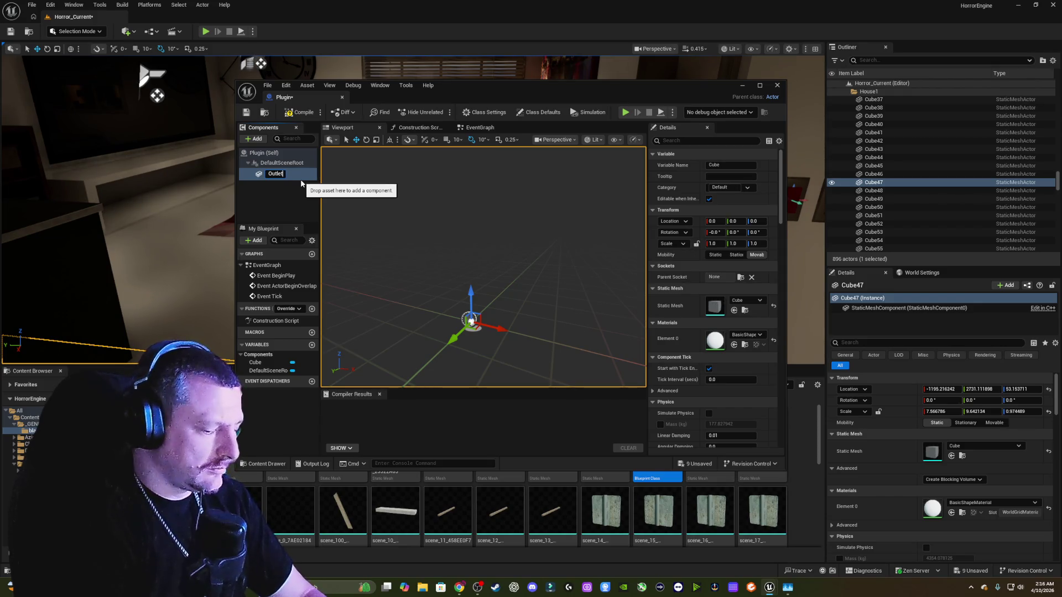
pyautogui.press('Return')
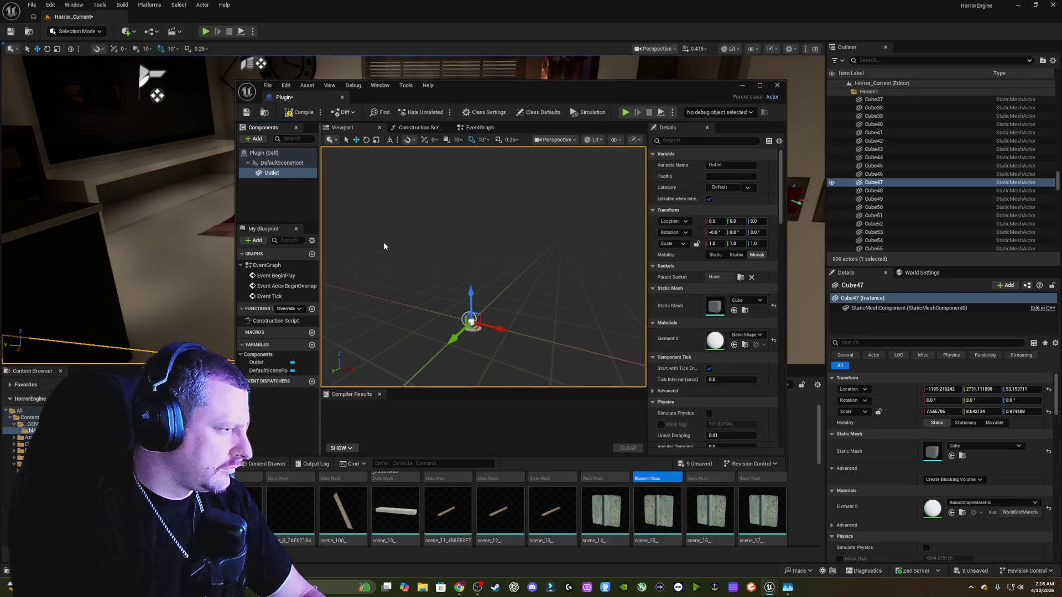
# - Scale the Outlet cube into a thin, half-width upright plate and dock the editor to the right
pyautogui.moveTo(384, 244); pyautogui.dragTo(379, 246)
pyautogui.moveTo(452, 264)
pyautogui.mouseDown()
pyautogui.moveTo(443, 282)
pyautogui.moveTo(452, 264)
pyautogui.moveTo(456, 288)
pyautogui.mouseUp()
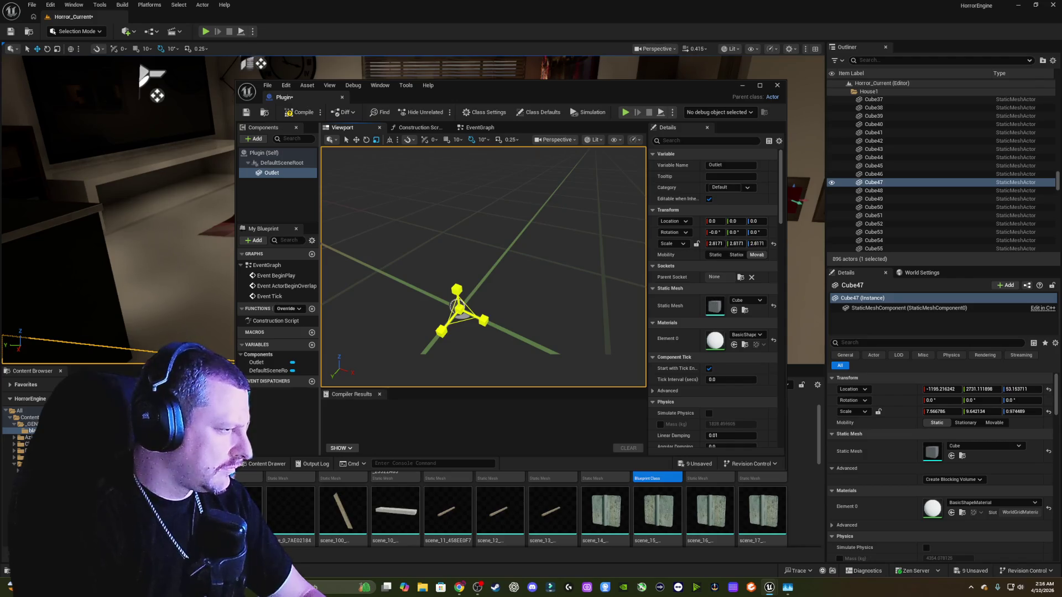
pyautogui.moveTo(456, 306)
pyautogui.mouseDown()
pyautogui.moveTo(479, 271)
pyautogui.moveTo(467, 309)
pyautogui.mouseUp()
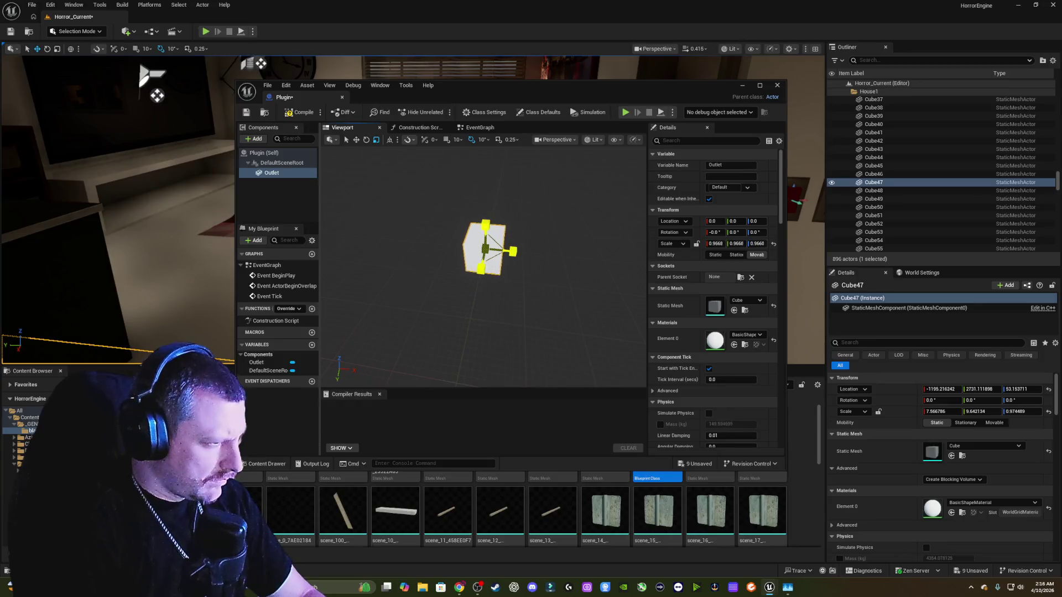
pyautogui.moveTo(486, 249); pyautogui.dragTo(485, 253)
pyautogui.scroll(5, 486, 249)
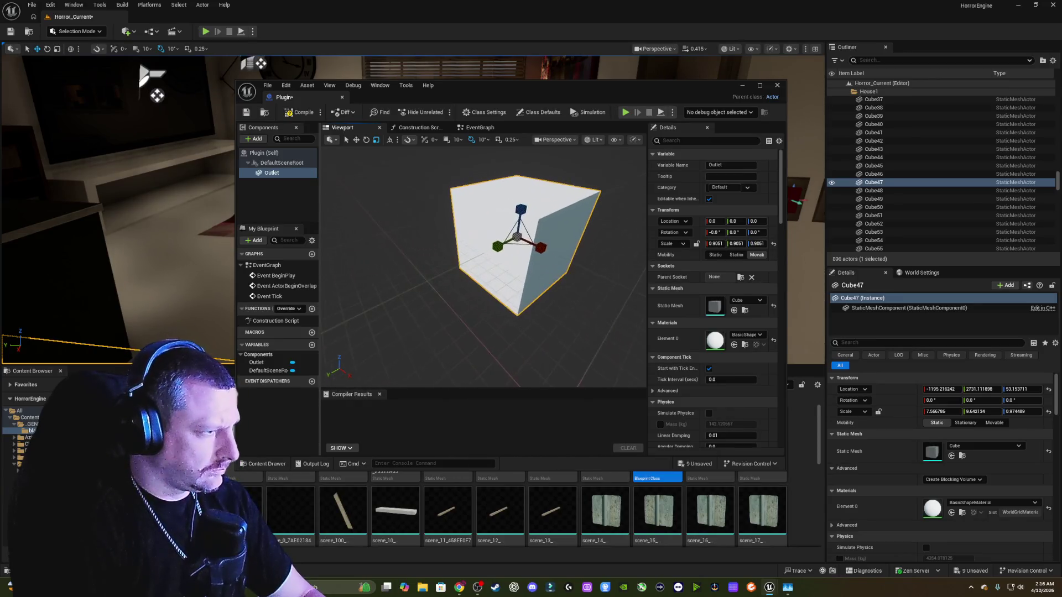
pyautogui.press('e')
pyautogui.press('r')
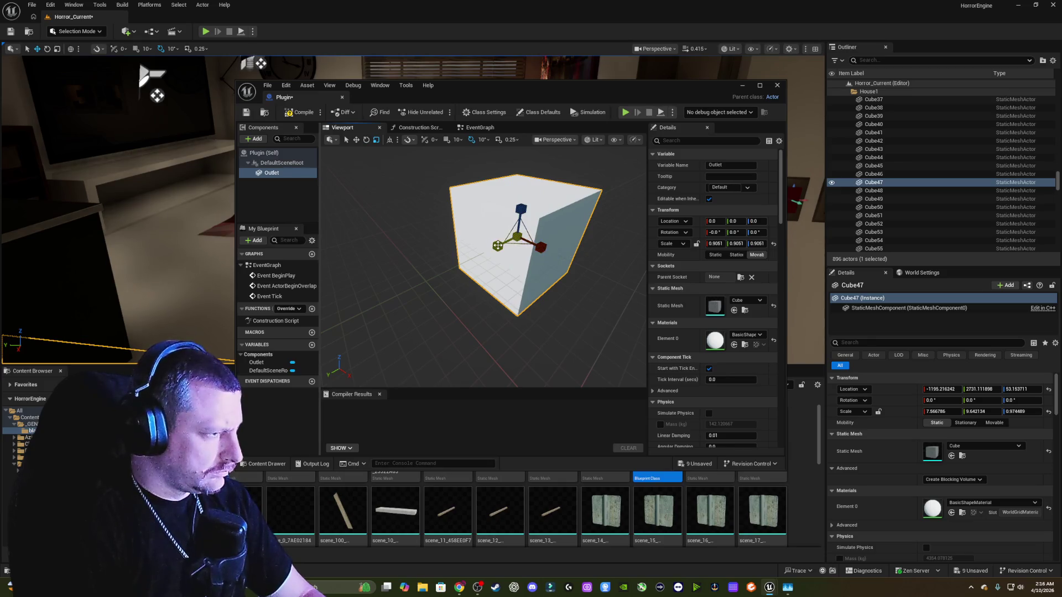
pyautogui.moveTo(498, 246); pyautogui.dragTo(517, 237)
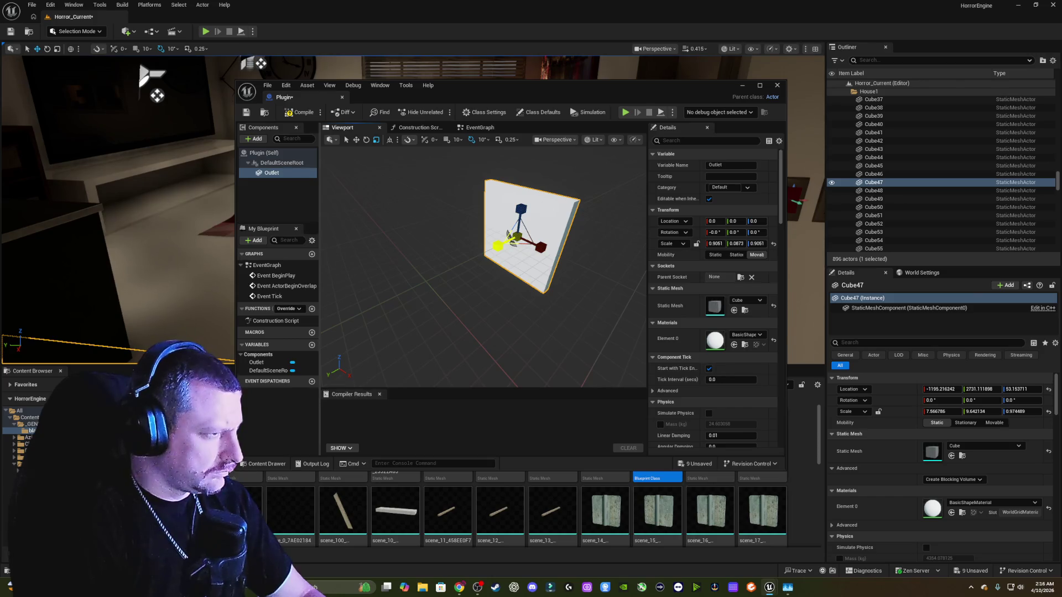
pyautogui.moveTo(540, 248); pyautogui.dragTo(542, 247)
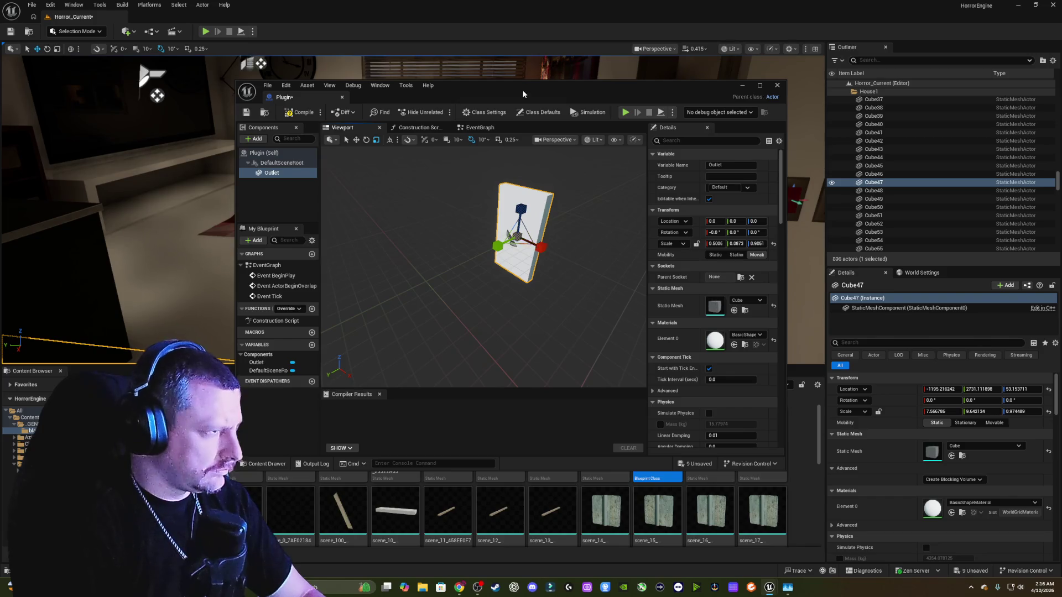
pyautogui.press('super+Right')
pyautogui.press('Return')
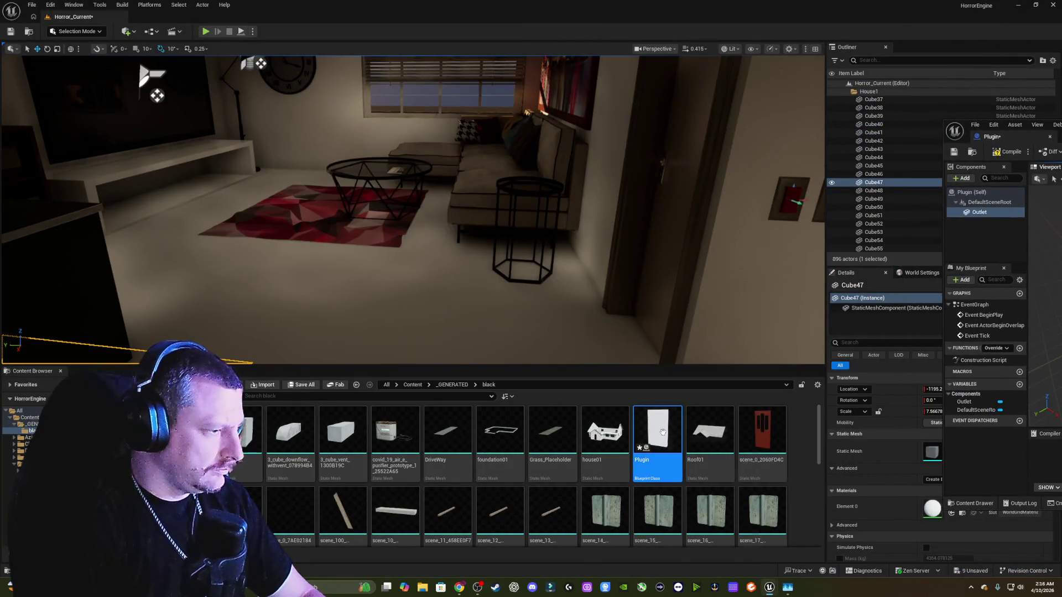
# - Place a Plugin actor in the living room, rotate it -90° and raise it up the wall
pyautogui.scroll(5, 497, 221)
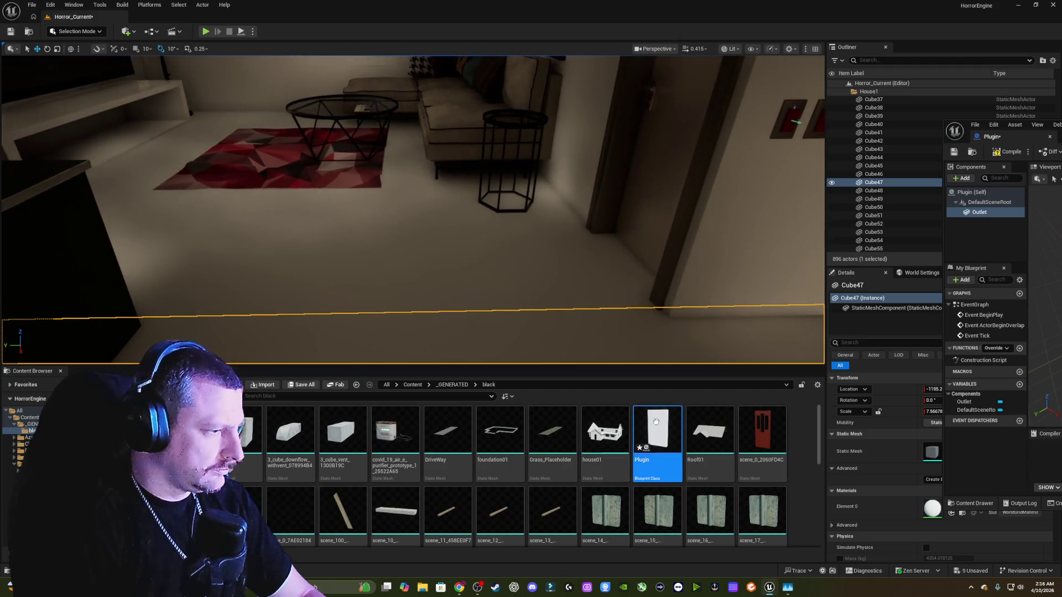
pyautogui.moveTo(658, 429)
pyautogui.mouseDown()
pyautogui.moveTo(495, 301)
pyautogui.moveTo(439, 282)
pyautogui.moveTo(458, 267)
pyautogui.moveTo(507, 299)
pyautogui.moveTo(513, 280)
pyautogui.moveTo(466, 219)
pyautogui.moveTo(466, 191)
pyautogui.mouseUp()
pyautogui.press('e')
pyautogui.press('w')
pyautogui.moveTo(388, 166); pyautogui.dragTo(120, 65)
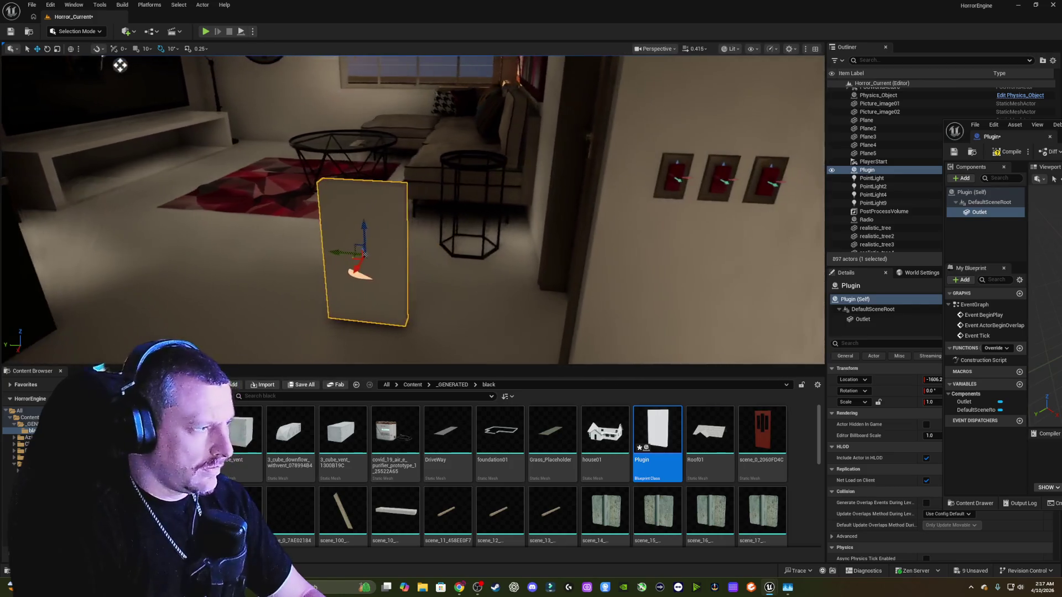
# - Scale the Outlet plate to 0.1379 × 0.0157 × 0.3092
pyautogui.moveTo(1059, 125); pyautogui.dragTo(692, 126)
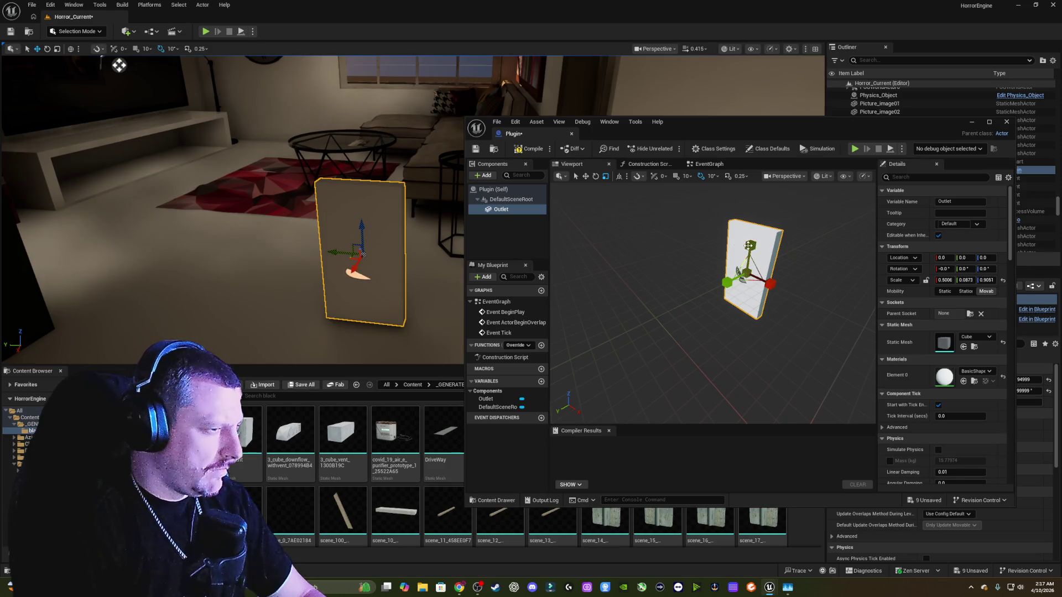
pyautogui.moveTo(750, 250)
pyautogui.mouseDown()
pyautogui.moveTo(750, 294)
pyautogui.moveTo(763, 280)
pyautogui.moveTo(728, 283)
pyautogui.mouseUp()
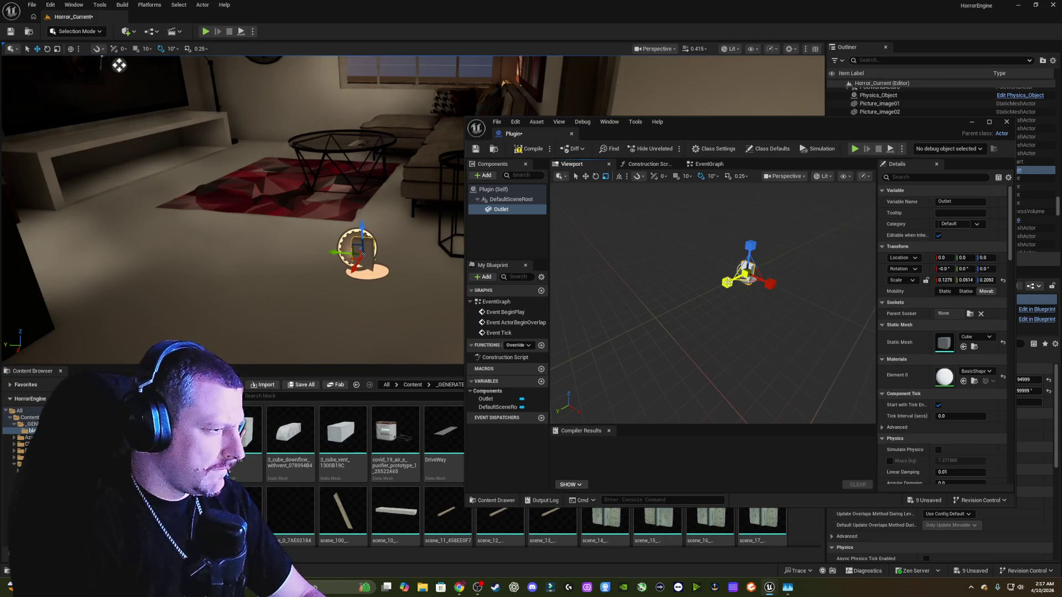
pyautogui.moveTo(371, 228); pyautogui.dragTo(349, 279)
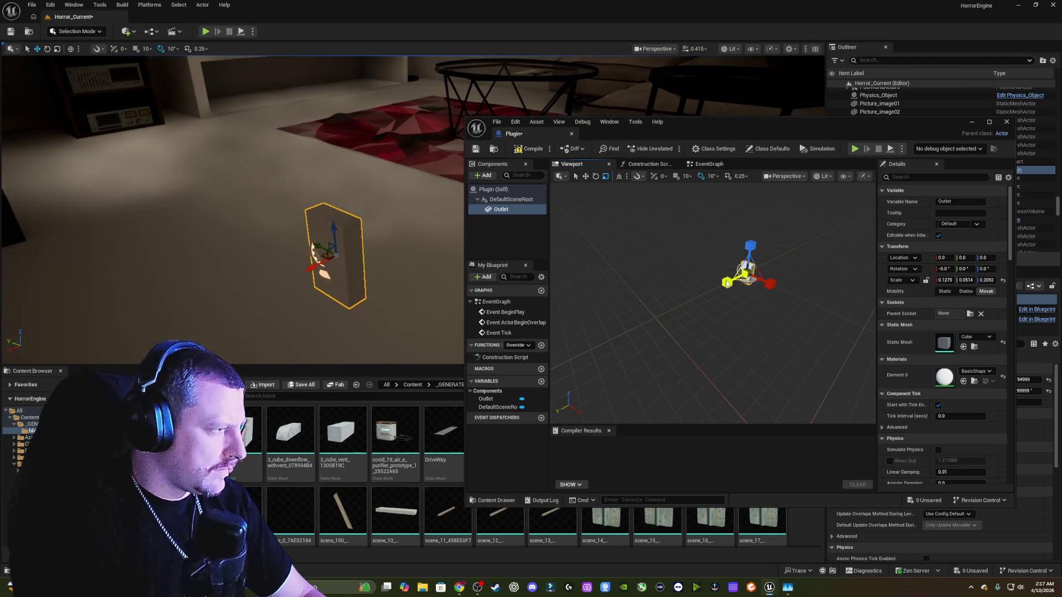
pyautogui.moveTo(726, 282); pyautogui.dragTo(728, 282)
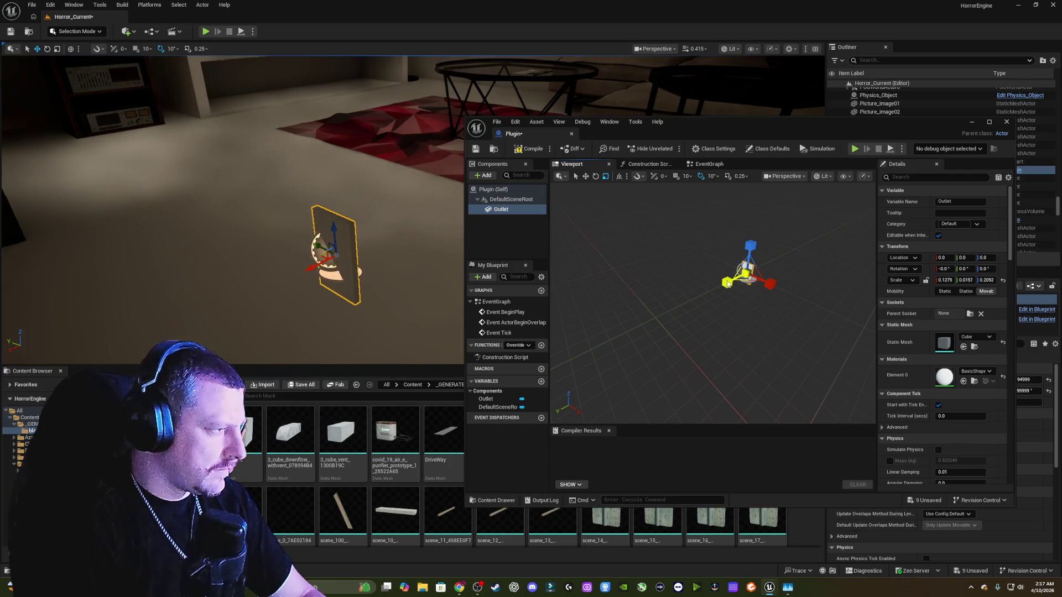
pyautogui.moveTo(728, 283); pyautogui.dragTo(727, 283)
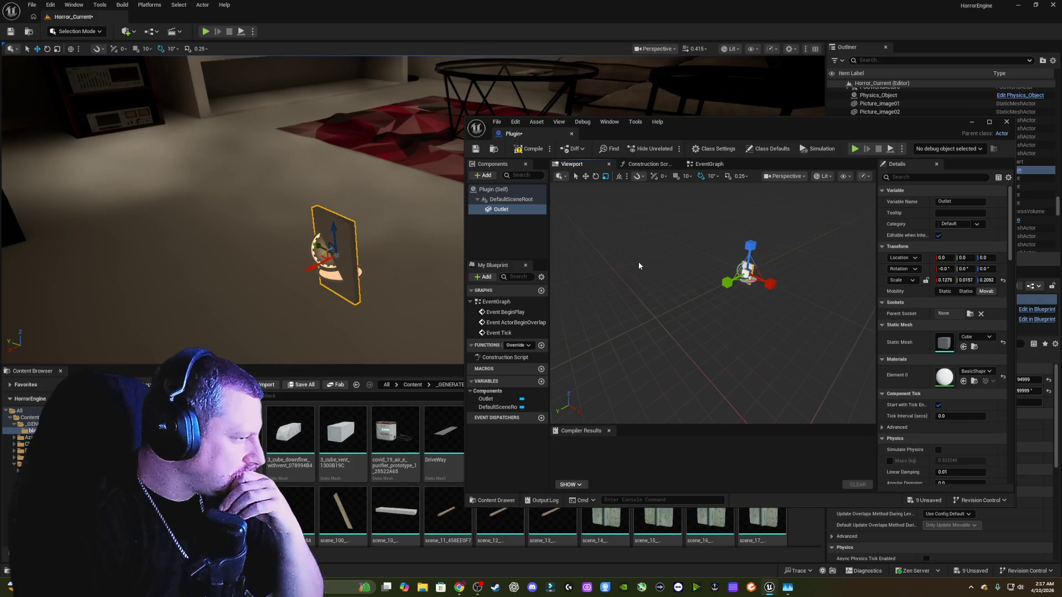
# - Add a Cylinder mesh component as a child of the Outlet component
pyautogui.click(484, 176)
pyautogui.scroll(-2, 522, 245)
pyautogui.scroll(3, 522, 245)
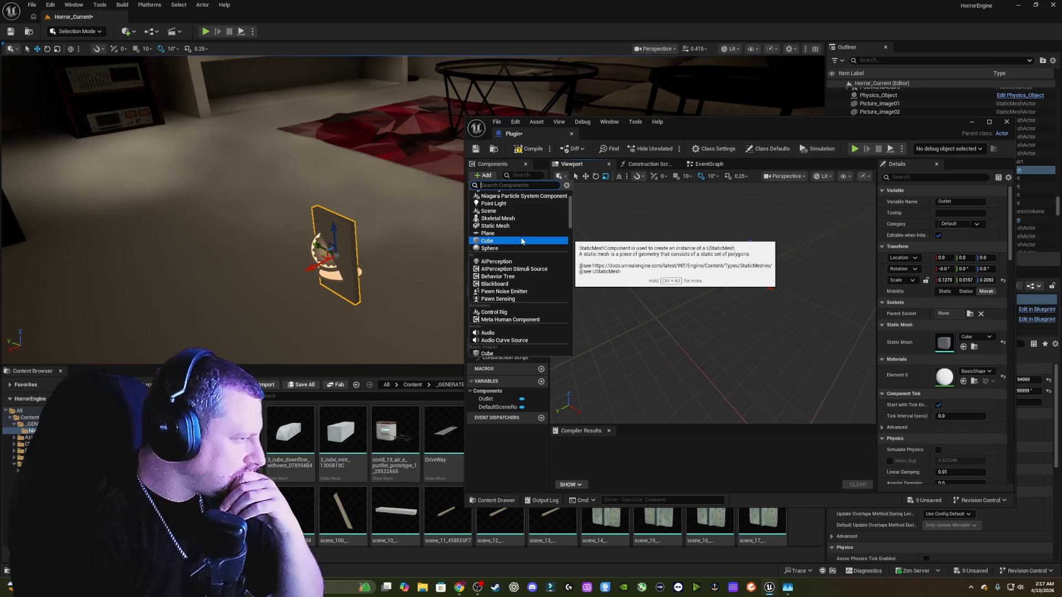
pyautogui.scroll(1, 522, 241)
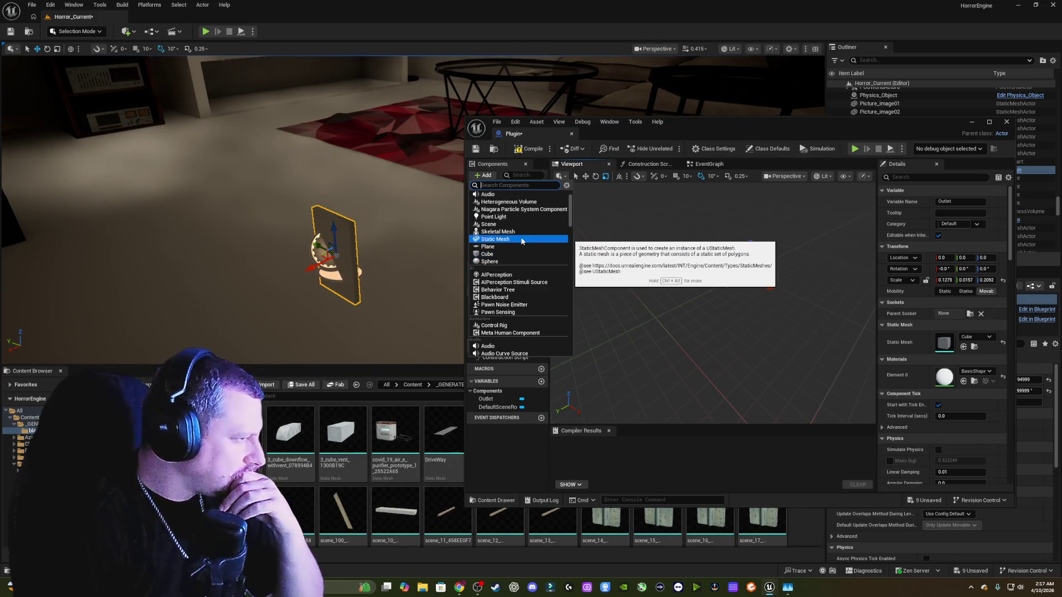
pyautogui.scroll(-5, 521, 241)
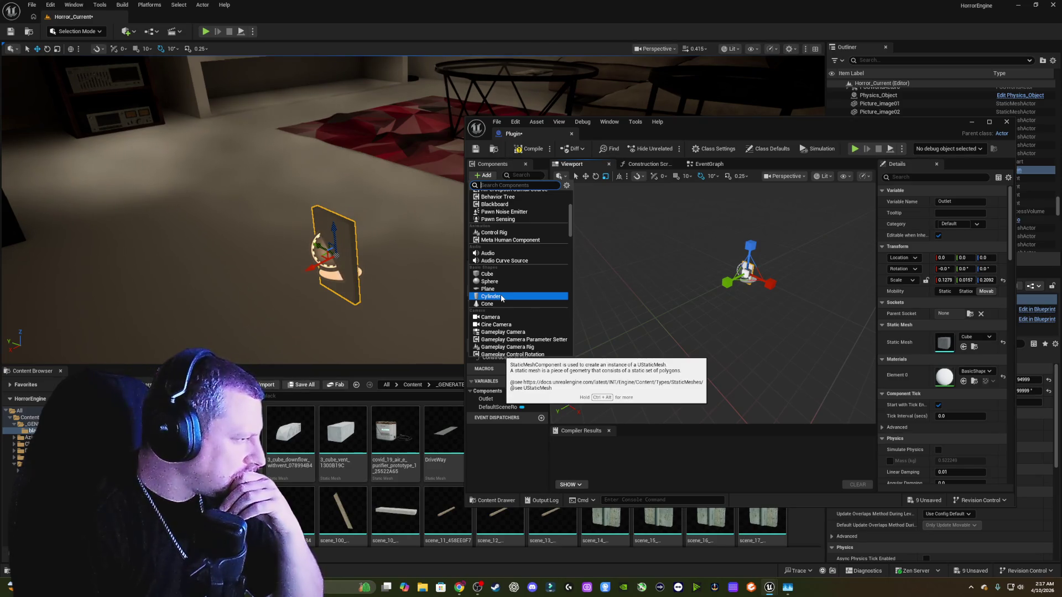
pyautogui.click(502, 297)
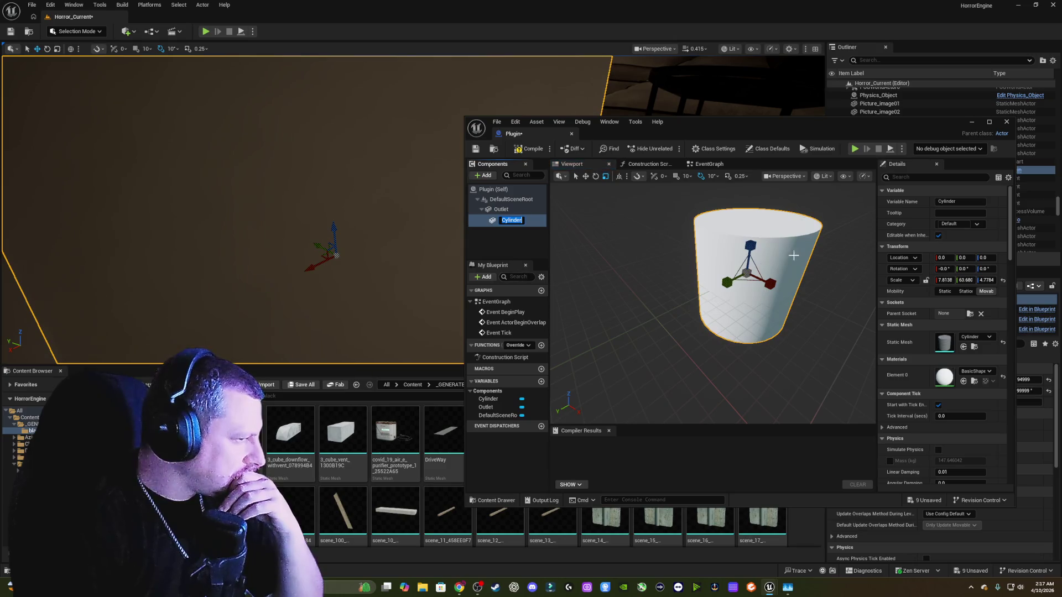
# - Rotate the cylinder 90° and flatten it into a thin disc on the plate
pyautogui.moveTo(747, 273)
pyautogui.mouseDown()
pyautogui.moveTo(735, 293)
pyautogui.moveTo(736, 276)
pyautogui.moveTo(728, 282)
pyautogui.moveTo(742, 290)
pyautogui.mouseUp()
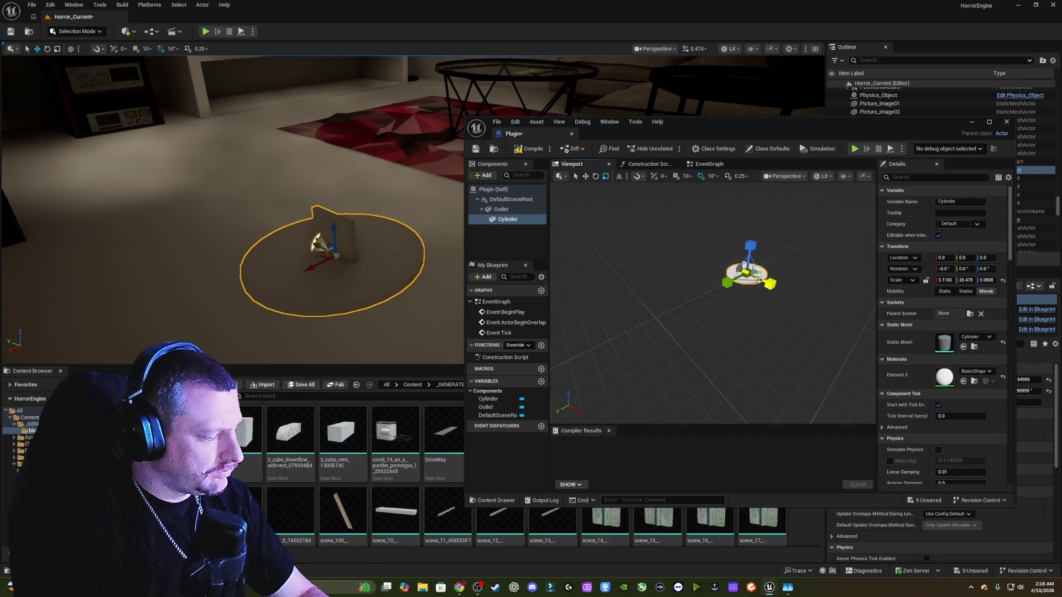
pyautogui.press('e')
pyautogui.moveTo(719, 265)
pyautogui.mouseDown()
pyautogui.moveTo(709, 292)
pyautogui.moveTo(768, 263)
pyautogui.moveTo(746, 280)
pyautogui.mouseUp()
pyautogui.press('r')
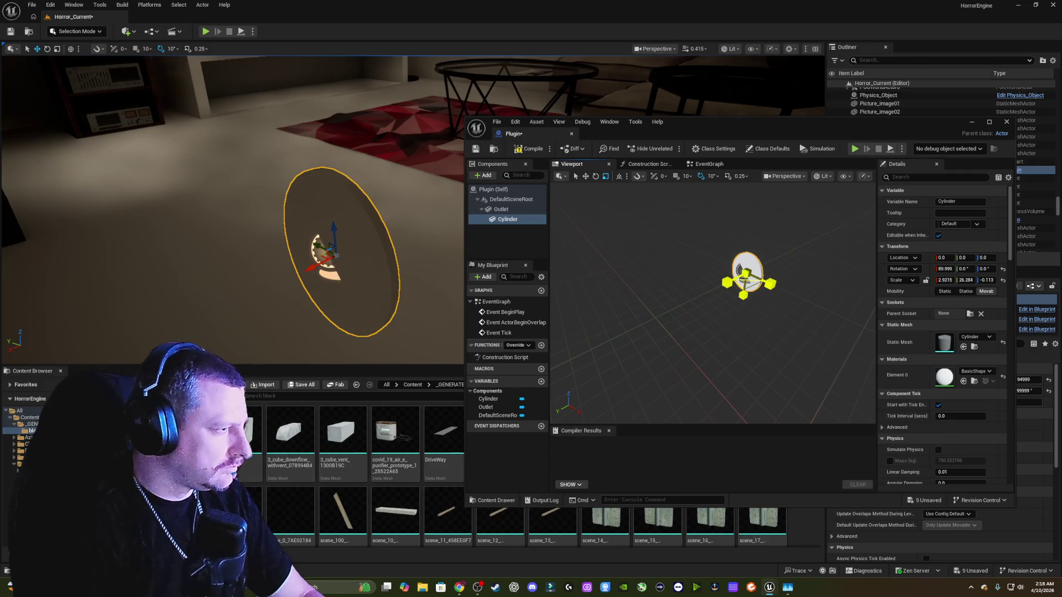
pyautogui.moveTo(745, 280)
pyautogui.mouseDown()
pyautogui.moveTo(771, 296)
pyautogui.moveTo(723, 283)
pyautogui.mouseUp()
pyautogui.press('w')
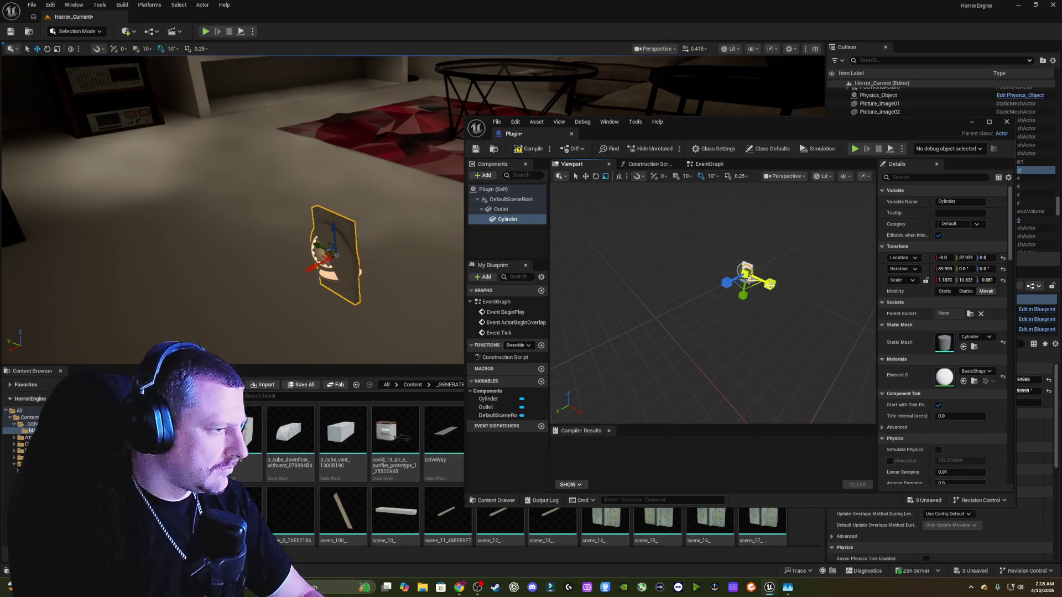
pyautogui.moveTo(770, 283); pyautogui.dragTo(768, 283)
pyautogui.hotkey('ctrl', 'z')
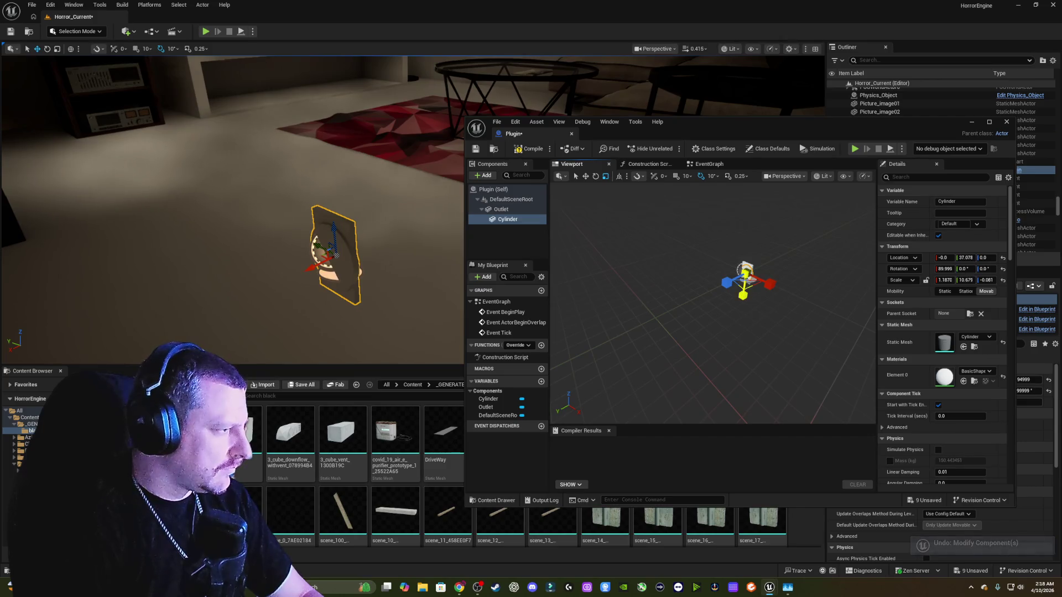
pyautogui.hotkey('ctrl', 'z')
pyautogui.hotkey('ctrl', 'z')
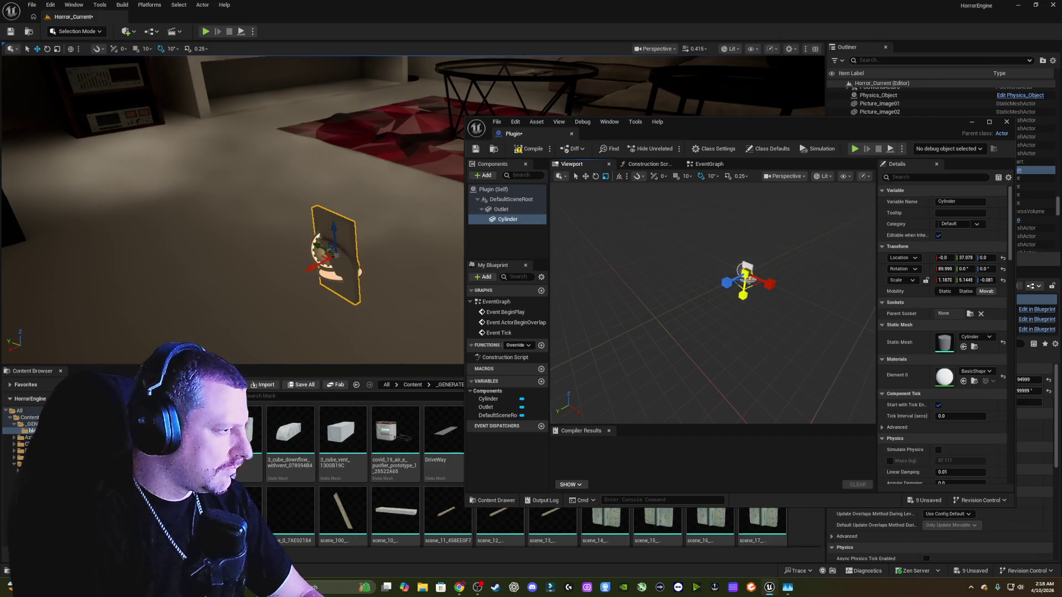
pyautogui.moveTo(770, 283); pyautogui.dragTo(754, 288)
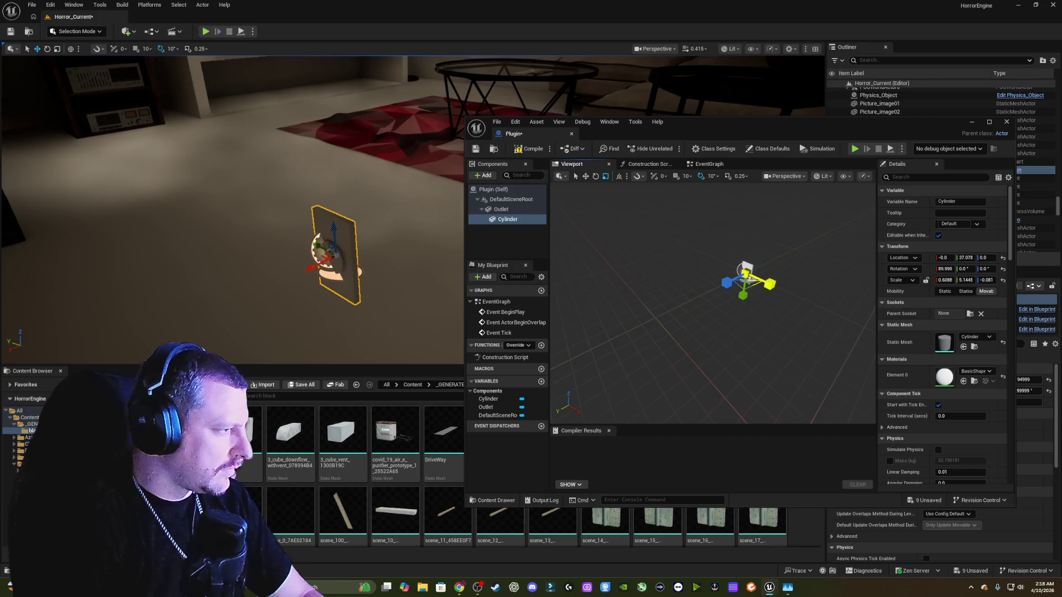
# - Raise and centre the cylinder on the plate, then deepen it into a socket recess
pyautogui.moveTo(253, 250)
pyautogui.mouseDown()
pyautogui.moveTo(268, 211)
pyautogui.moveTo(419, 258)
pyautogui.mouseUp()
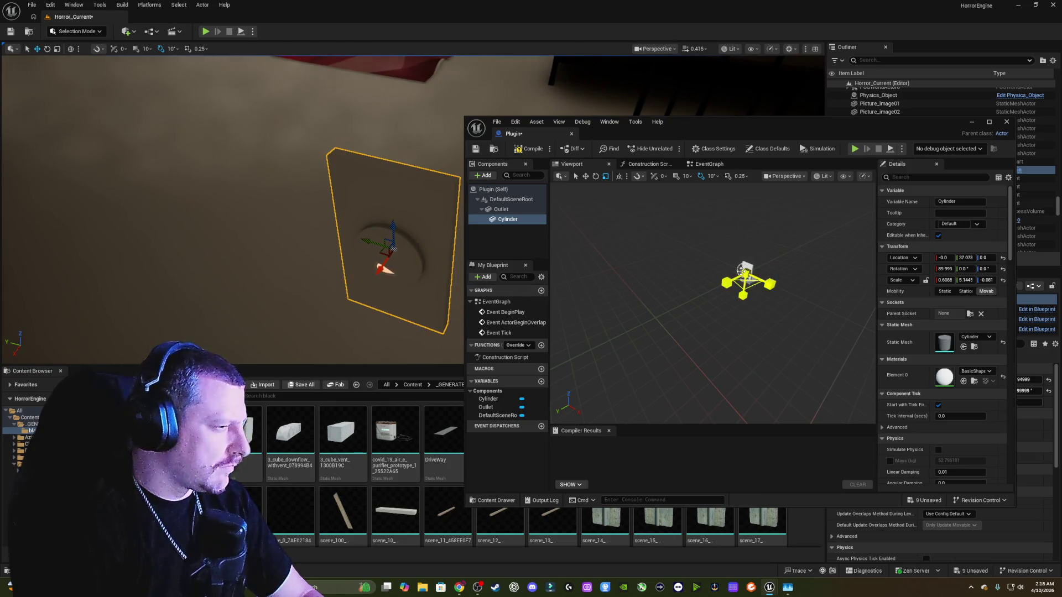
pyautogui.moveTo(694, 341); pyautogui.dragTo(684, 346)
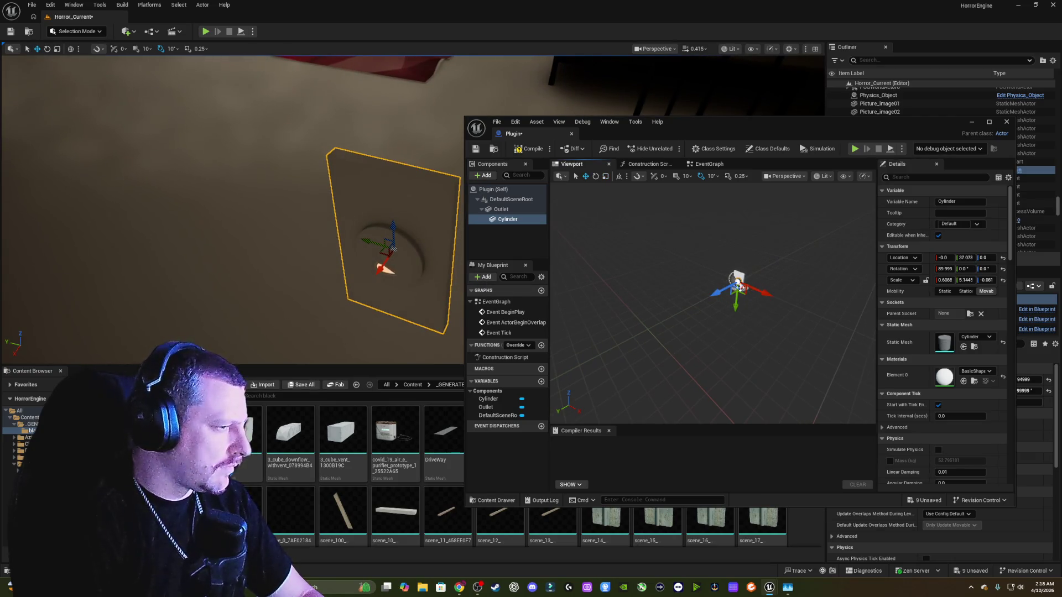
pyautogui.moveTo(736, 304); pyautogui.dragTo(737, 303)
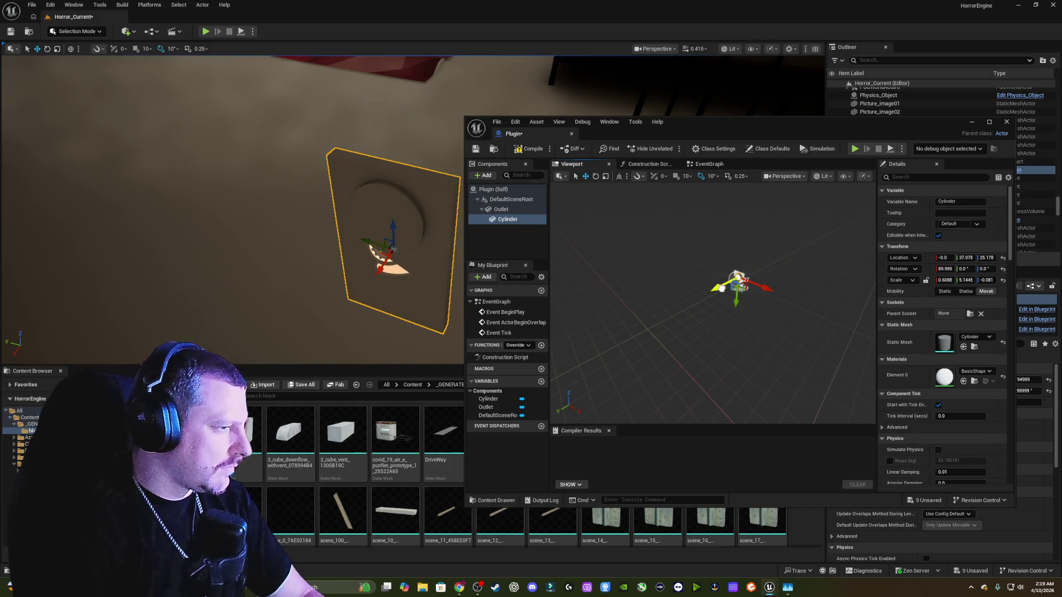
pyautogui.moveTo(722, 289); pyautogui.dragTo(721, 288)
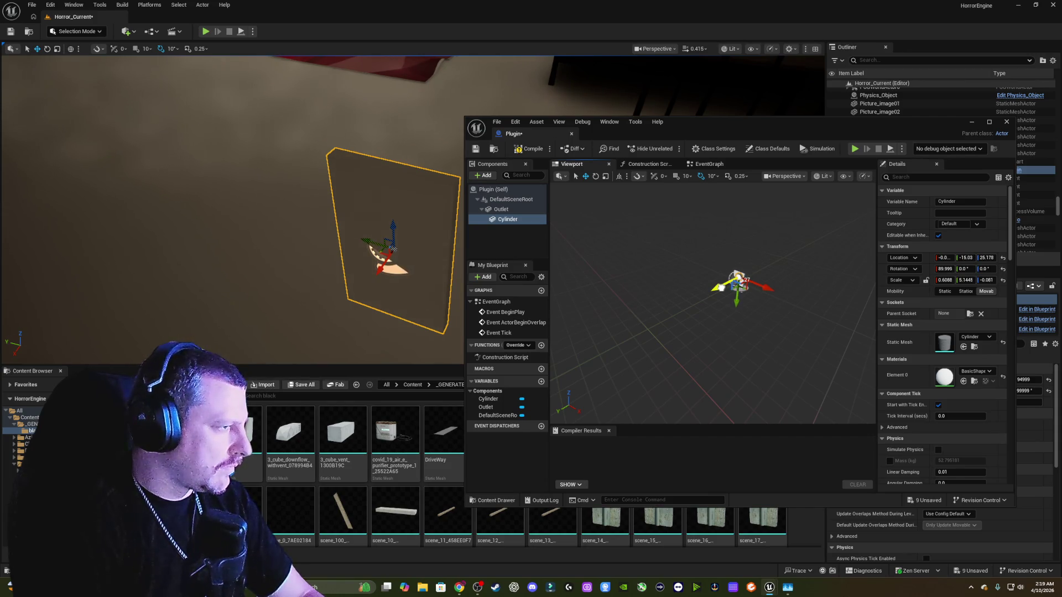
pyautogui.moveTo(722, 288); pyautogui.dragTo(721, 286)
pyautogui.press('r')
pyautogui.moveTo(721, 287); pyautogui.dragTo(720, 289)
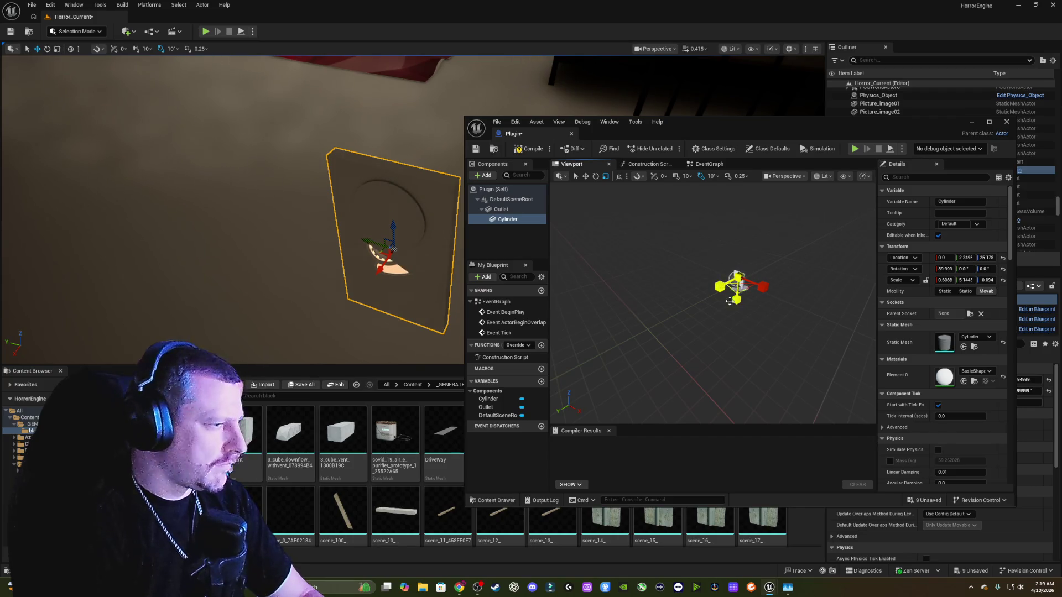
pyautogui.press('w')
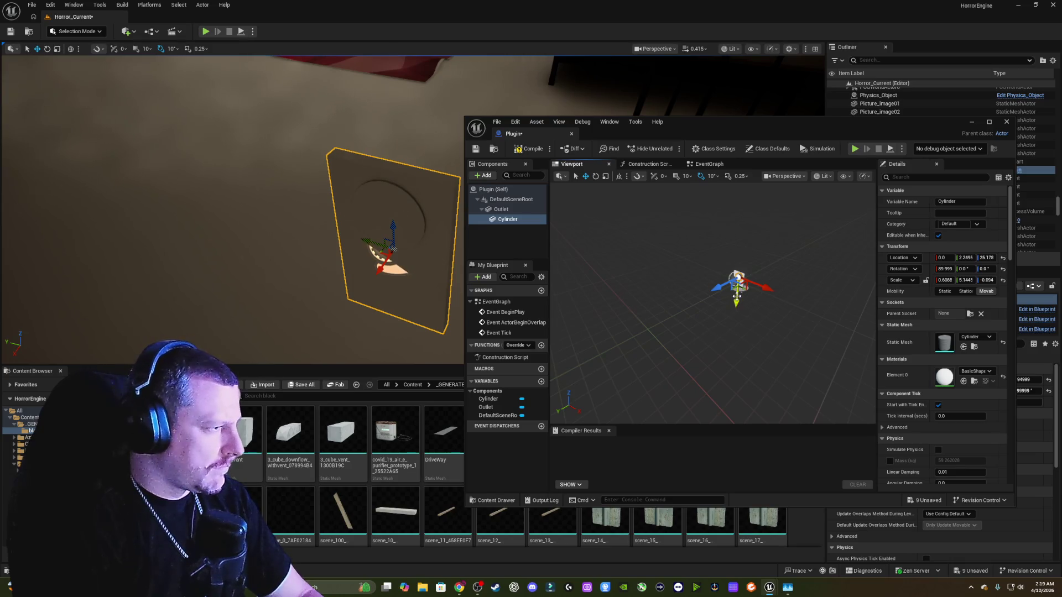
pyautogui.moveTo(737, 297); pyautogui.dragTo(738, 296)
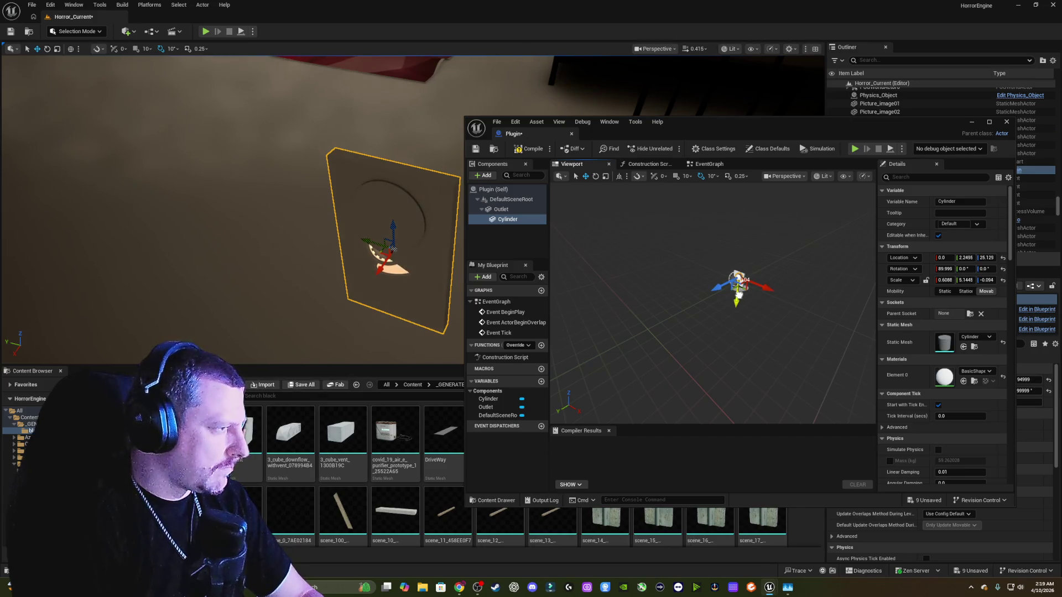
# - Frame the outlet plate close up in the level viewport
pyautogui.scroll(-3, 276, 194)
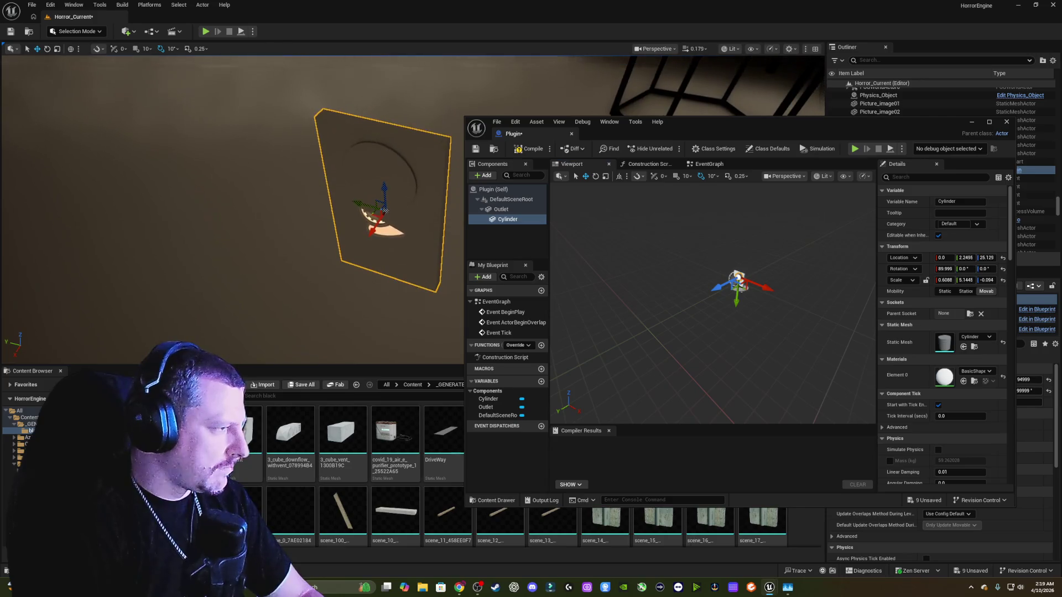
pyautogui.scroll(3, 249, 210)
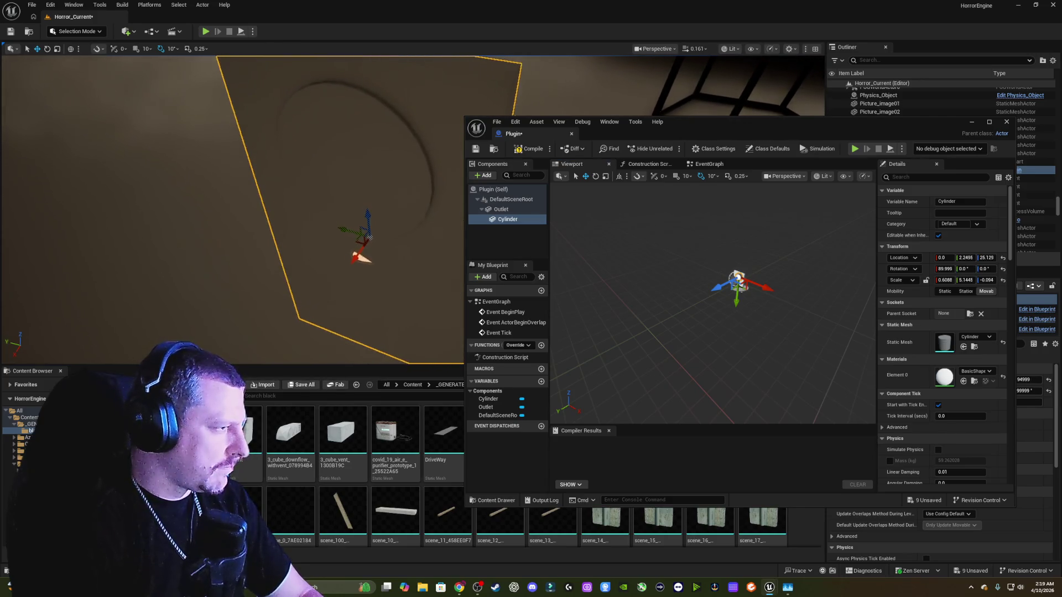
pyautogui.press('f')
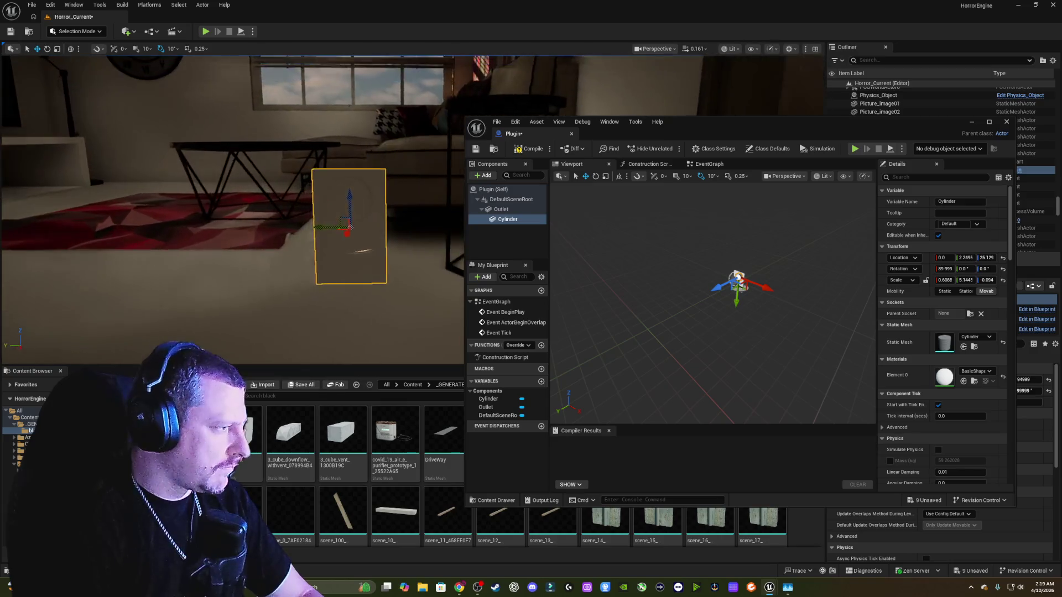
pyautogui.scroll(5, 232, 211)
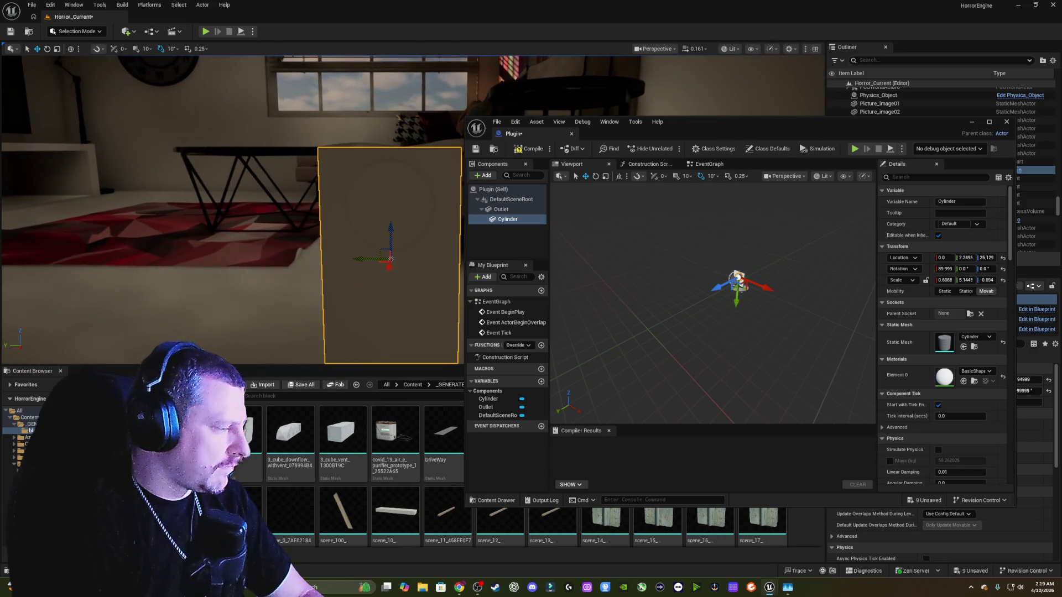
pyautogui.scroll(-2, 391, 258)
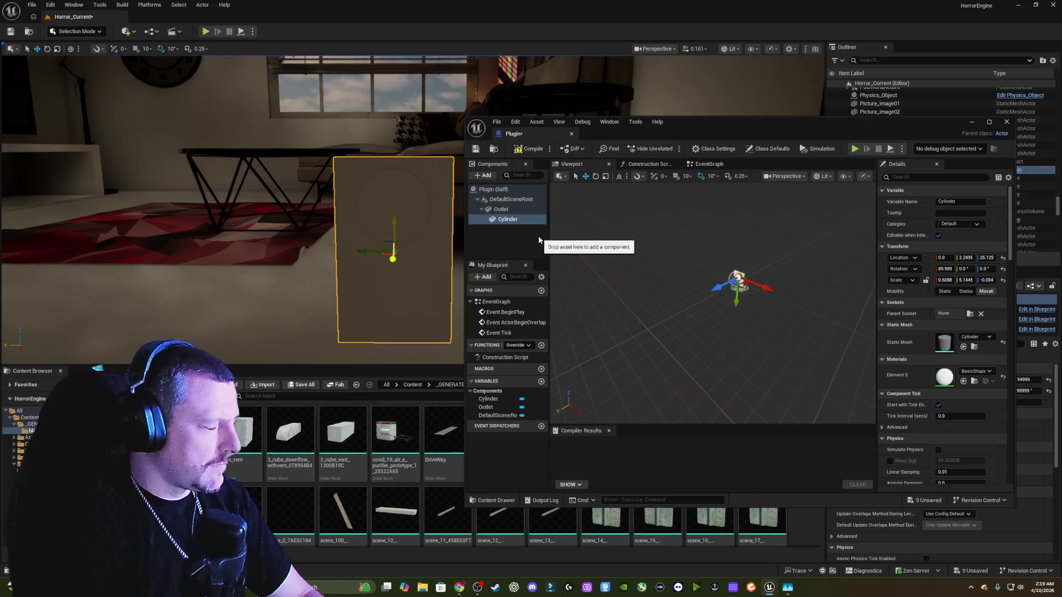
# - Add a second cylinder, Cylinder1, under Cylinder and rotate it toward the plate
pyautogui.click(485, 176)
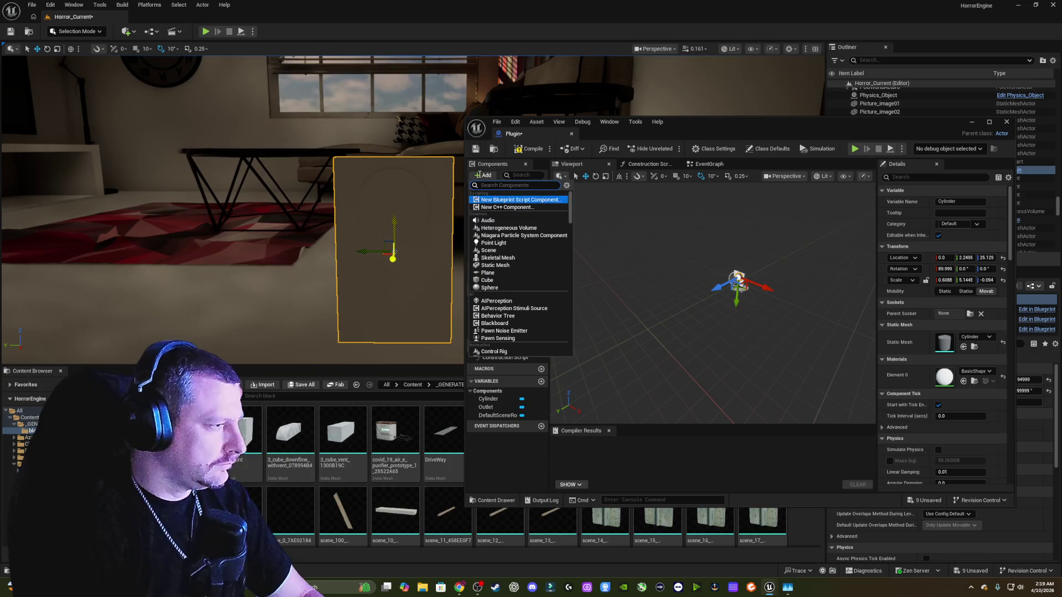
pyautogui.scroll(-3, 529, 246)
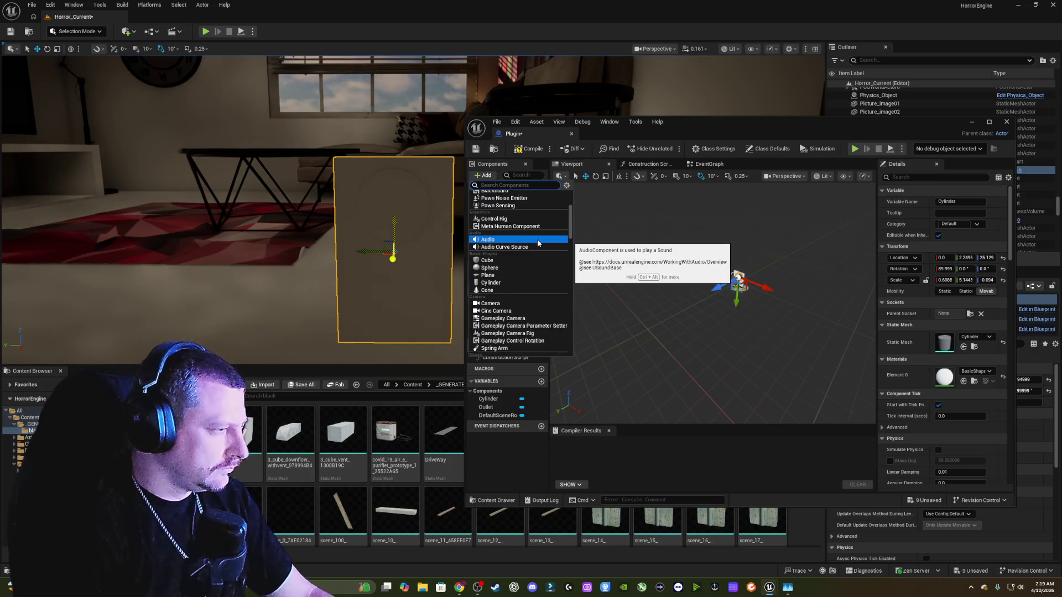
pyautogui.click(516, 281)
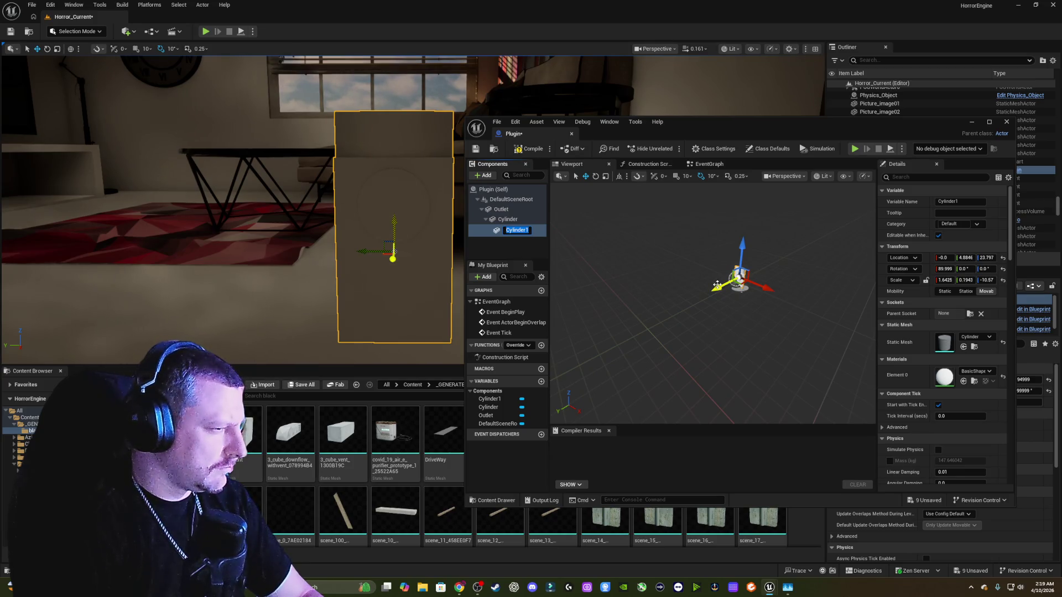
pyautogui.moveTo(717, 286); pyautogui.dragTo(717, 286)
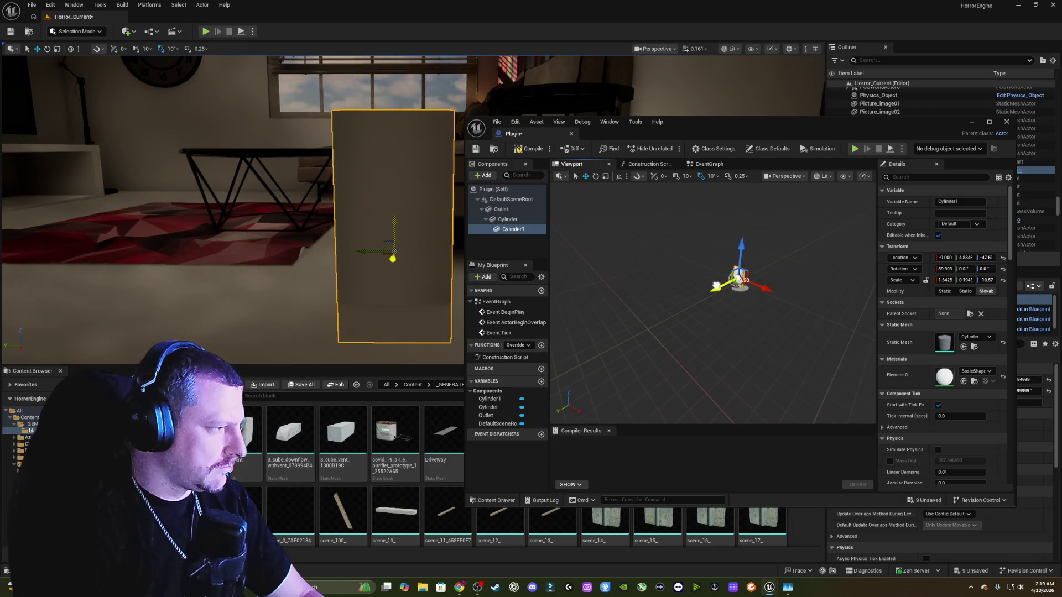
pyautogui.press('e')
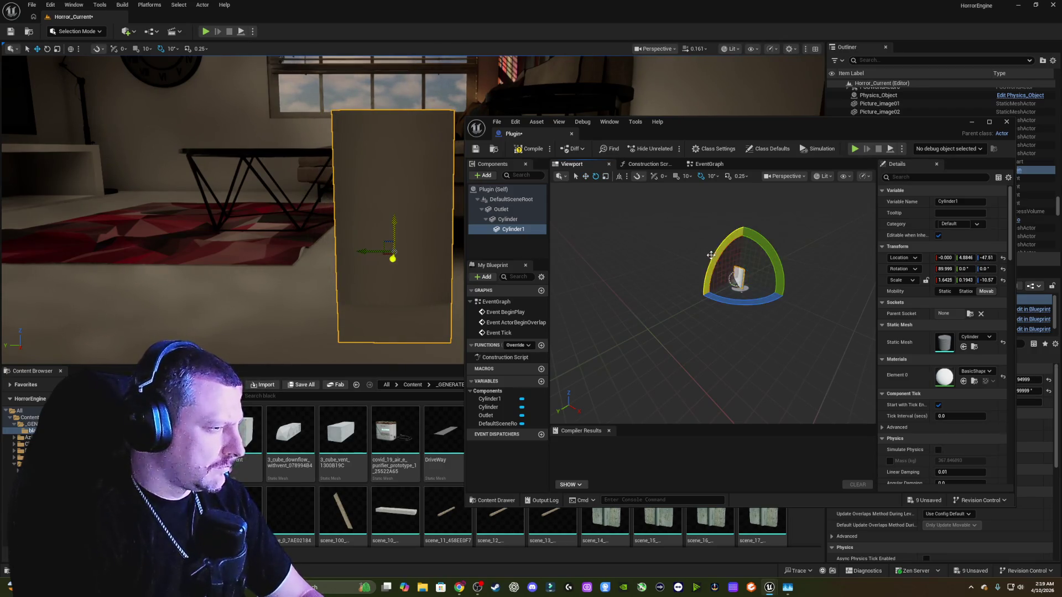
pyautogui.moveTo(711, 255)
pyautogui.mouseDown()
pyautogui.moveTo(754, 224)
pyautogui.moveTo(763, 233)
pyautogui.moveTo(765, 264)
pyautogui.moveTo(749, 282)
pyautogui.moveTo(731, 281)
pyautogui.mouseUp()
# - Resize Cylinder1 and slide it along X, Y and vertically across the outlet plate
pyautogui.press('r')
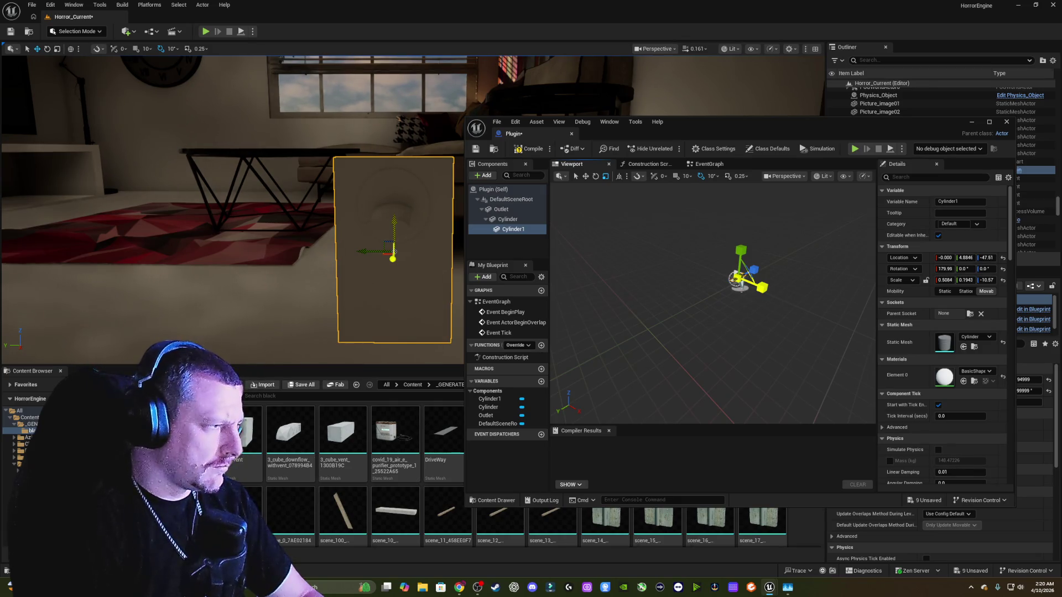
pyautogui.press('w')
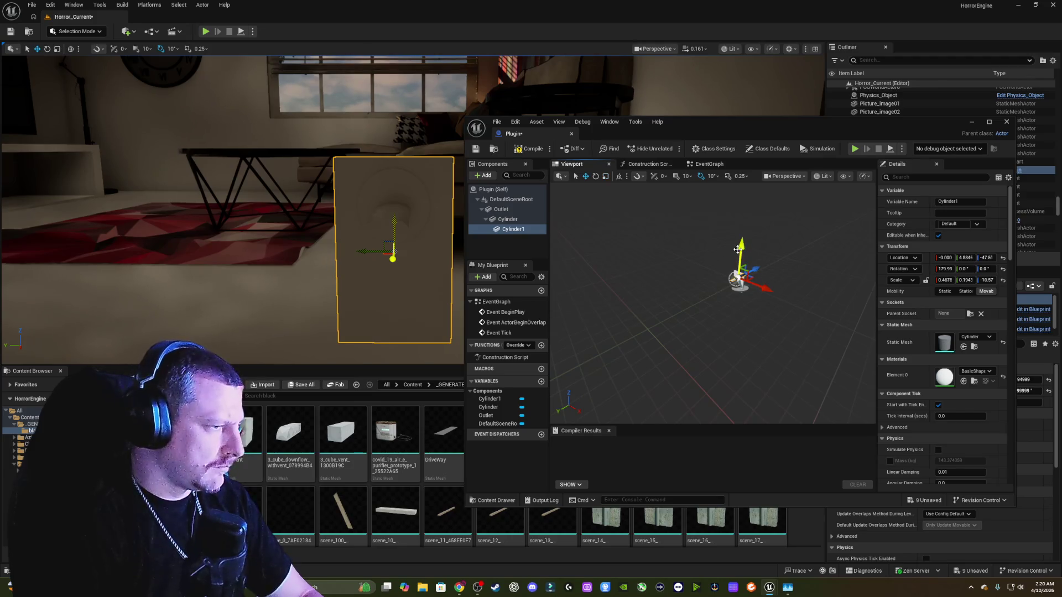
pyautogui.moveTo(757, 268); pyautogui.dragTo(736, 278)
pyautogui.press('r')
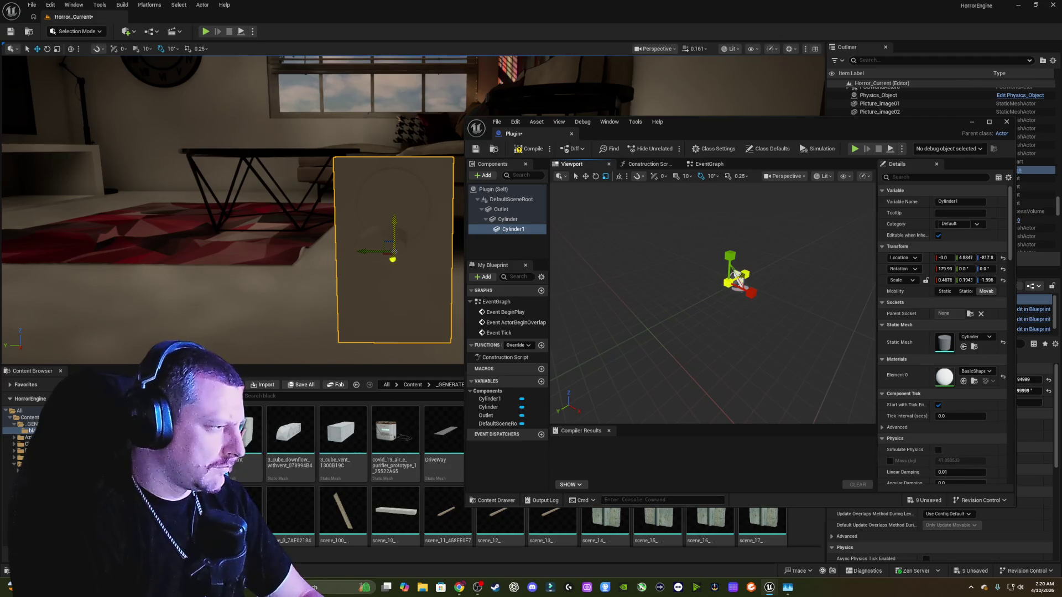
pyautogui.press('e')
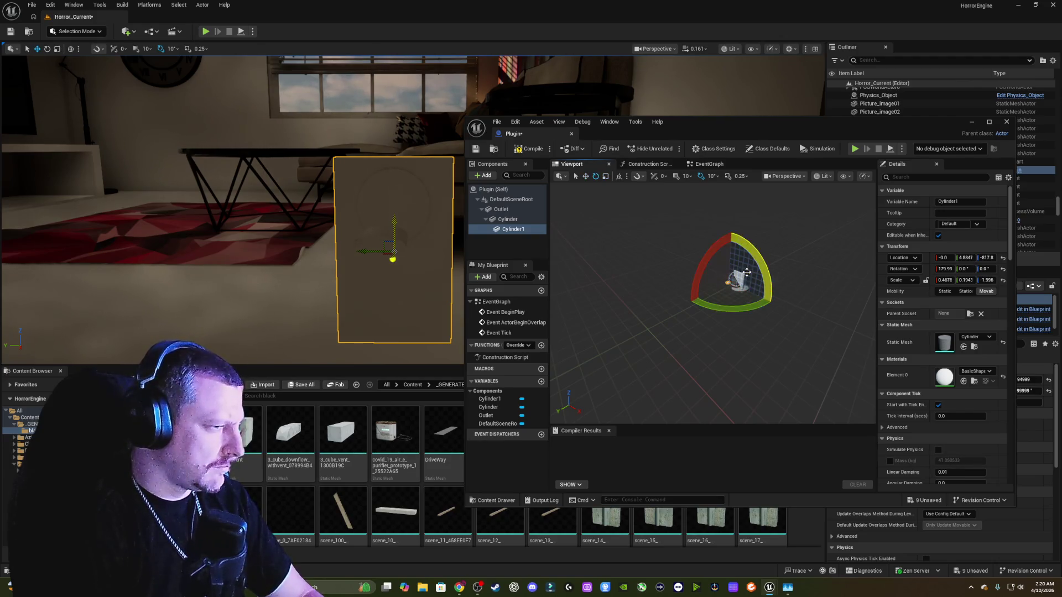
pyautogui.press('r')
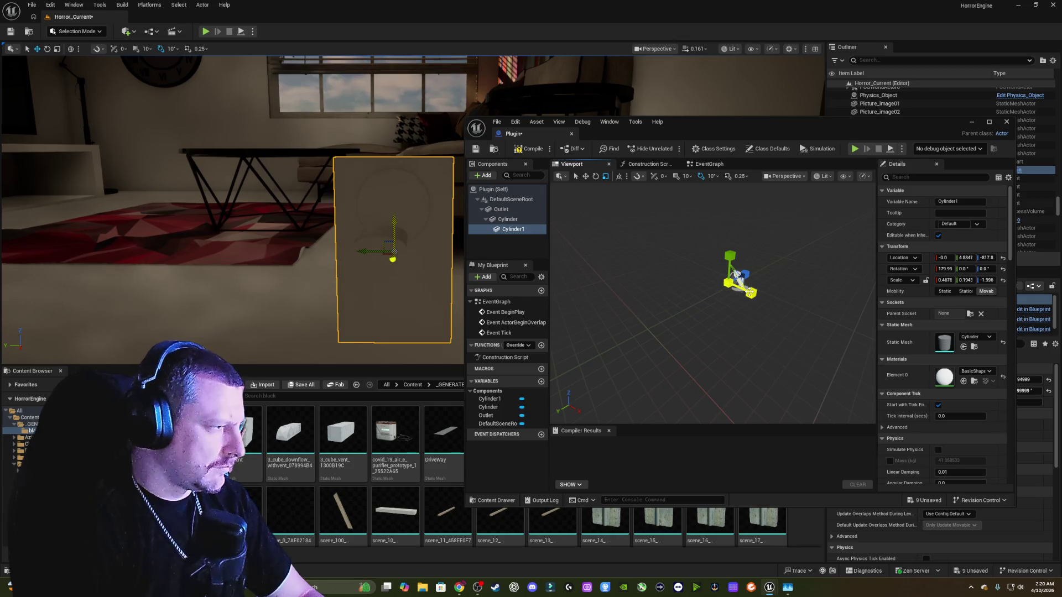
pyautogui.moveTo(749, 292); pyautogui.dragTo(752, 293)
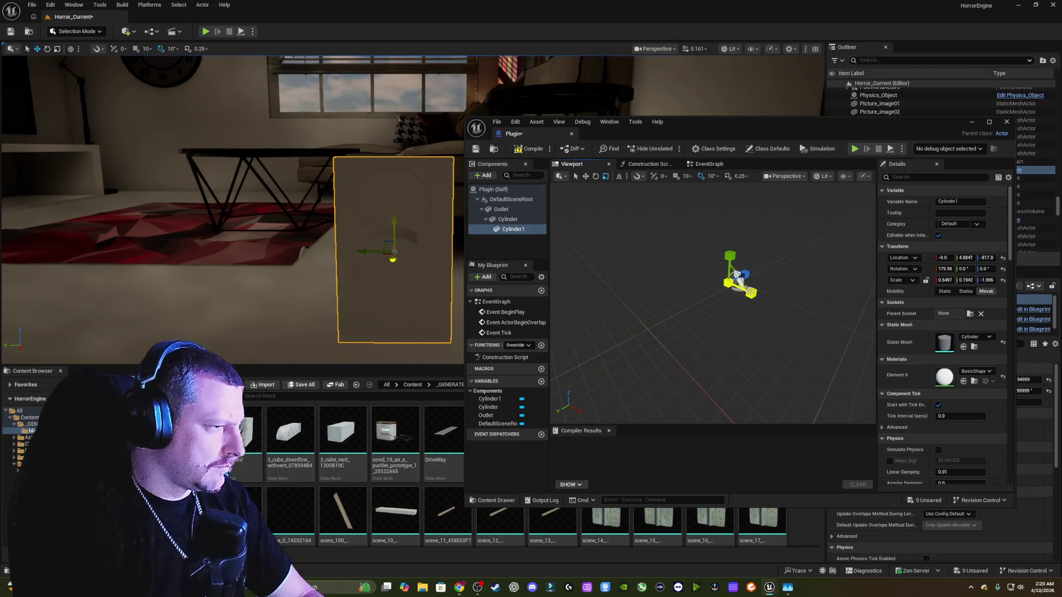
pyautogui.press('w')
pyautogui.moveTo(752, 292); pyautogui.dragTo(755, 294)
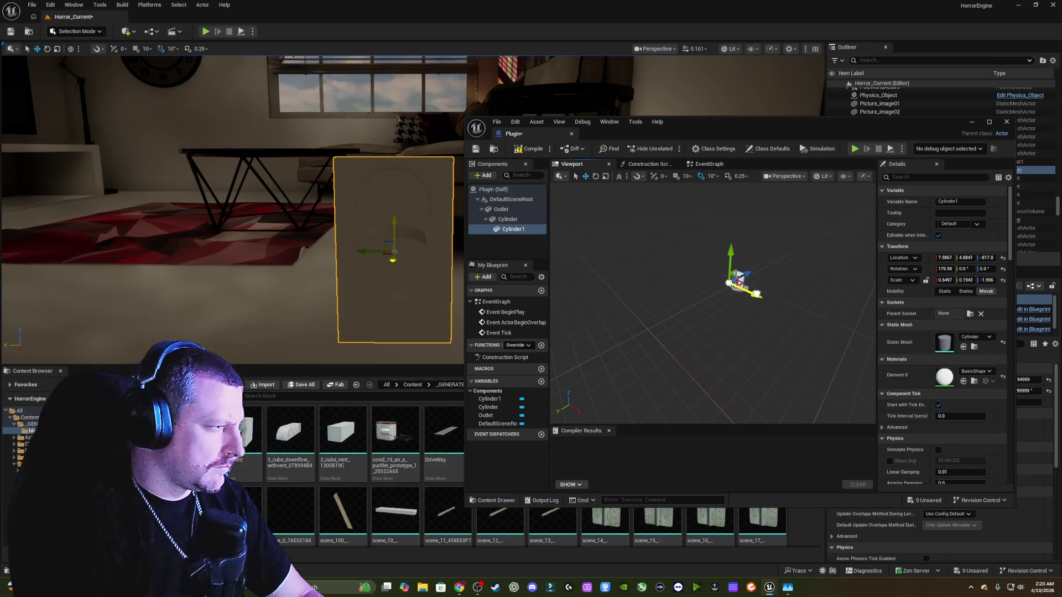
pyautogui.press('r')
pyautogui.moveTo(731, 256); pyautogui.dragTo(736, 275)
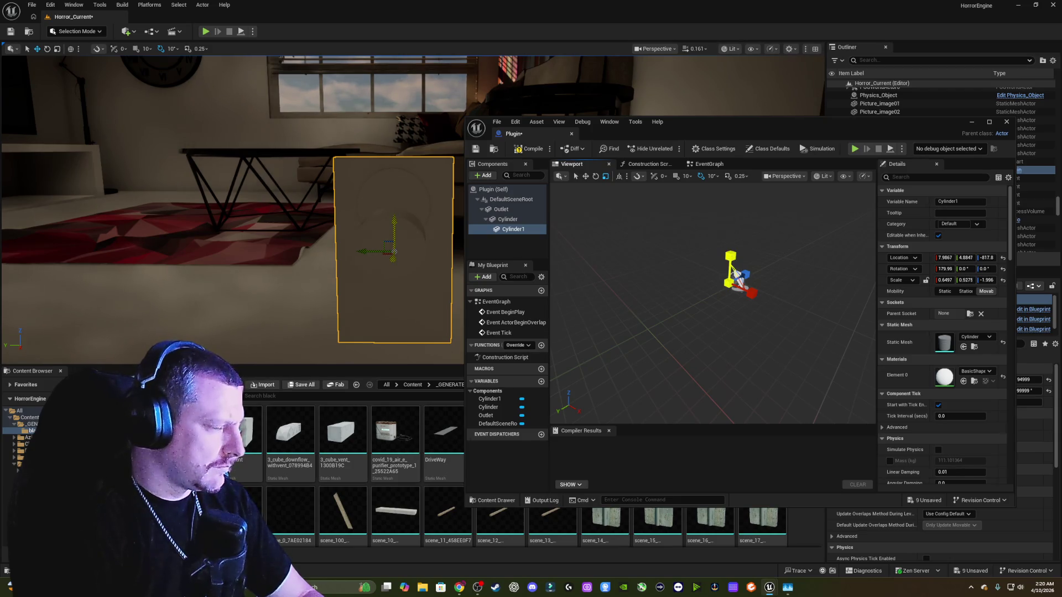
pyautogui.press('w')
pyautogui.moveTo(731, 261)
pyautogui.mouseDown()
pyautogui.moveTo(730, 251)
pyautogui.moveTo(754, 275)
pyautogui.mouseUp()
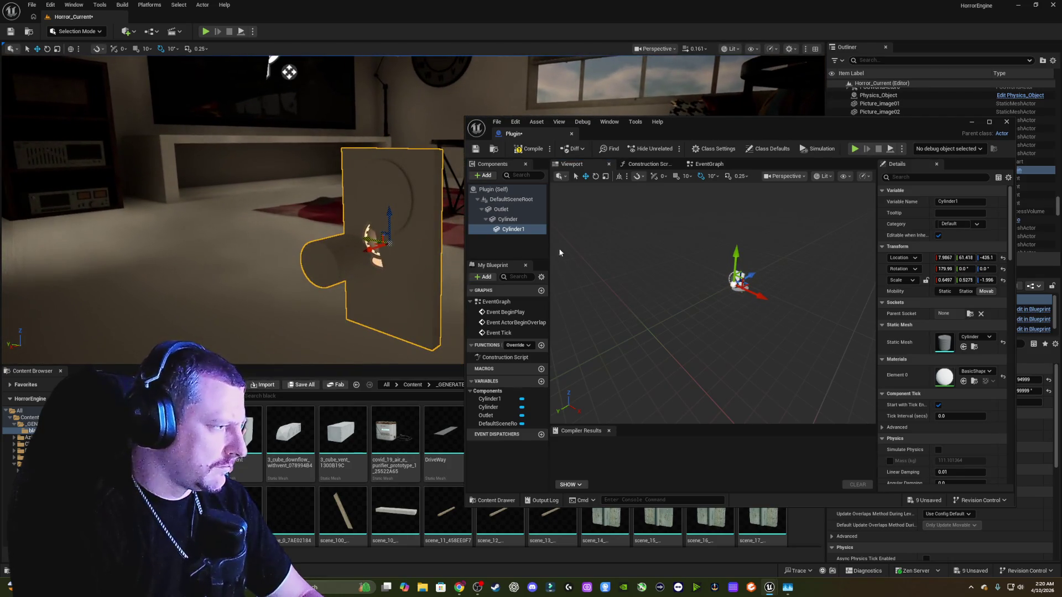
# - Move Cylinder1 into place for the second recess and enlarge it slightly
pyautogui.moveTo(738, 253); pyautogui.dragTo(759, 276)
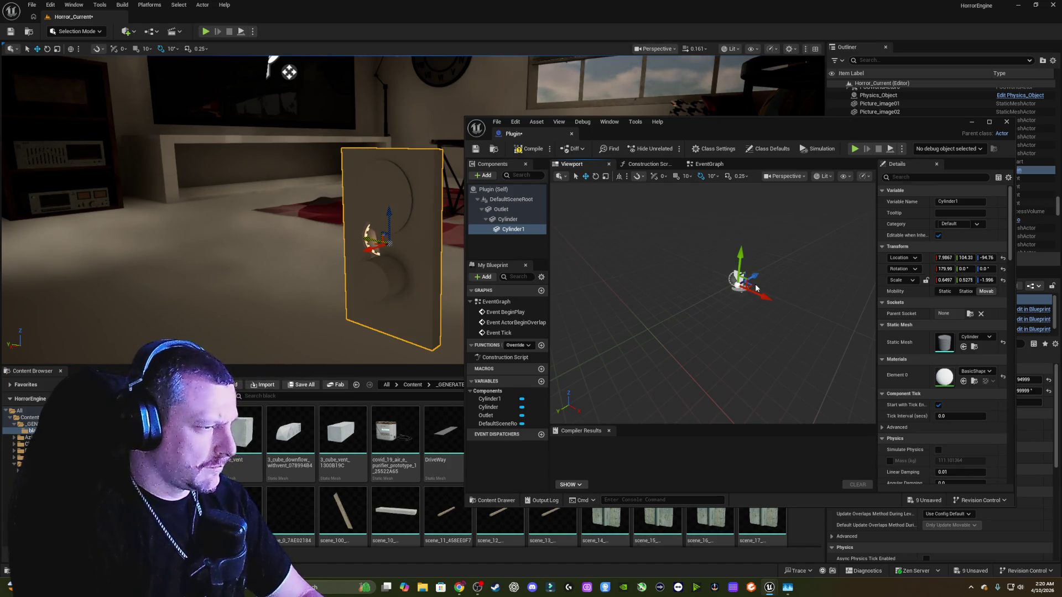
pyautogui.press('e')
pyautogui.press('r')
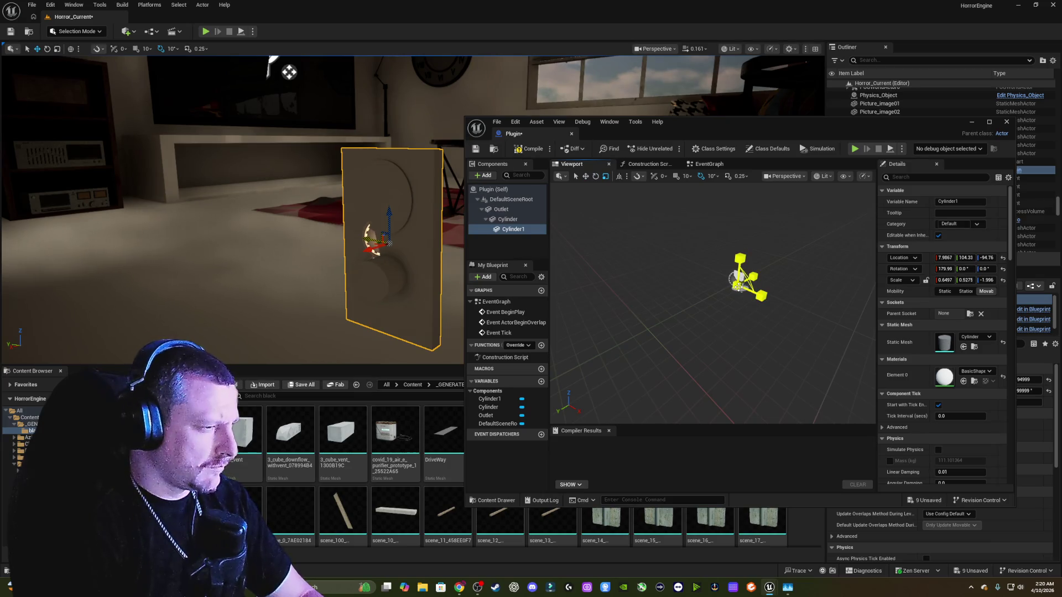
pyautogui.moveTo(739, 286); pyautogui.dragTo(741, 287)
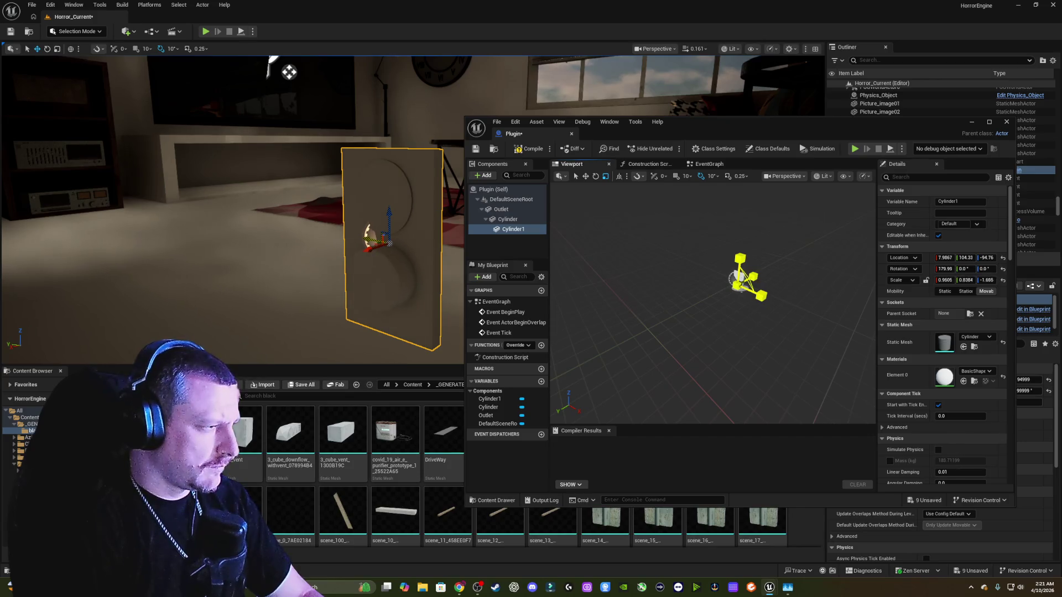
pyautogui.press('f')
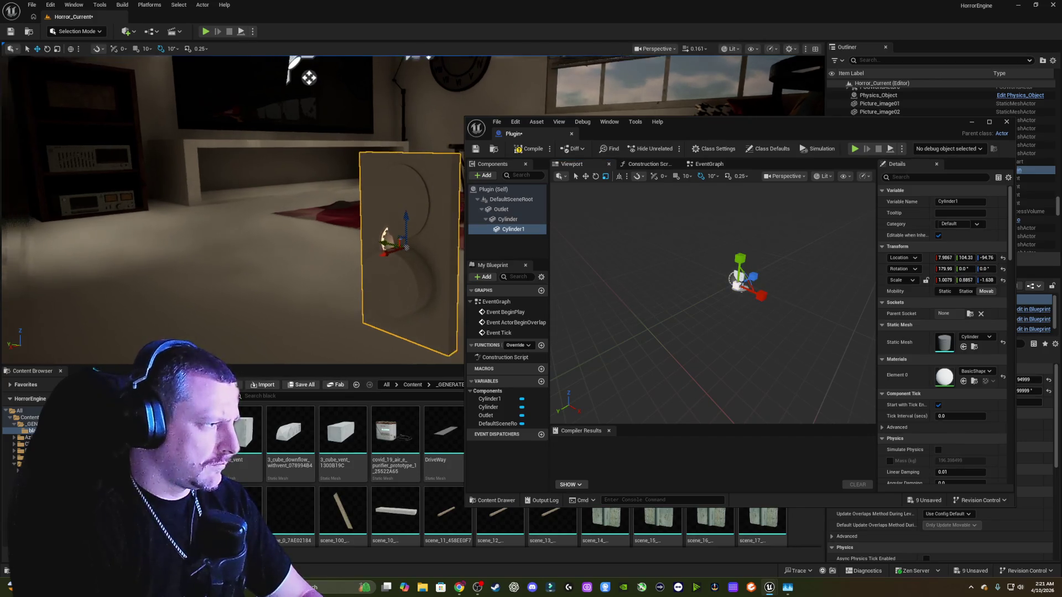
pyautogui.moveTo(431, 211); pyautogui.dragTo(430, 211)
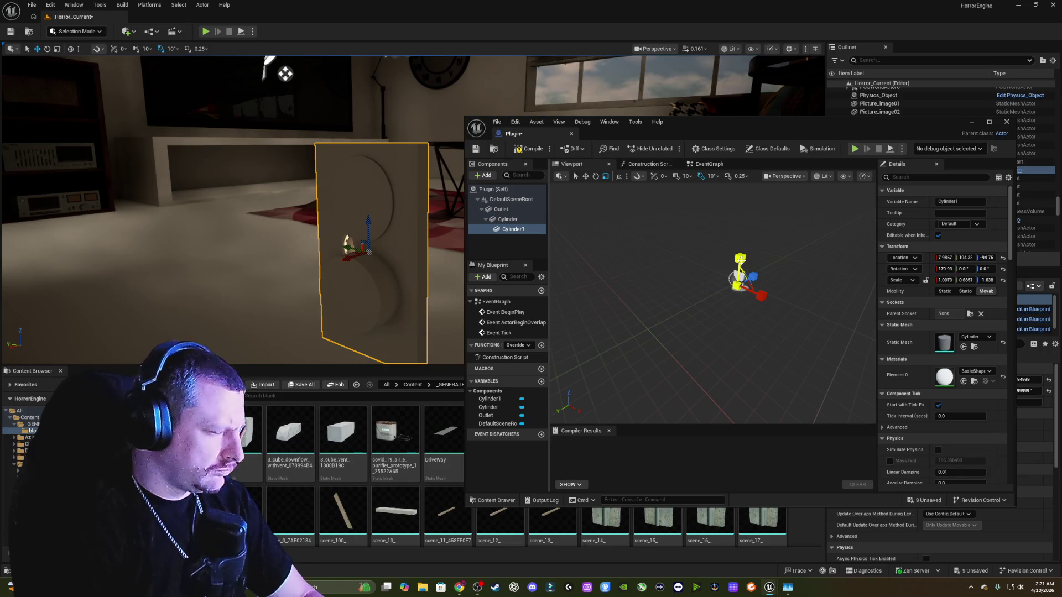
pyautogui.moveTo(741, 260); pyautogui.dragTo(785, 264)
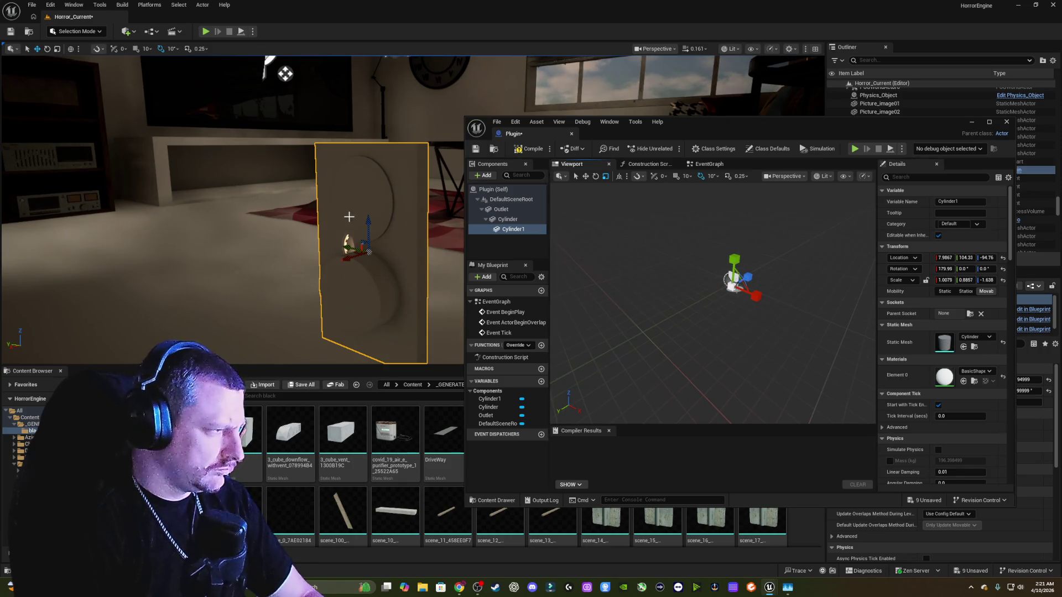
pyautogui.moveTo(349, 216); pyautogui.dragTo(304, 217)
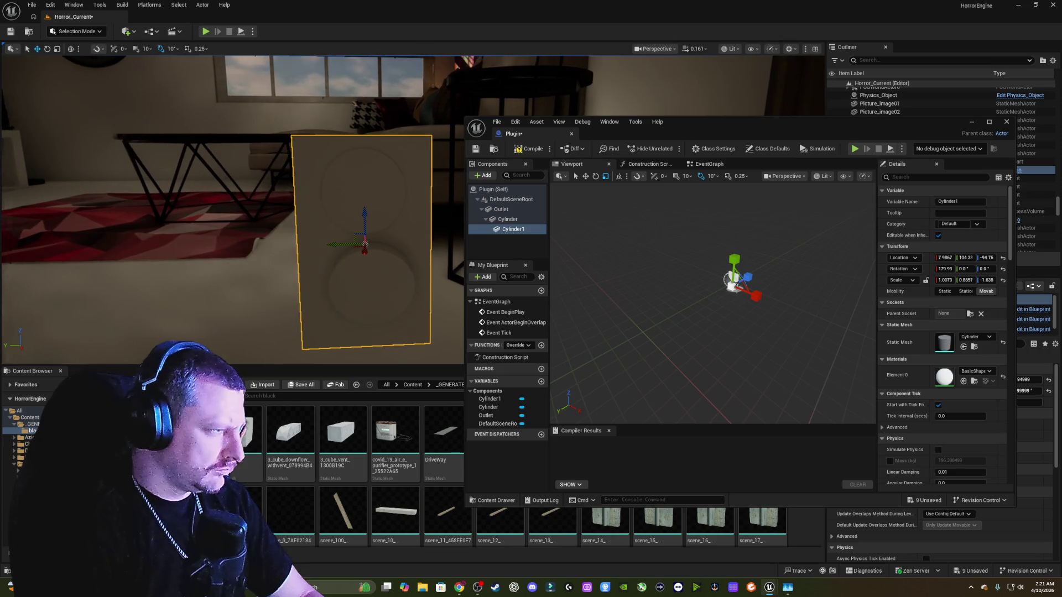
# - Fine-tune Cylinder1's Y and vertical position and size, then resize the Canva outlet graphic
pyautogui.press('w')
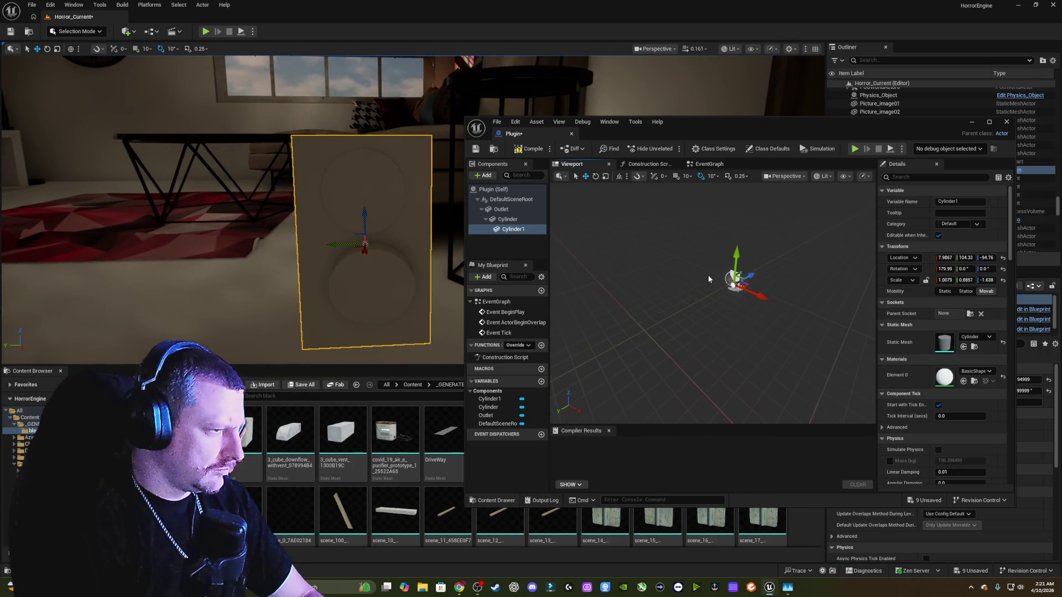
pyautogui.moveTo(736, 259); pyautogui.dragTo(753, 275)
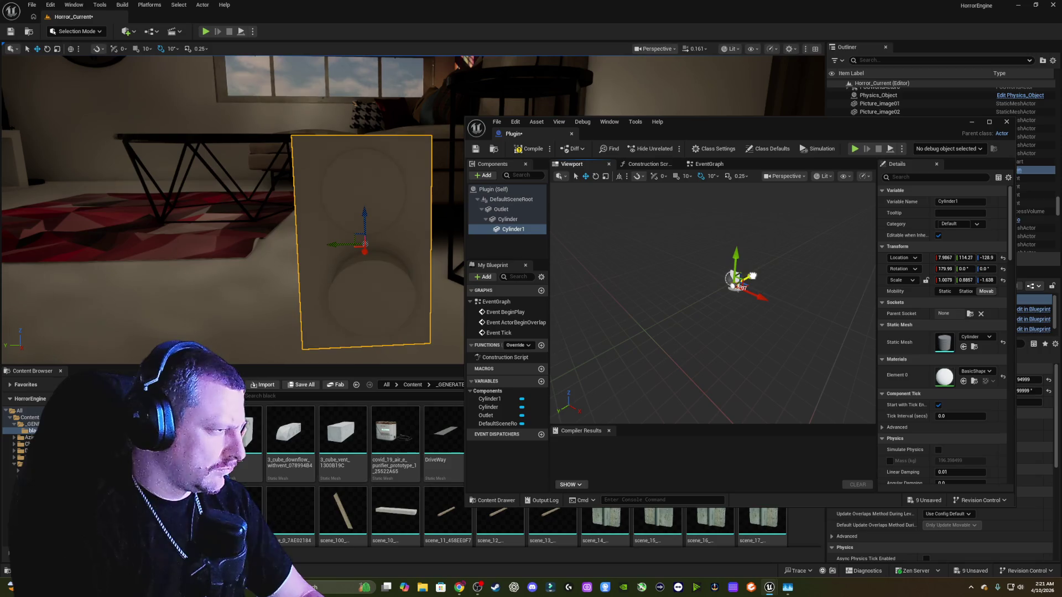
pyautogui.moveTo(753, 275); pyautogui.dragTo(756, 293)
pyautogui.press('r')
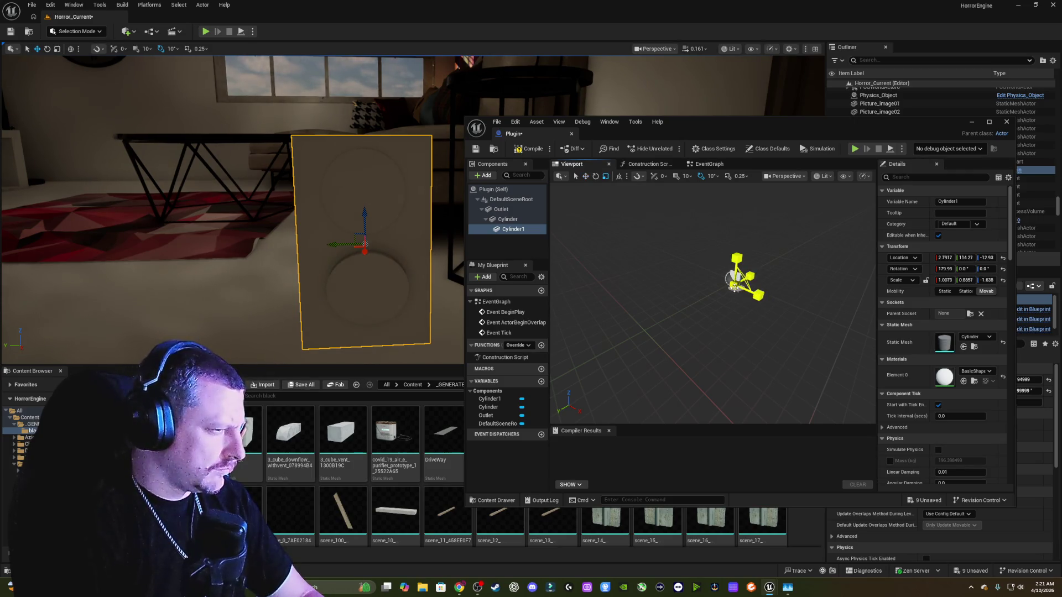
pyautogui.moveTo(734, 287); pyautogui.dragTo(755, 295)
pyautogui.press('w')
pyautogui.moveTo(249, 72)
pyautogui.mouseDown()
pyautogui.moveTo(209, 87)
pyautogui.moveTo(285, 58)
pyautogui.mouseUp()
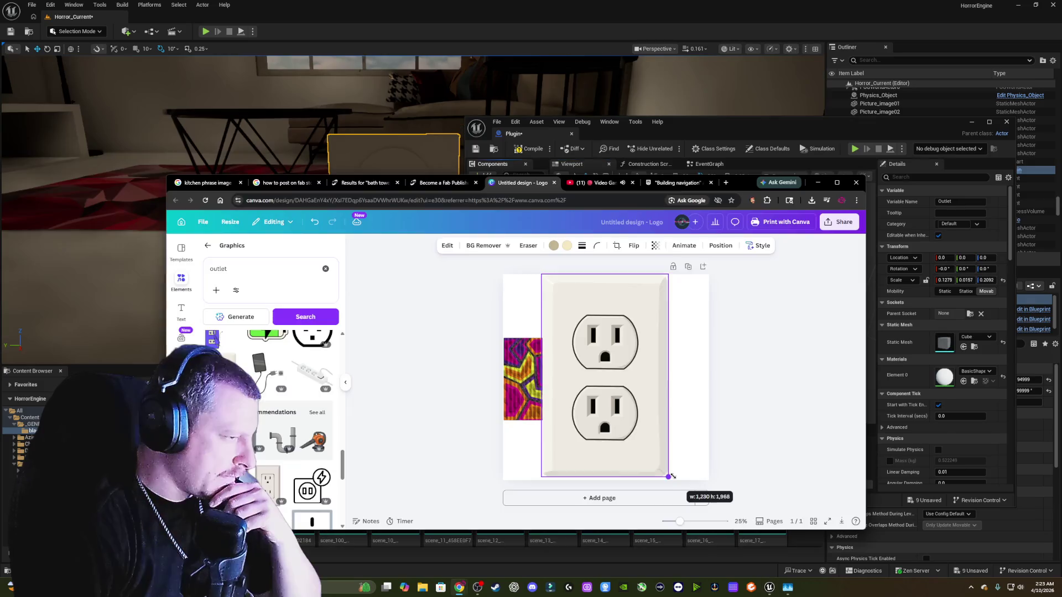
pyautogui.moveTo(671, 480); pyautogui.dragTo(674, 479)
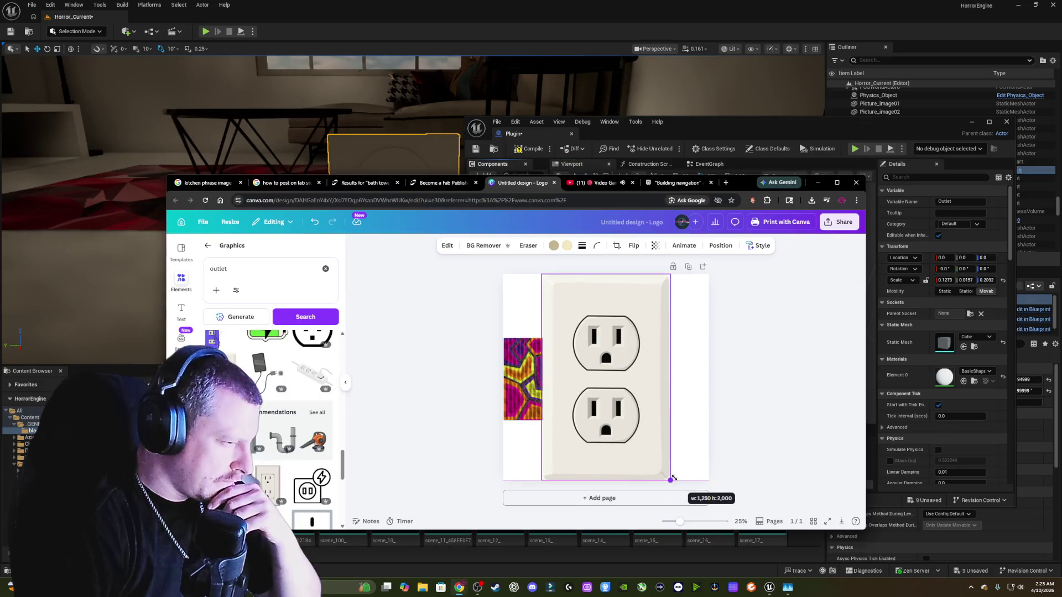
# - Resize the Canva design to a custom 1250 × 2000 px page
pyautogui.moveTo(674, 479); pyautogui.dragTo(674, 479)
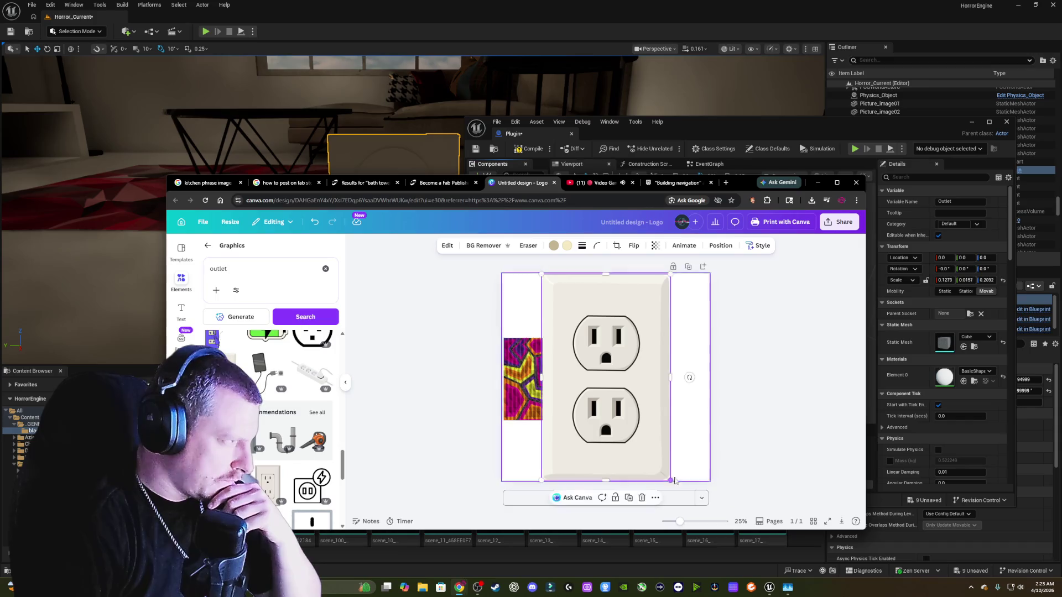
pyautogui.click(229, 222)
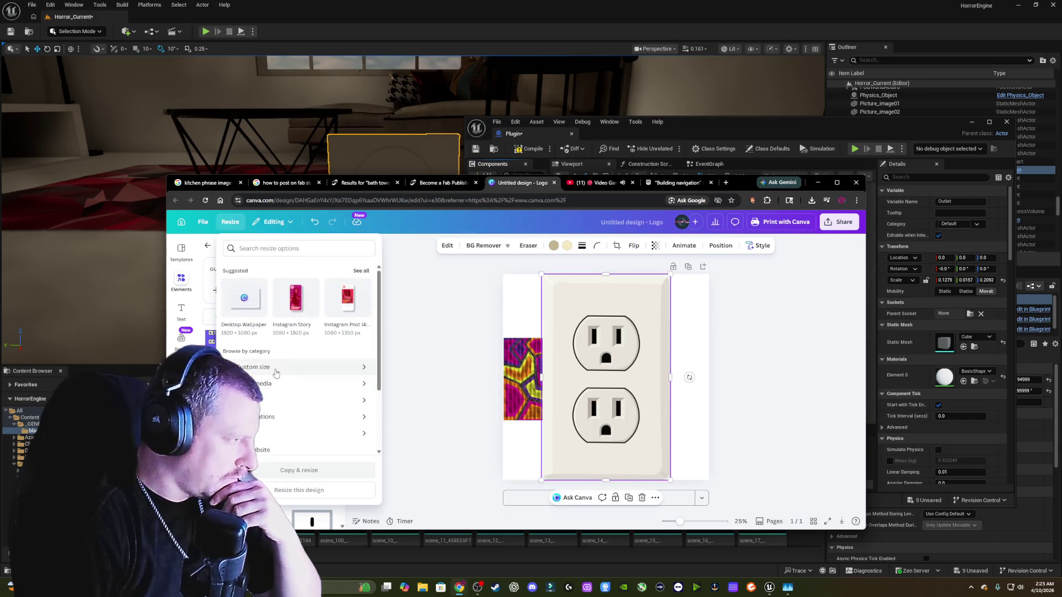
pyautogui.click(276, 373)
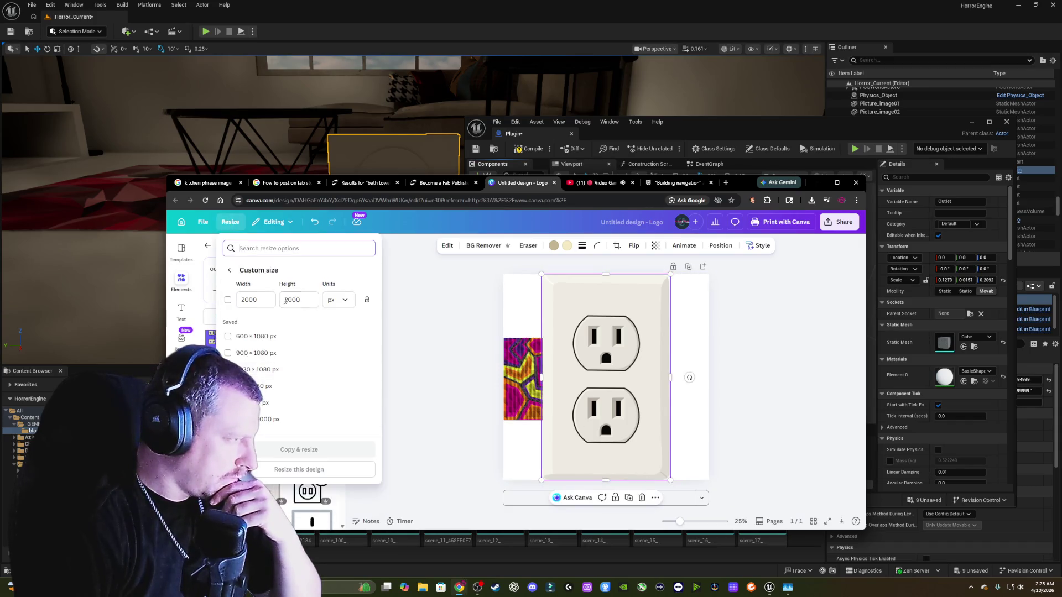
pyautogui.doubleClick(262, 304)
pyautogui.write('125')
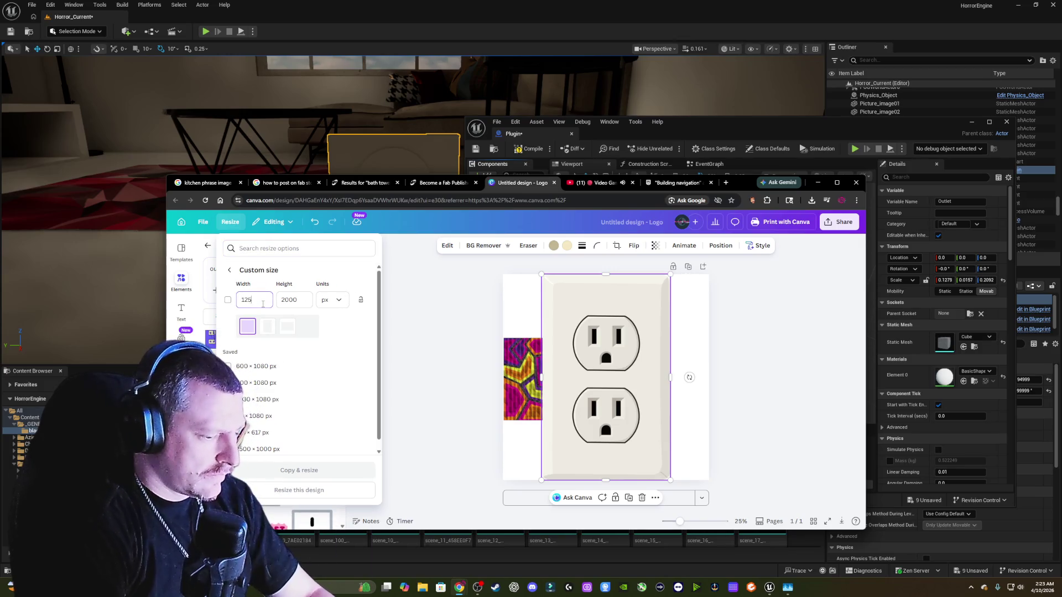
pyautogui.press('Tab')
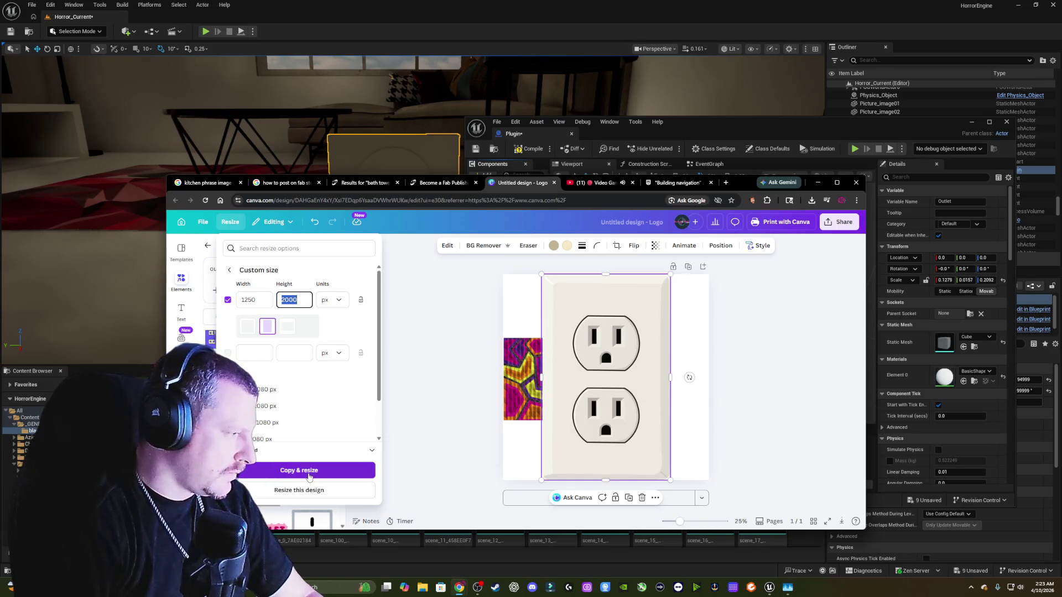
pyautogui.click(306, 490)
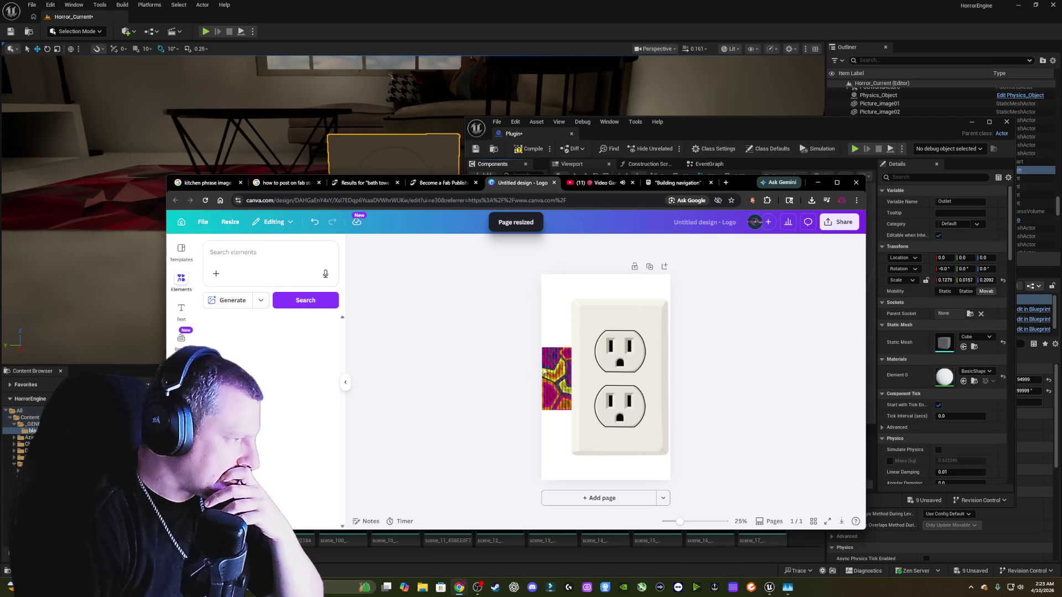
# - Delete the patterned image and stretch the outlet graphic to fill the page
pyautogui.click(548, 374)
pyautogui.press('Delete')
pyautogui.click(575, 370)
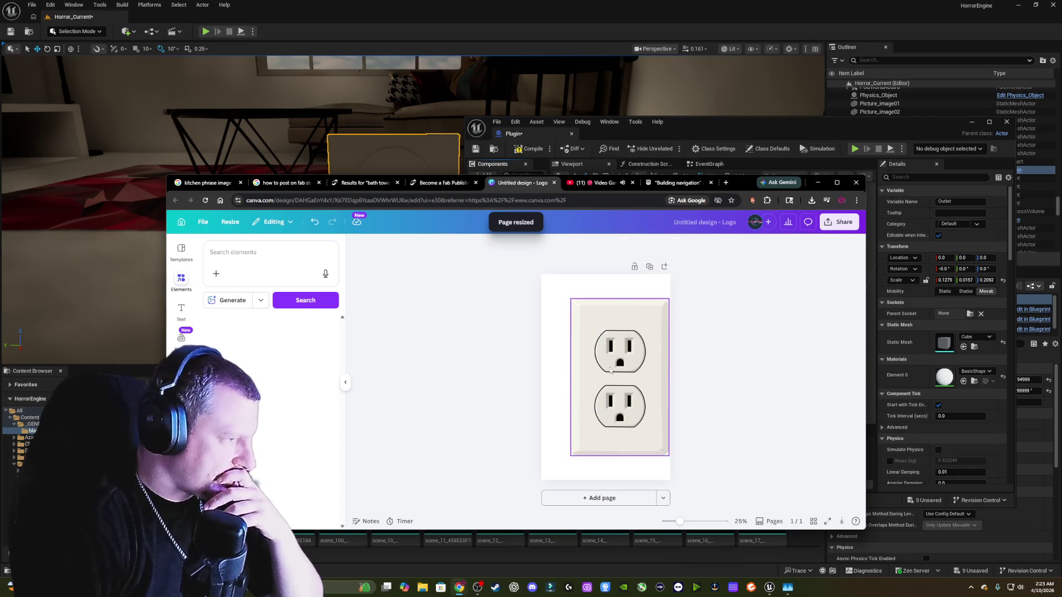
pyautogui.moveTo(616, 369); pyautogui.dragTo(593, 346)
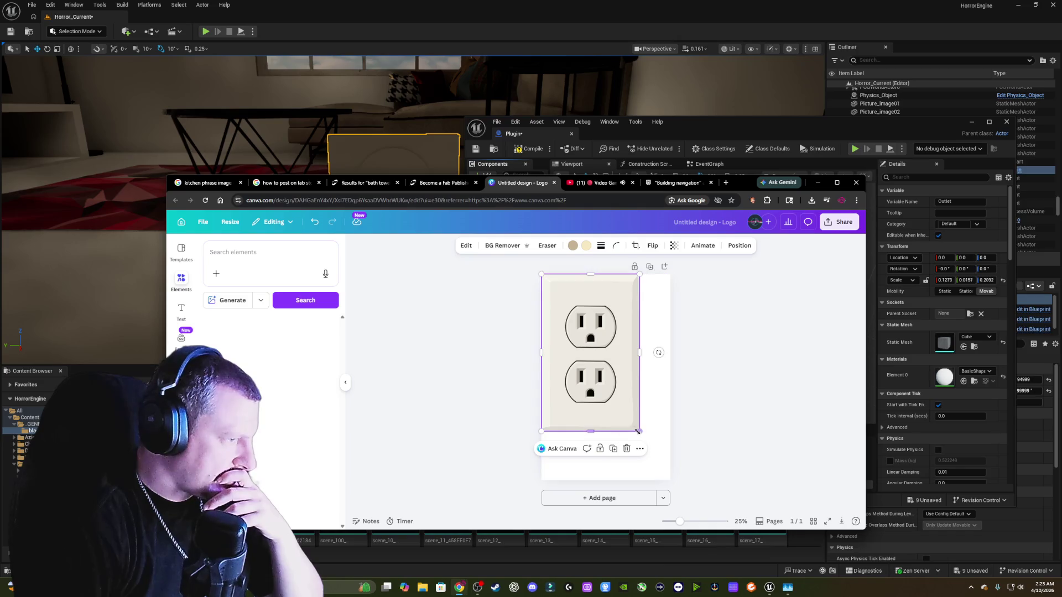
pyautogui.moveTo(640, 435); pyautogui.dragTo(678, 479)
pyautogui.click(769, 339)
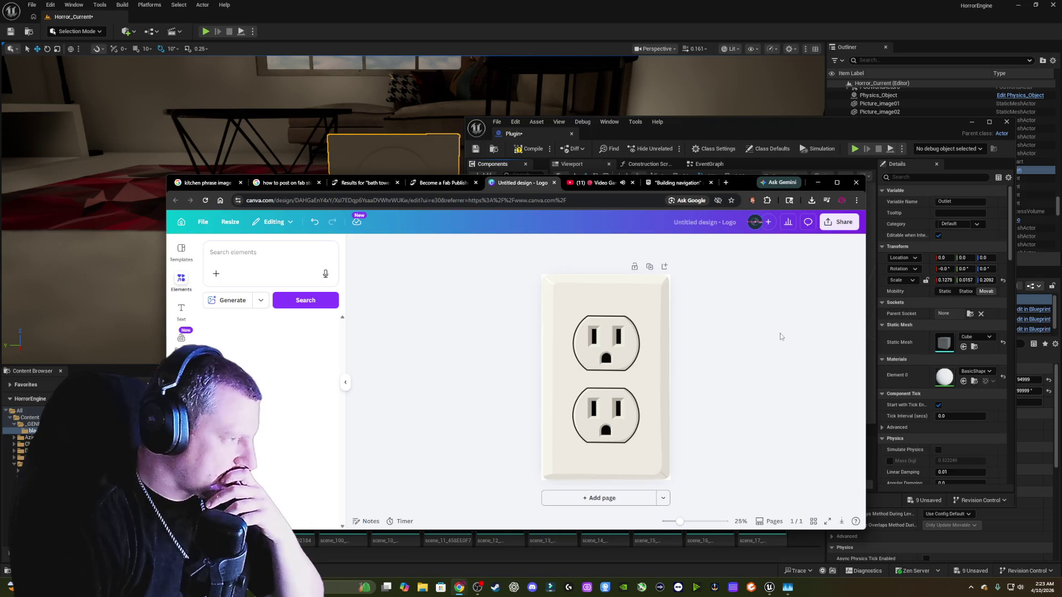
pyautogui.click(840, 222)
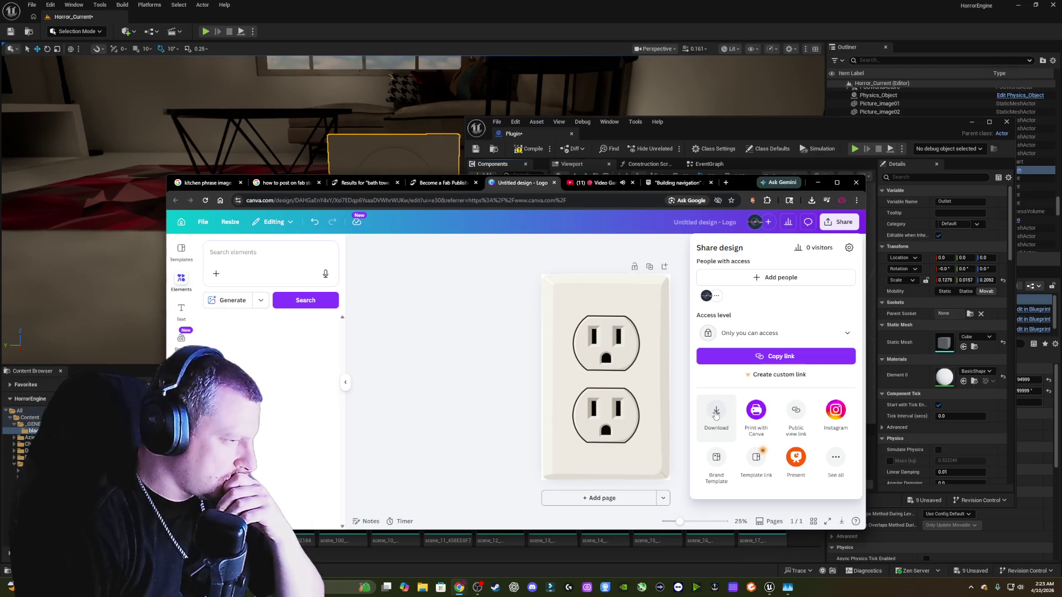
# - Try a PNG download of the outlet design, then shift the outlet graphic slightly right
pyautogui.click(716, 415)
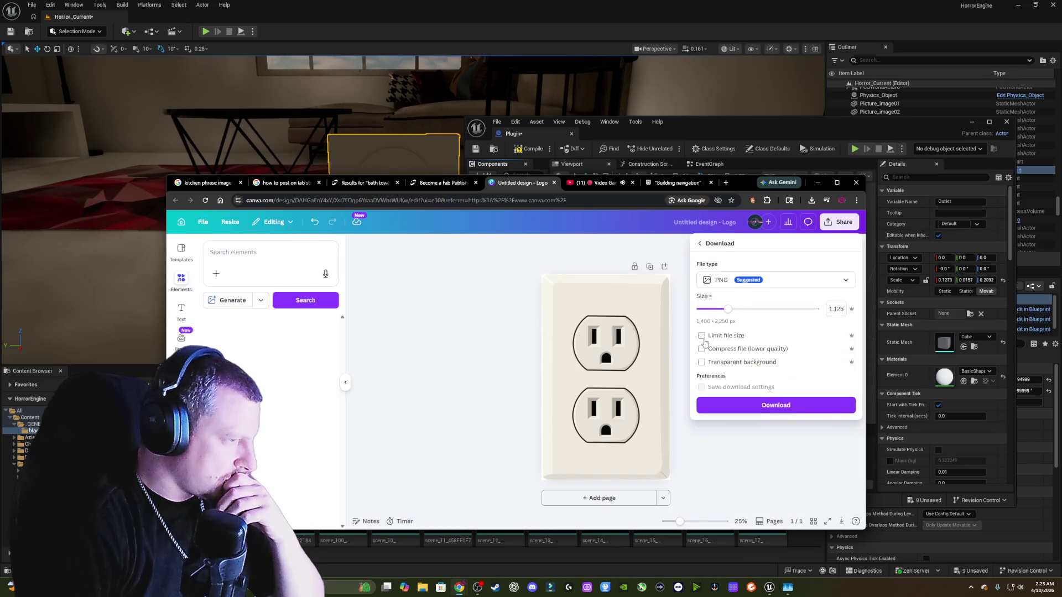
pyautogui.click(756, 409)
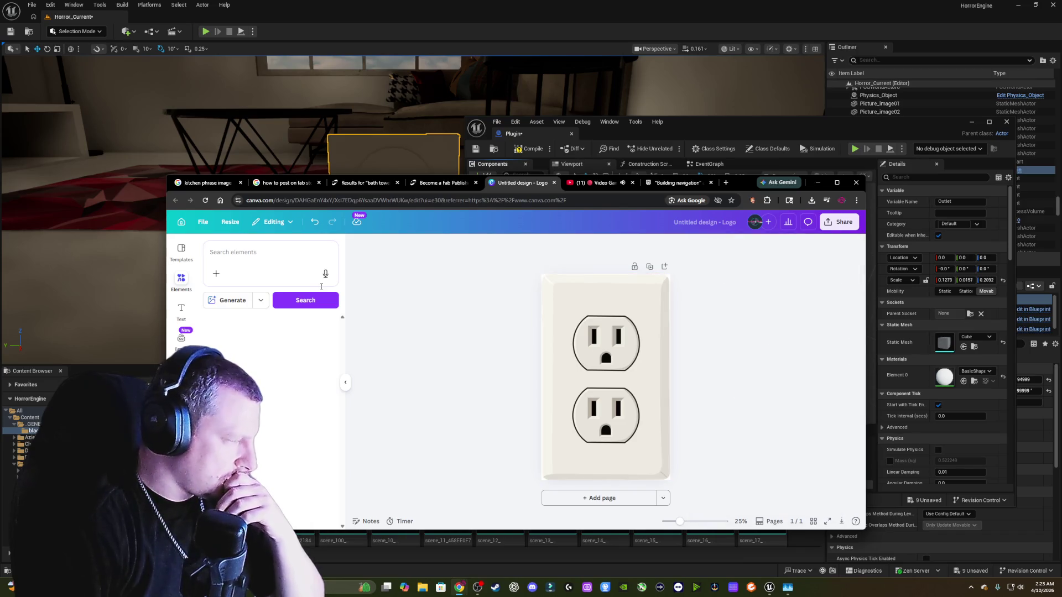
pyautogui.click(181, 280)
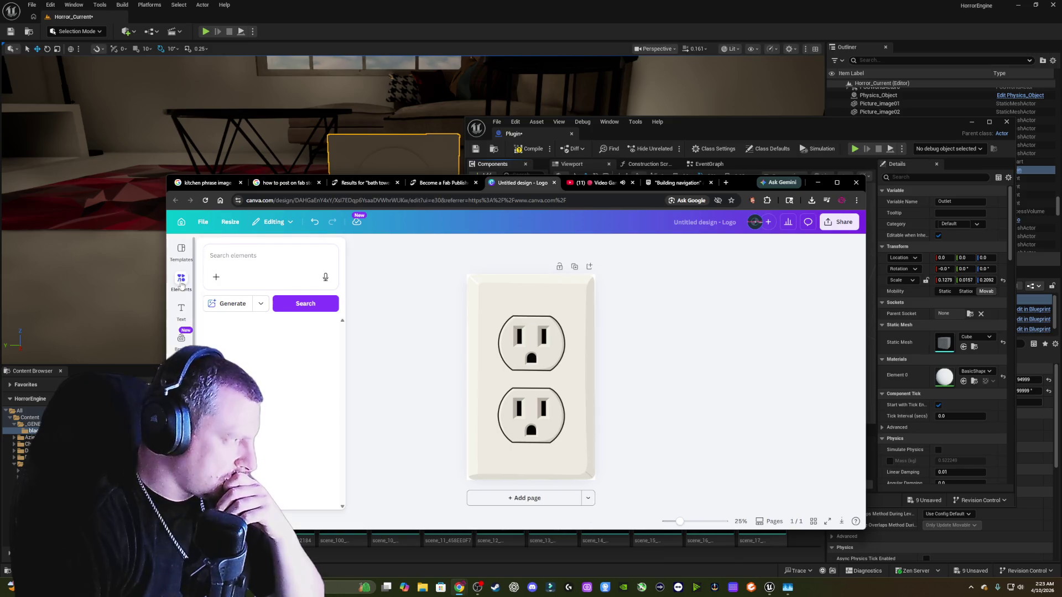
pyautogui.click(512, 355)
pyautogui.moveTo(523, 349); pyautogui.dragTo(552, 349)
# - Search Elements for 'd' and place a d letter graphic beside the outlet
pyautogui.click(181, 281)
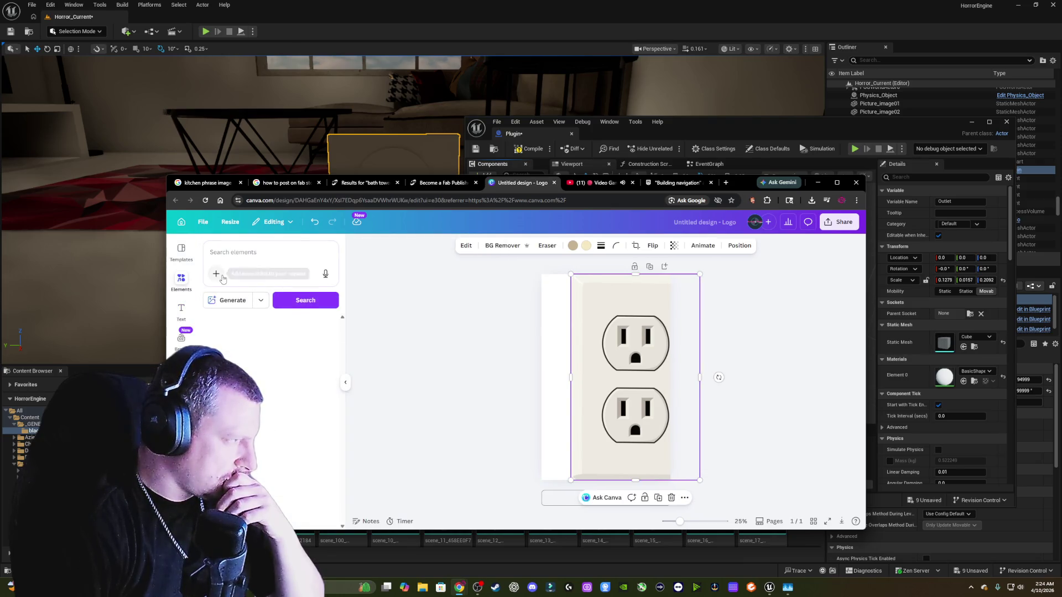
pyautogui.click(257, 252)
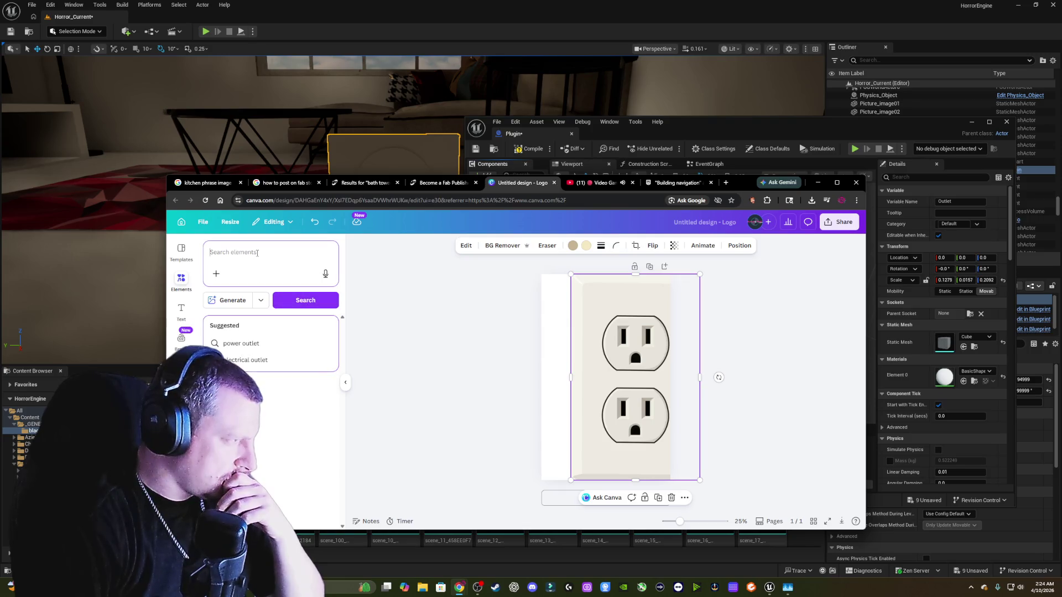
pyautogui.write('d')
pyautogui.press('Return')
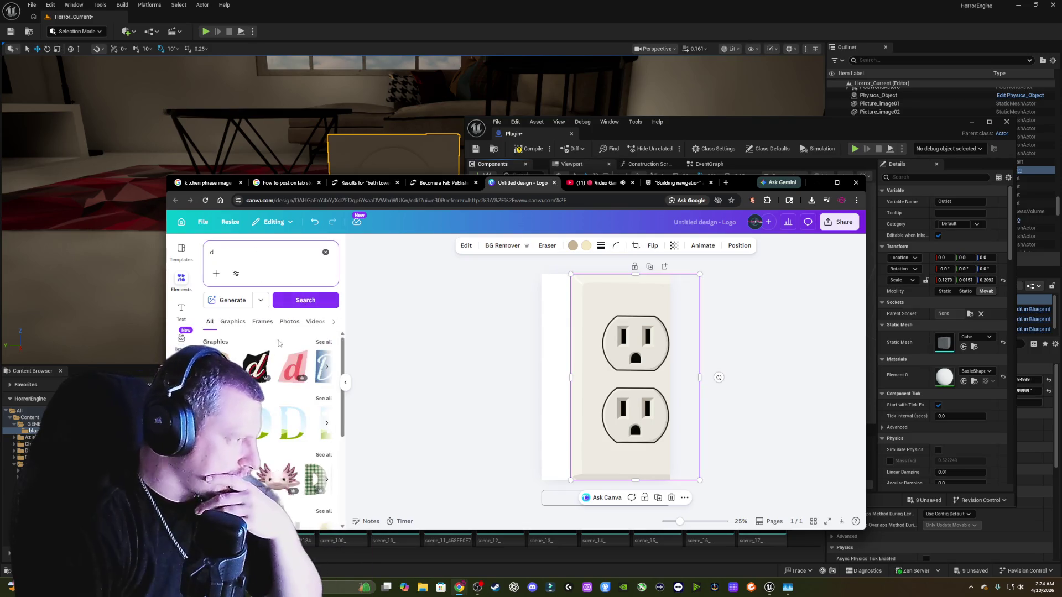
pyautogui.moveTo(255, 367); pyautogui.dragTo(566, 348)
# - Bring the outlet graphic forward over the d graphic and move it back over the page
pyautogui.click(592, 339)
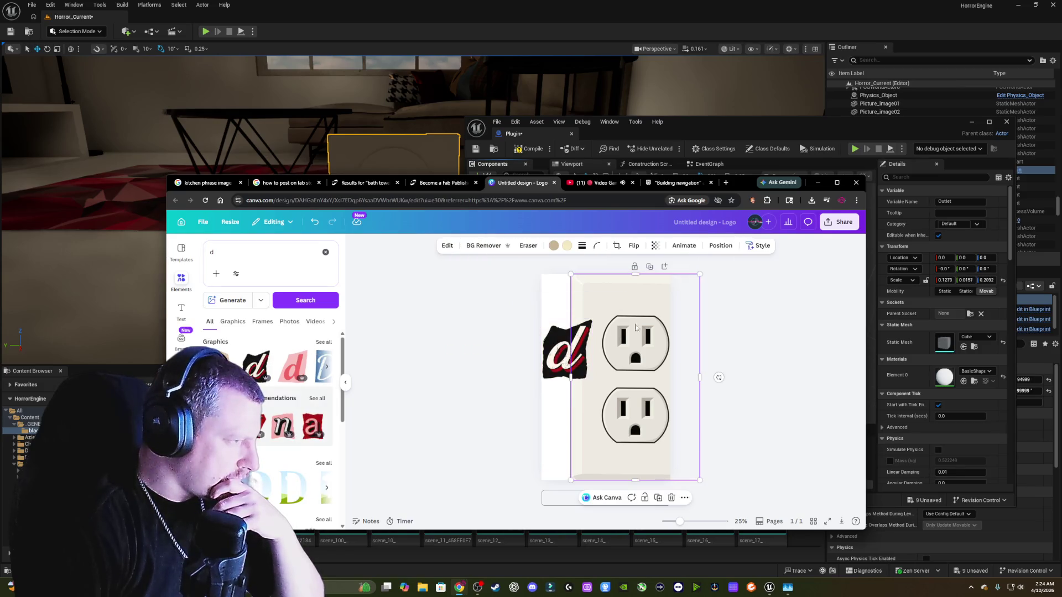
pyautogui.click(722, 247)
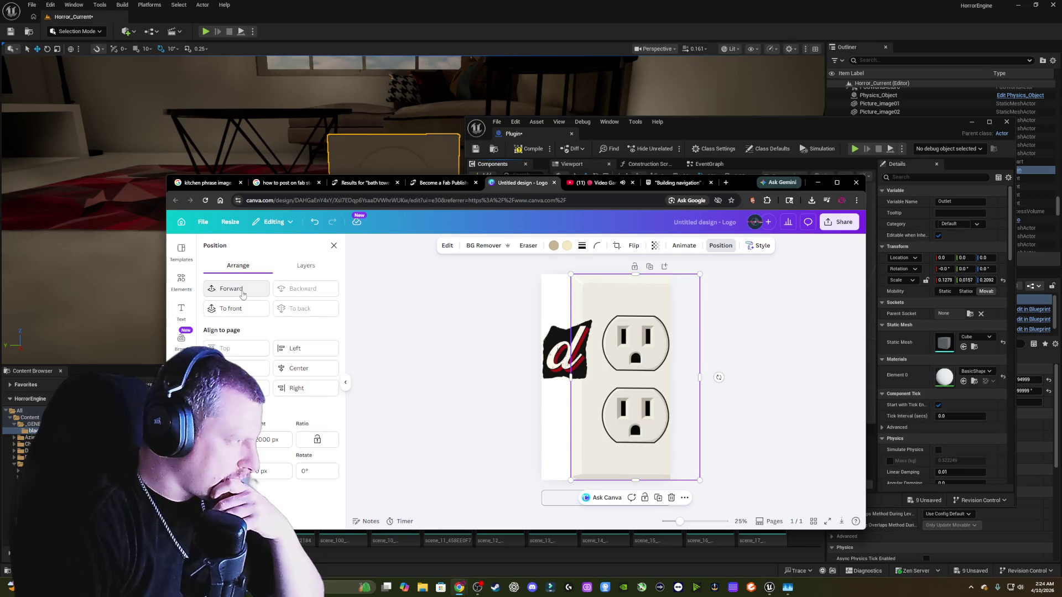
pyautogui.click(235, 289)
pyautogui.moveTo(671, 358); pyautogui.dragTo(639, 355)
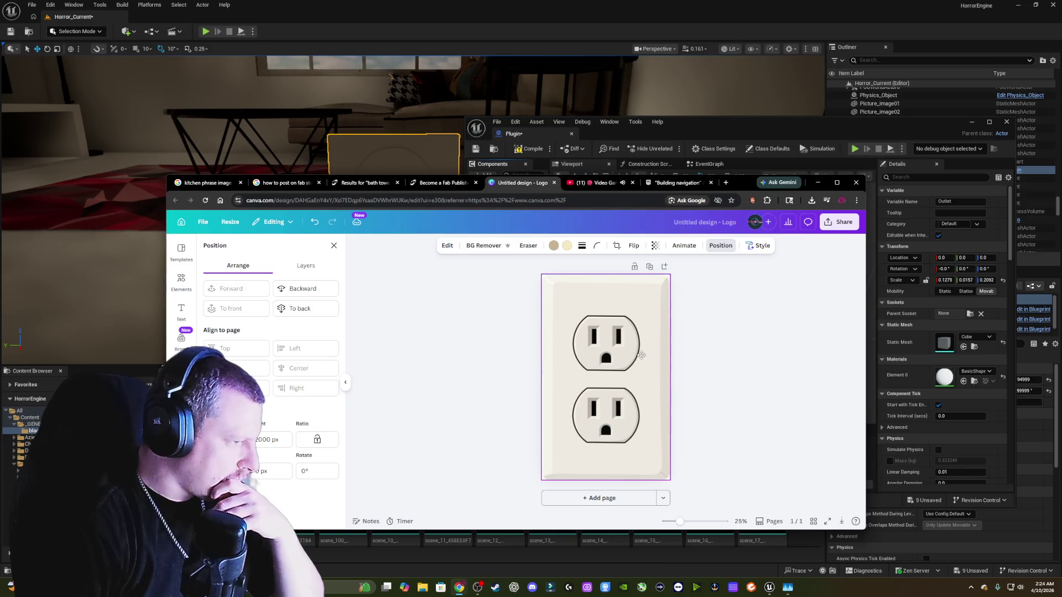
pyautogui.click(847, 225)
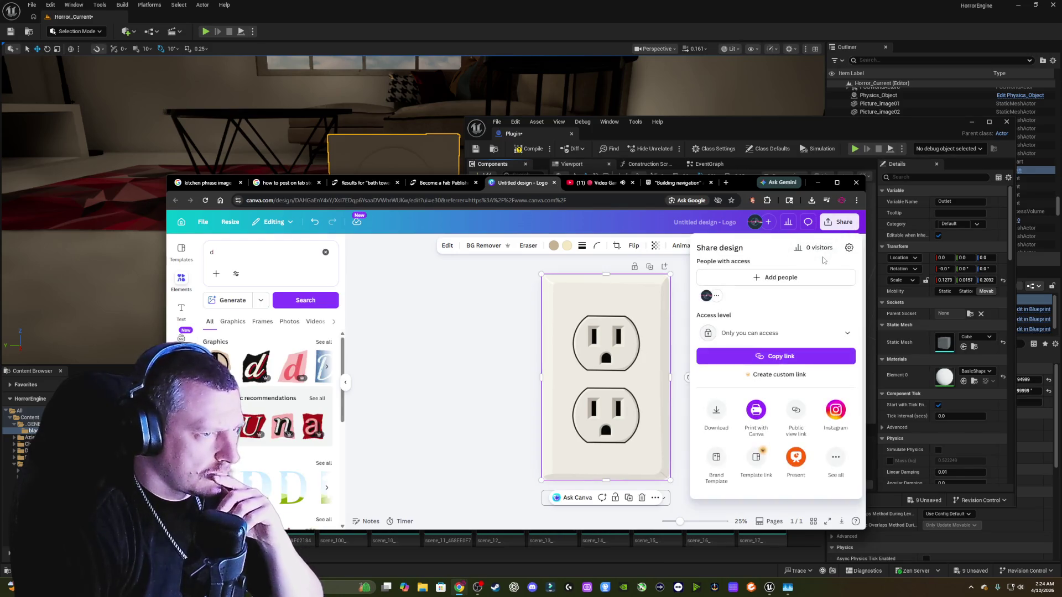
# - Download the outlet design as a PNG at 1,406 × 2,250 px
pyautogui.click(717, 411)
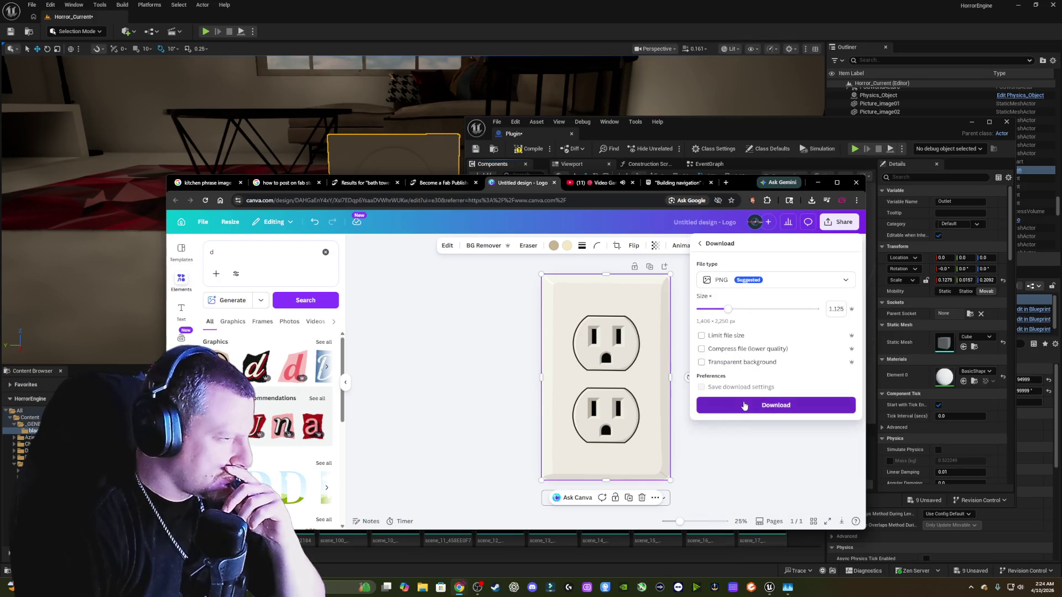
pyautogui.click(745, 407)
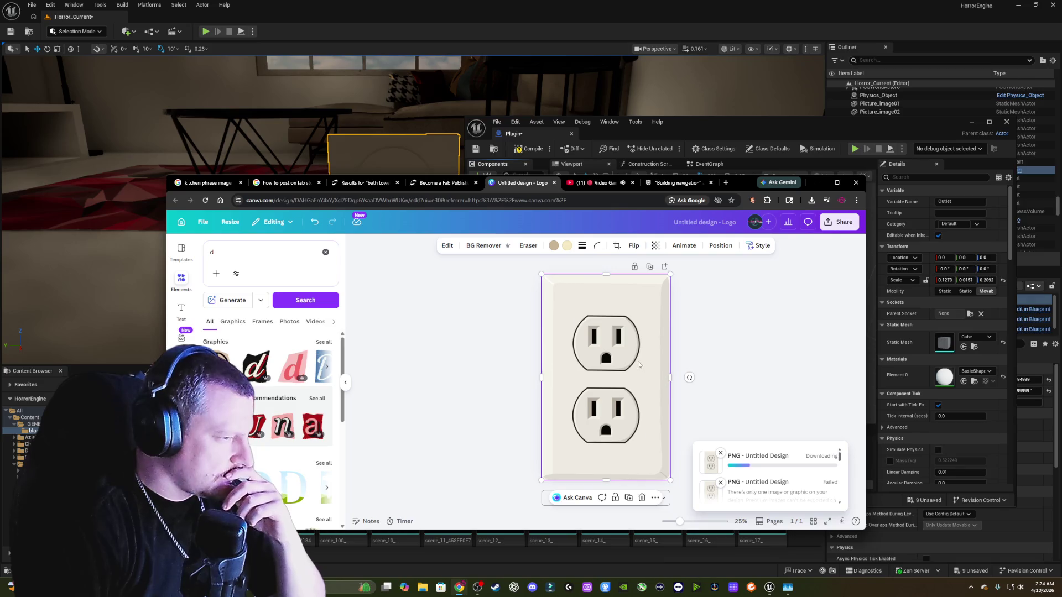
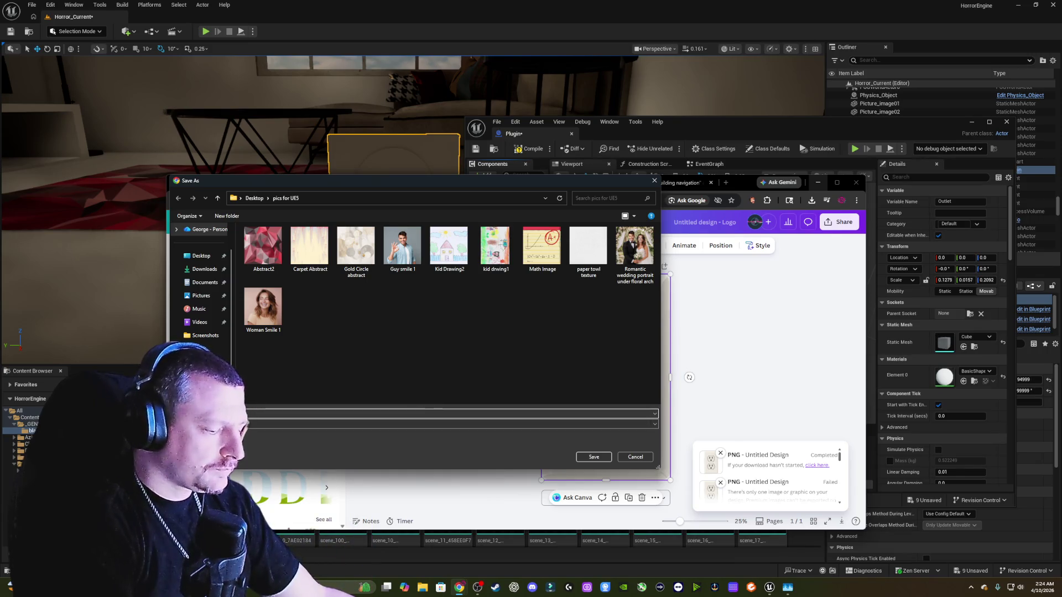
# - Save the Canva outlet plate design as plugin.png in pics for UE5 and minimize Chrome
pyautogui.press('Return')
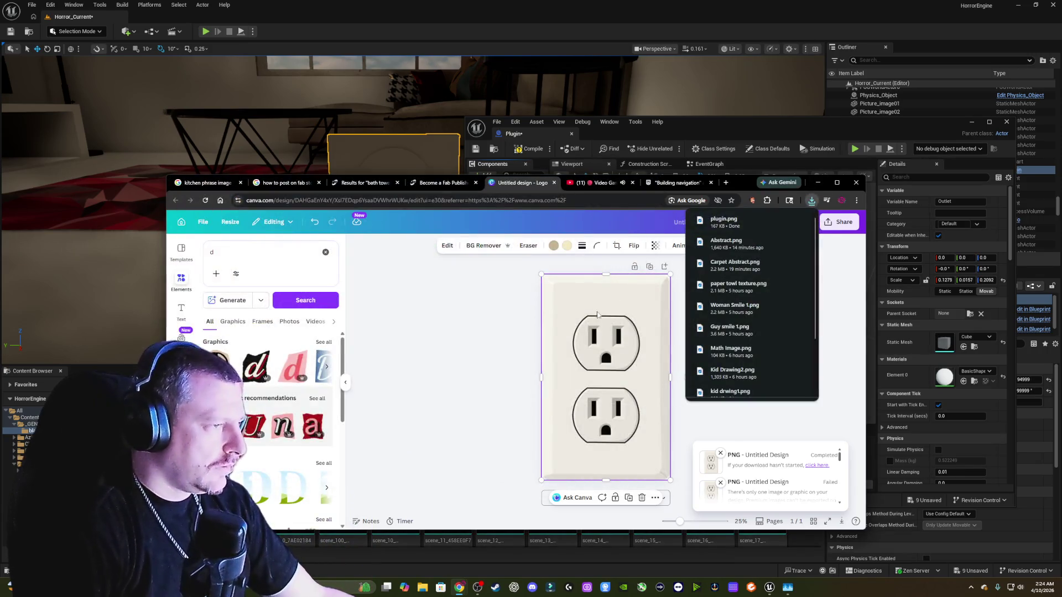
pyautogui.click(818, 182)
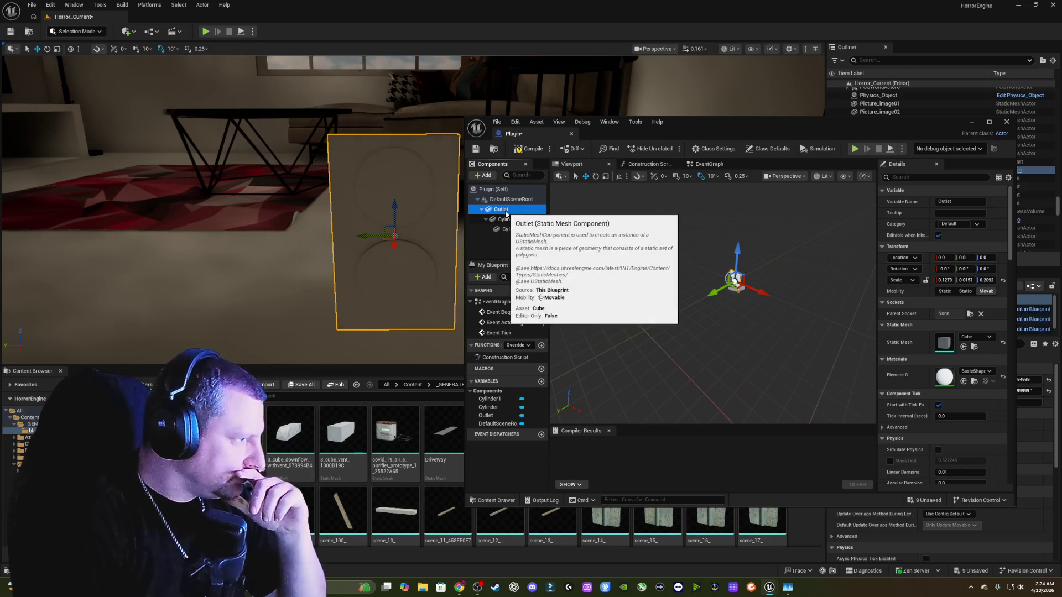
# - Import plugin.png as a texture into the Images_For_Photos content folder
pyautogui.moveTo(723, 118)
pyautogui.mouseDown()
pyautogui.moveTo(929, 121)
pyautogui.moveTo(1061, 62)
pyautogui.mouseUp()
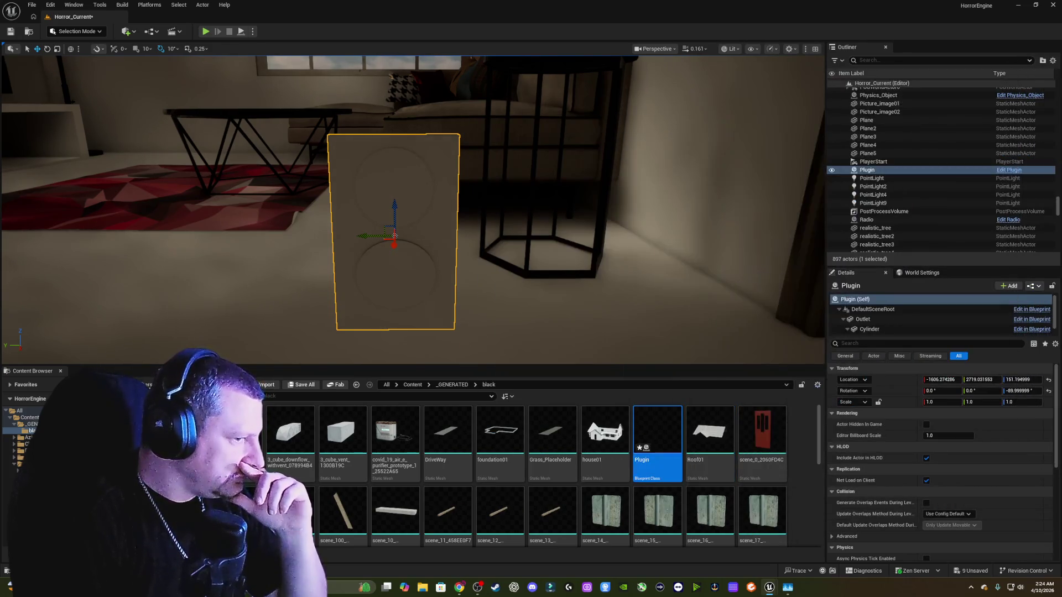
pyautogui.click(32, 423)
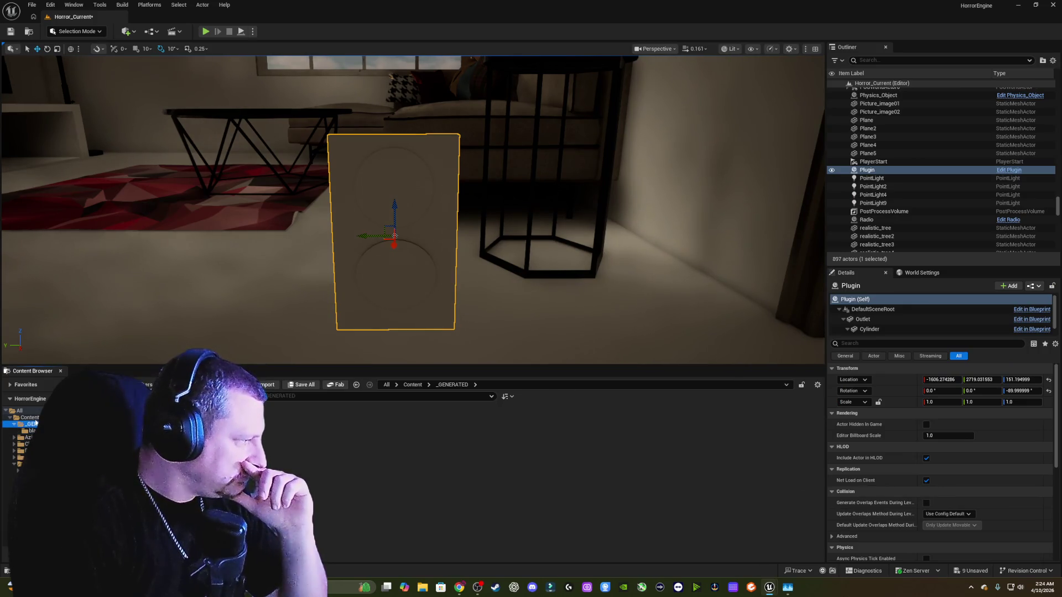
pyautogui.click(31, 418)
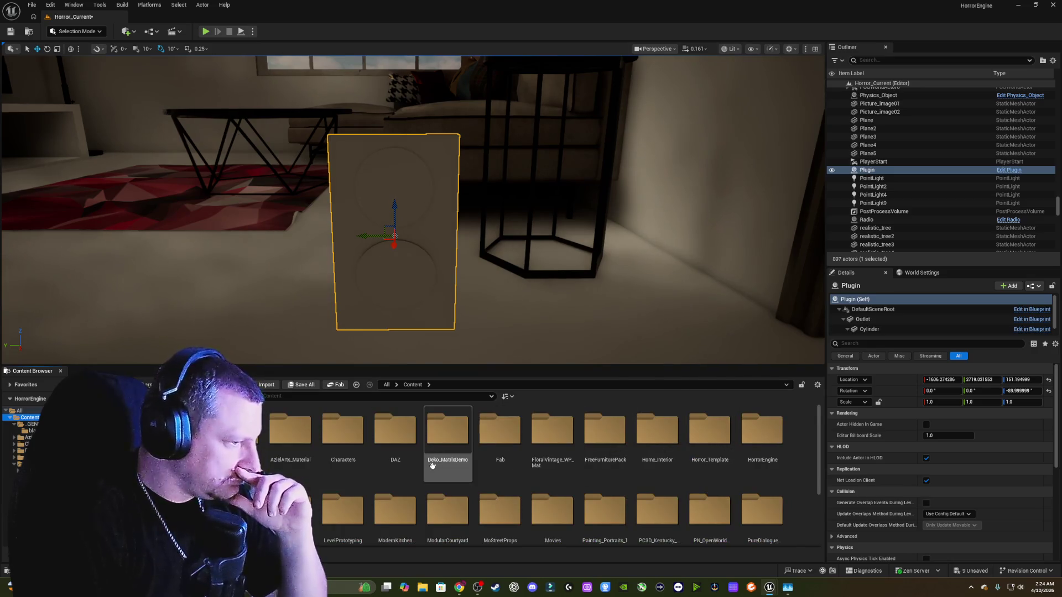
pyautogui.scroll(-1, 432, 466)
pyautogui.doubleClick(291, 496)
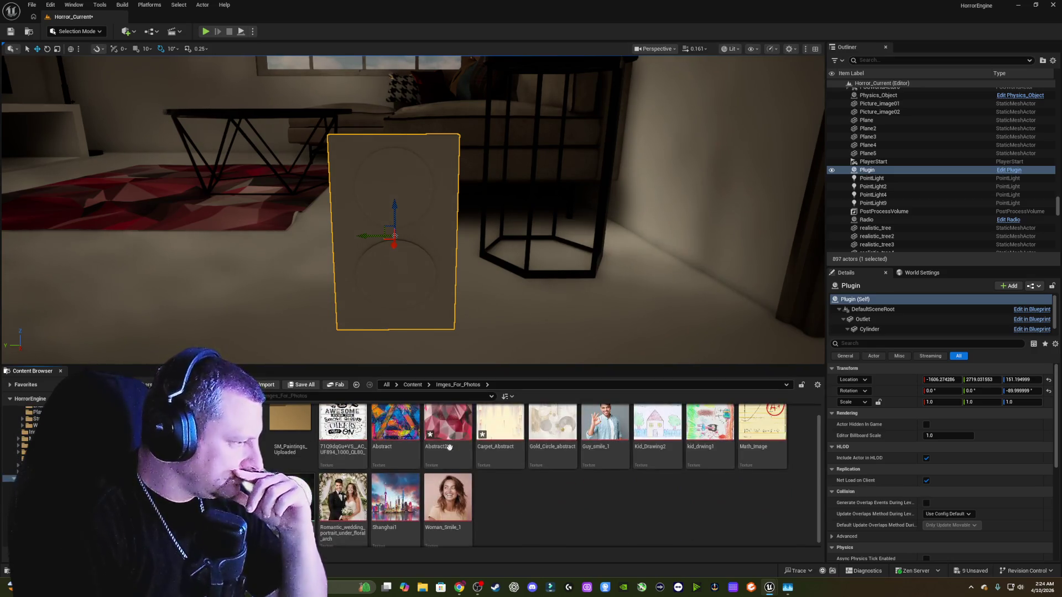
pyautogui.rightClick(564, 507)
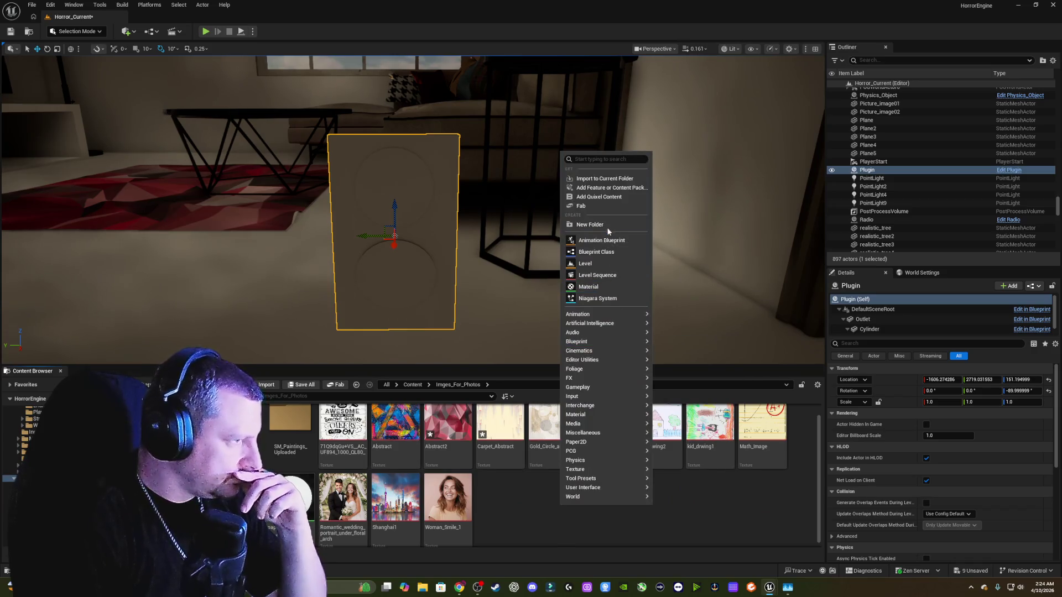
pyautogui.click(611, 178)
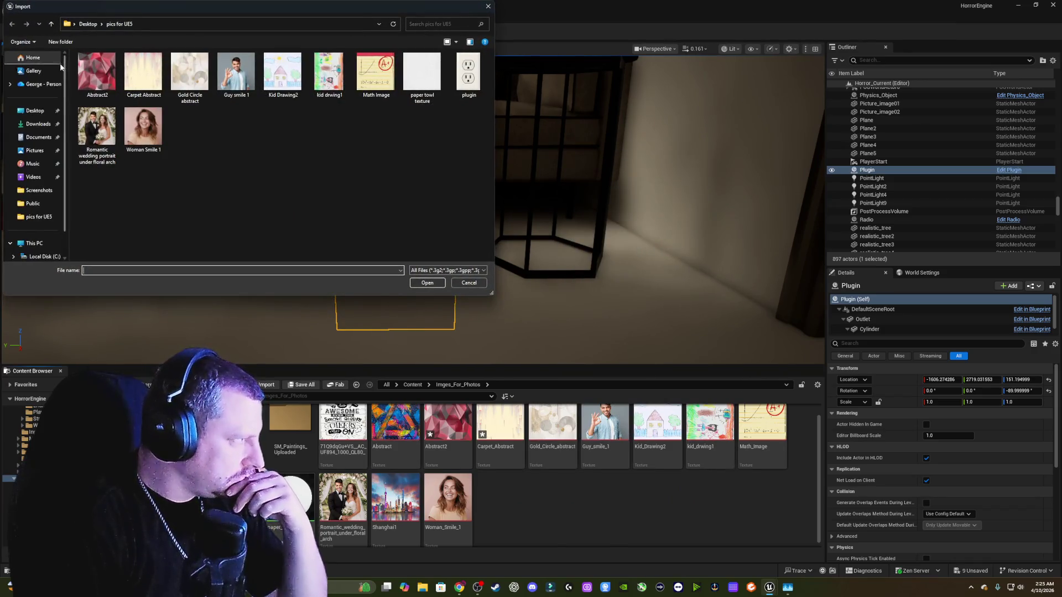
pyautogui.click(469, 75)
pyautogui.click(427, 283)
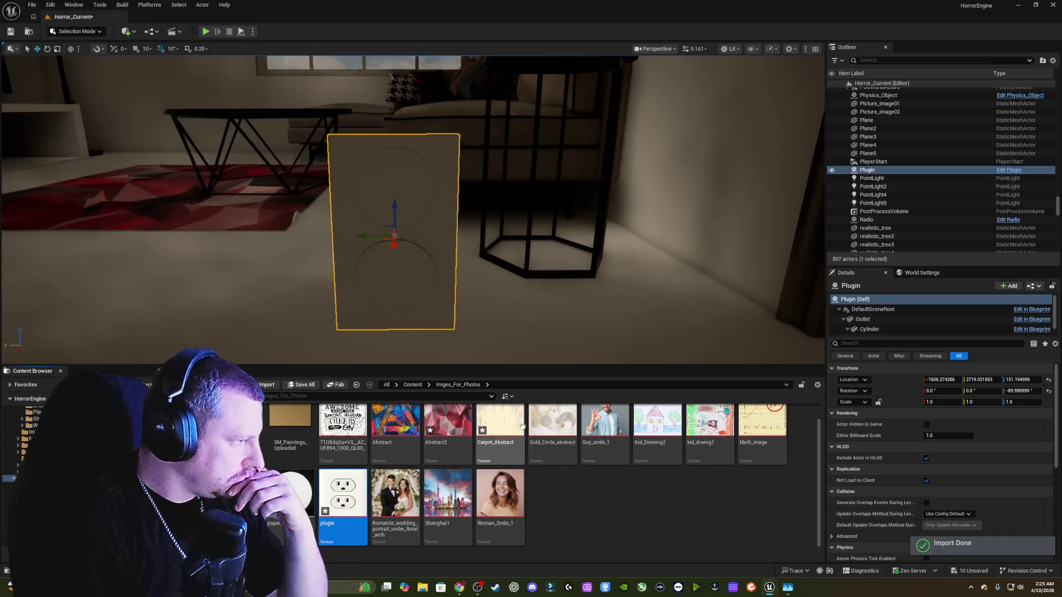
# - Create a new material named plugin in Meterials_from_photos, then return to the photo textures folder
pyautogui.moveTo(339, 485)
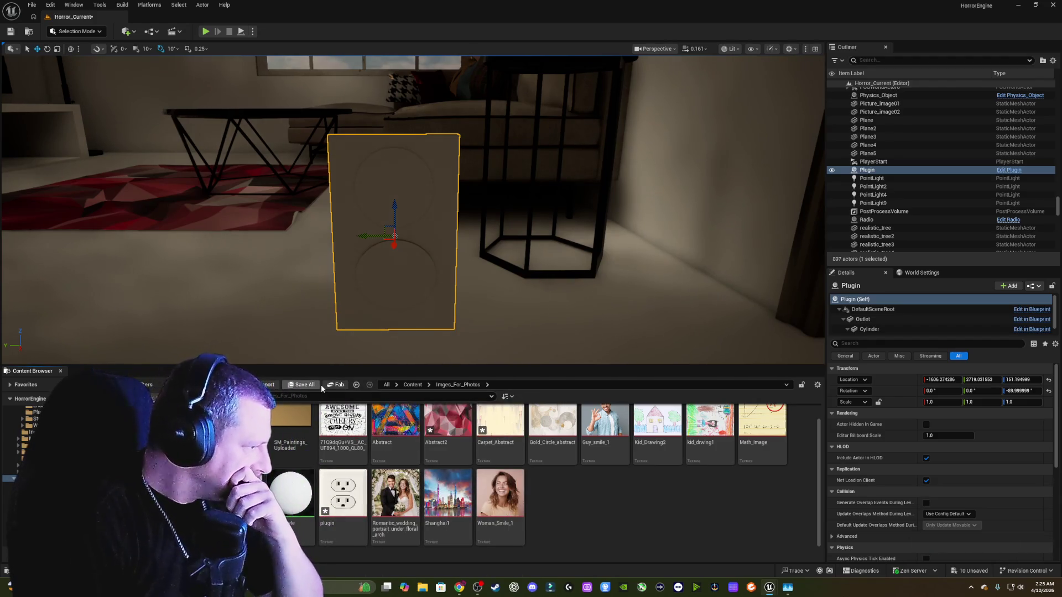
pyautogui.click(356, 385)
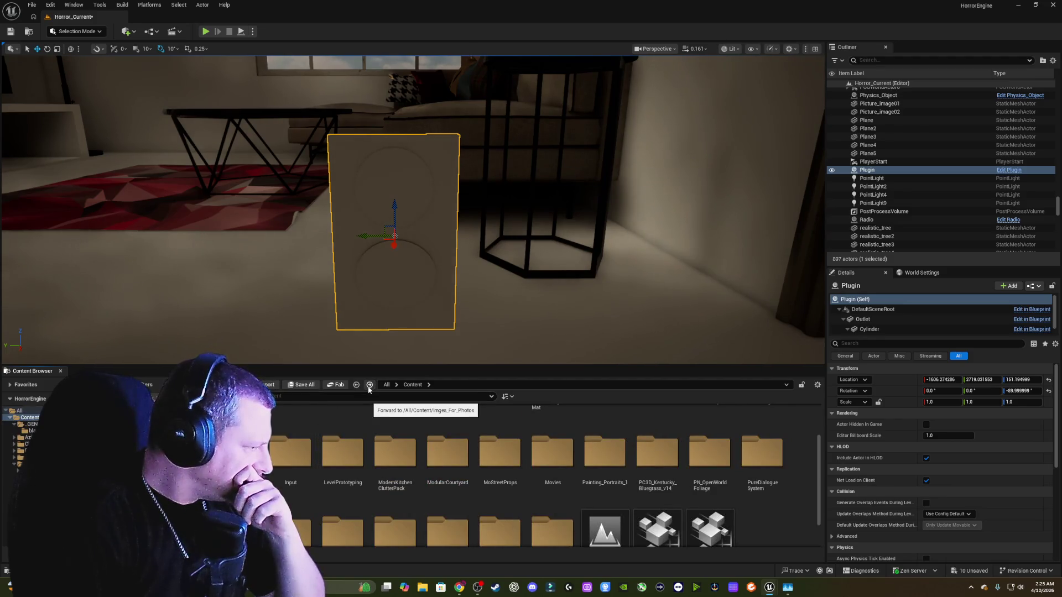
pyautogui.click(369, 385)
pyautogui.doubleClick(442, 507)
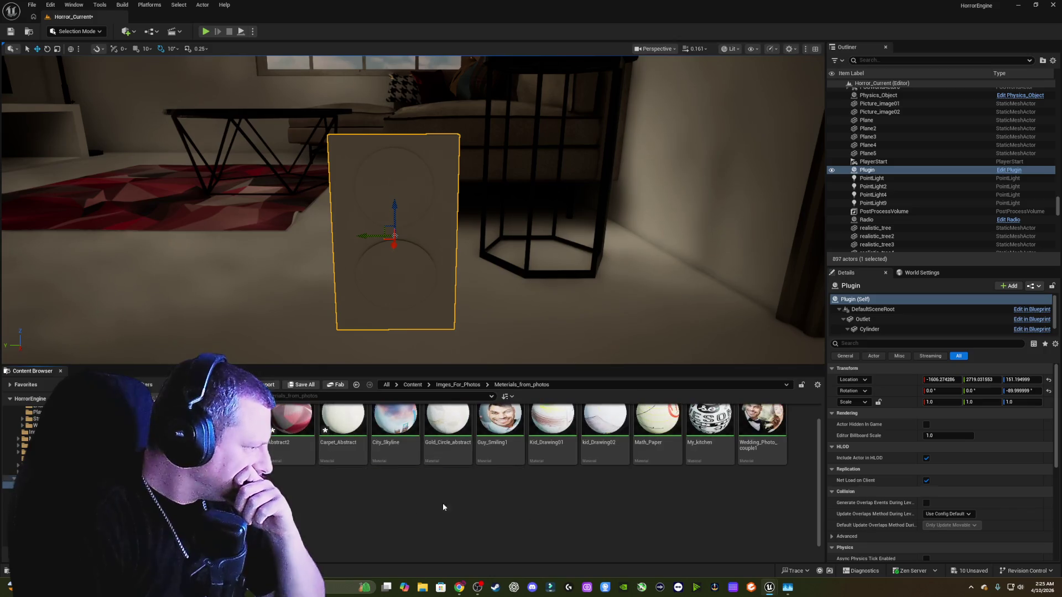
pyautogui.rightClick(337, 506)
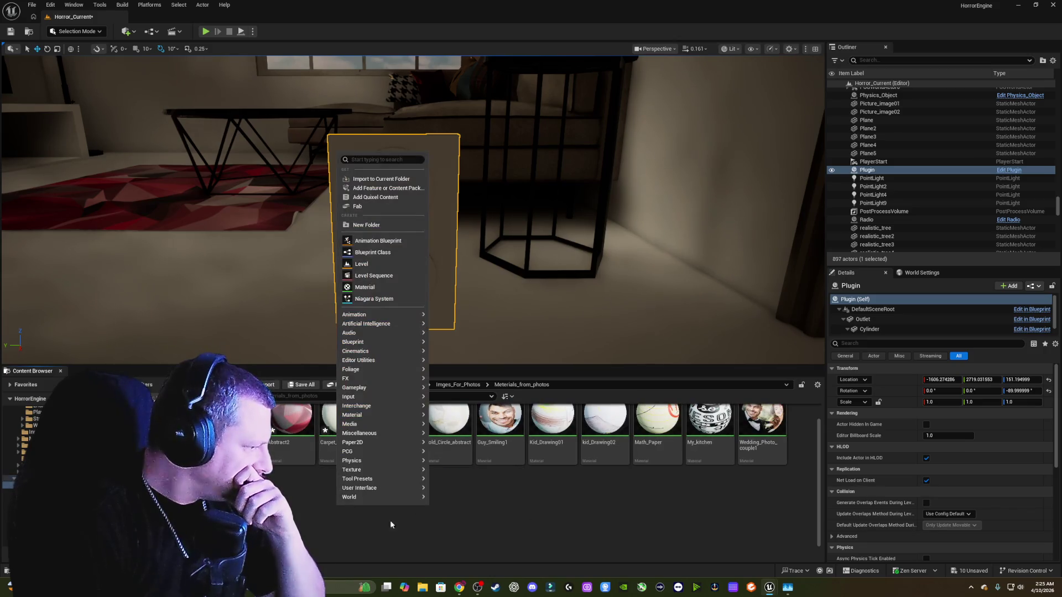
pyautogui.click(390, 287)
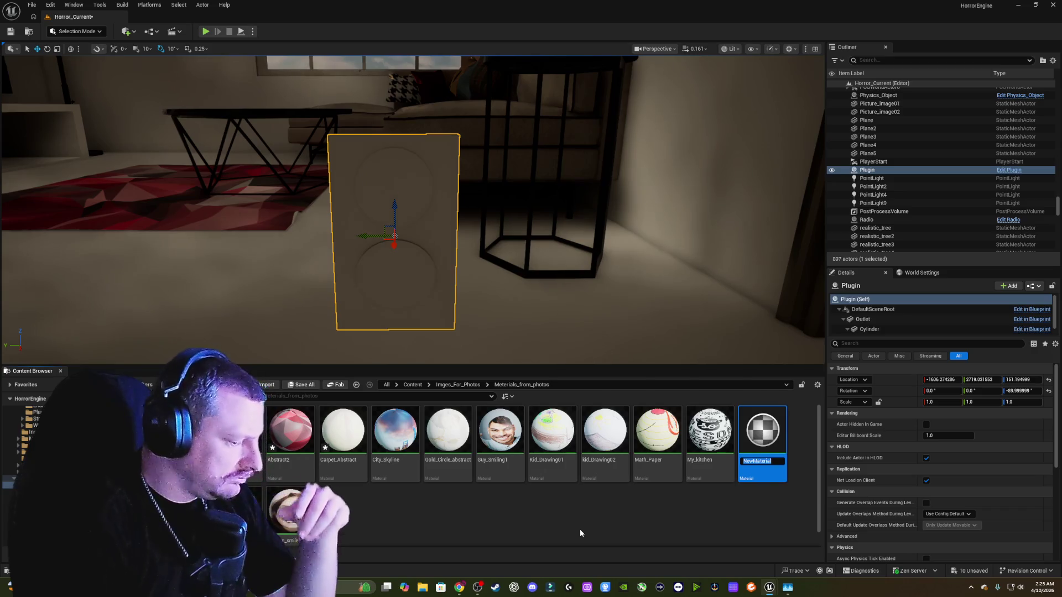
pyautogui.write('plu')
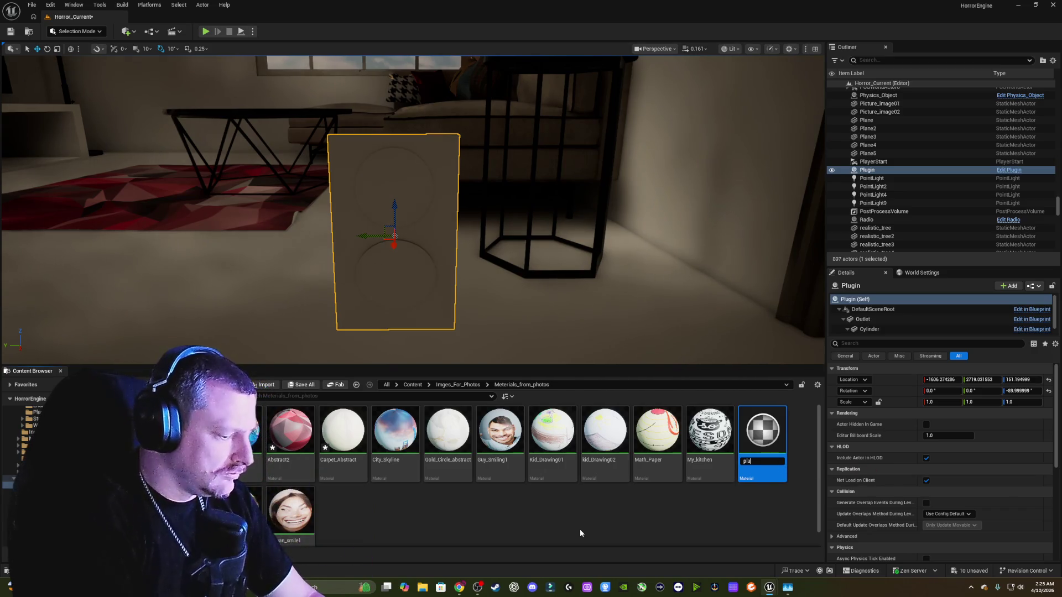
pyautogui.write('gin')
pyautogui.press('Return')
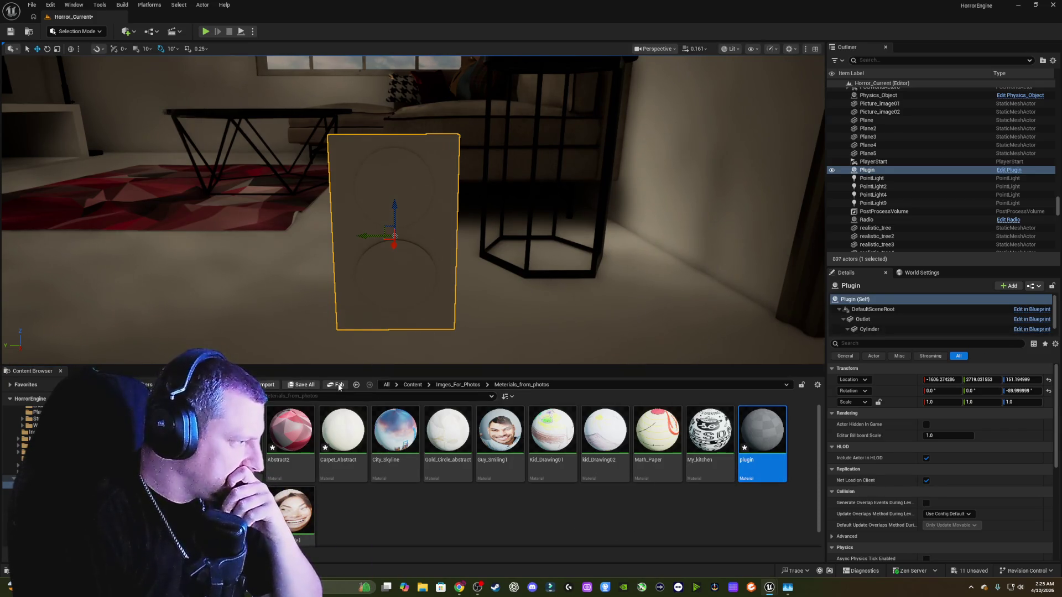
pyautogui.click(357, 384)
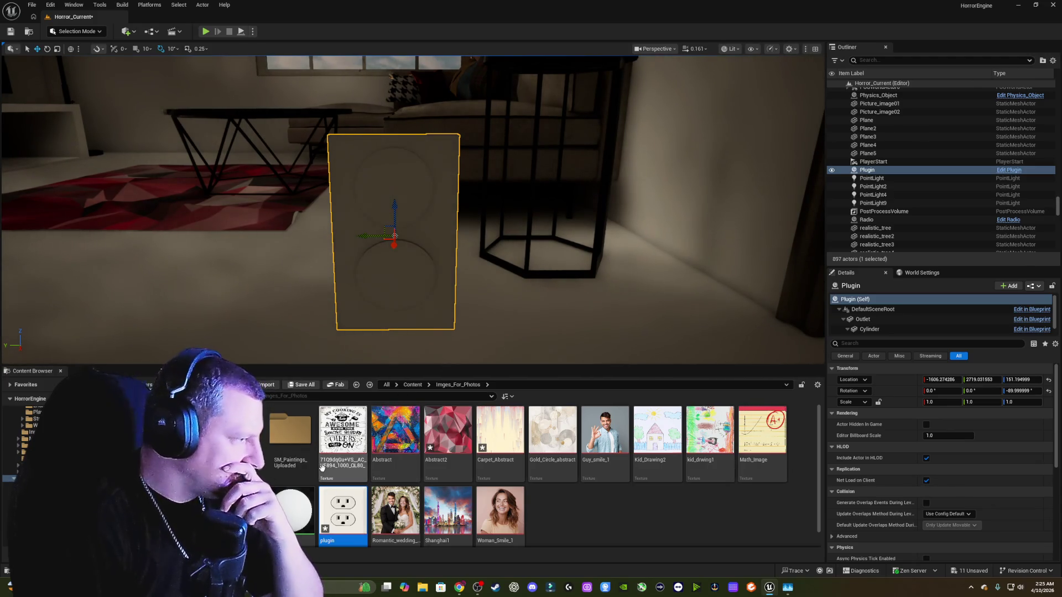
pyautogui.rightClick(438, 242)
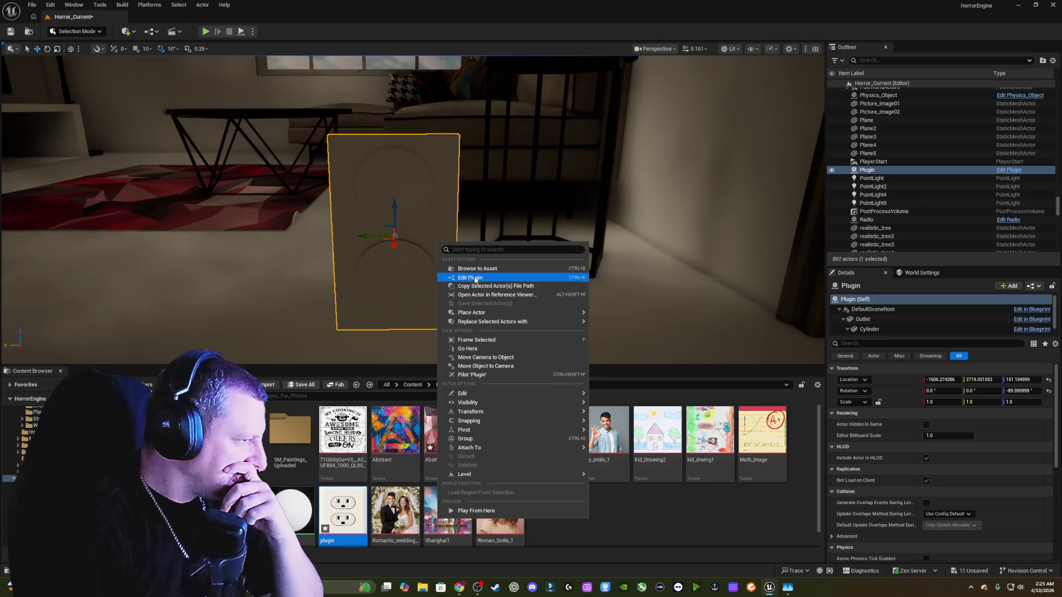
# - Edit the Plugin blueprint in its Viewport with the Outlet component selected, with Meterials_from_photos listed
pyautogui.press('Escape')
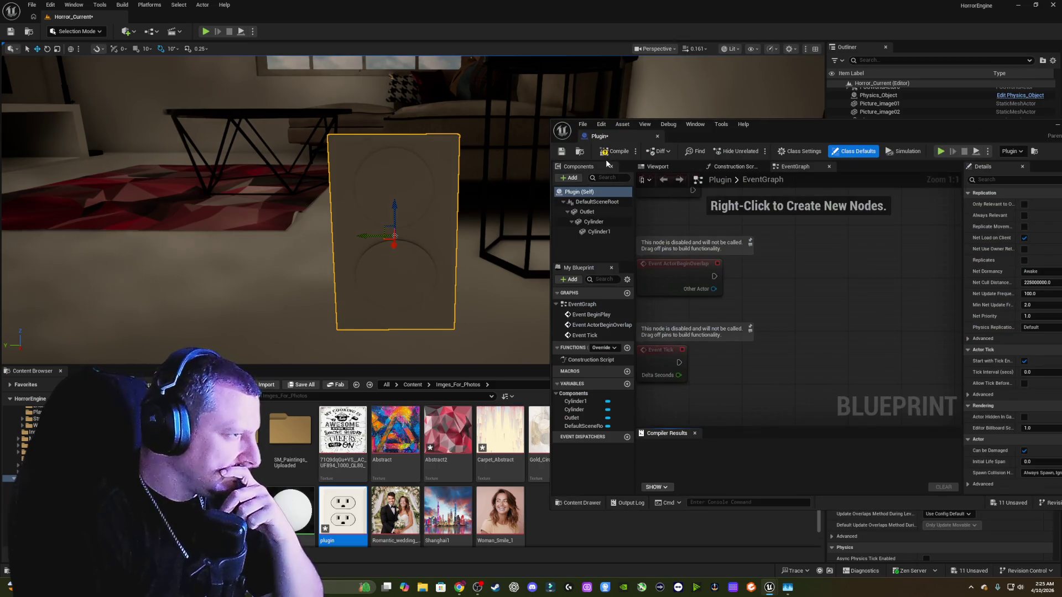
pyautogui.click(657, 166)
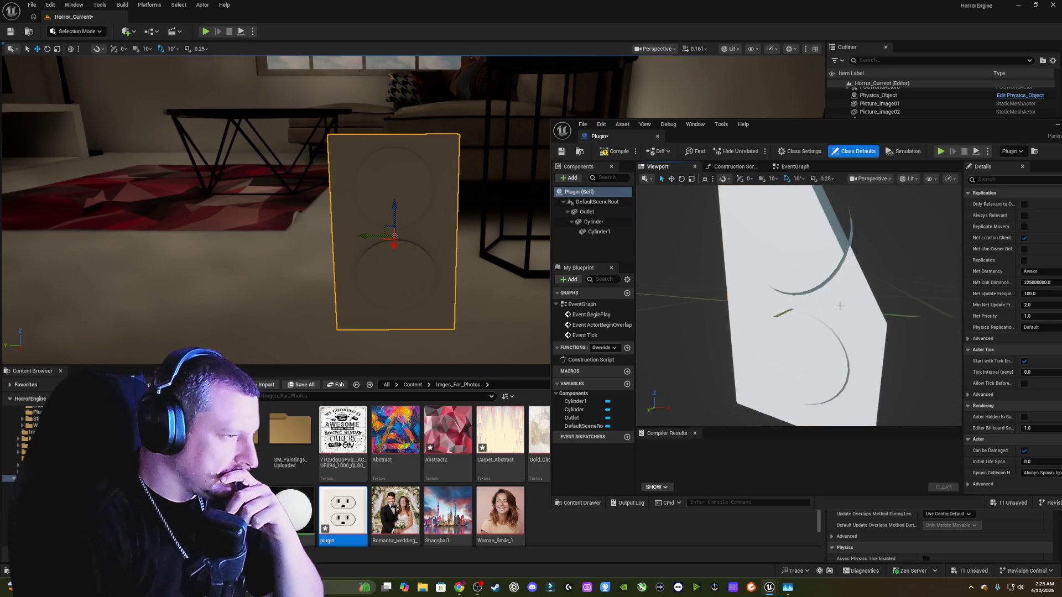
pyautogui.click(811, 303)
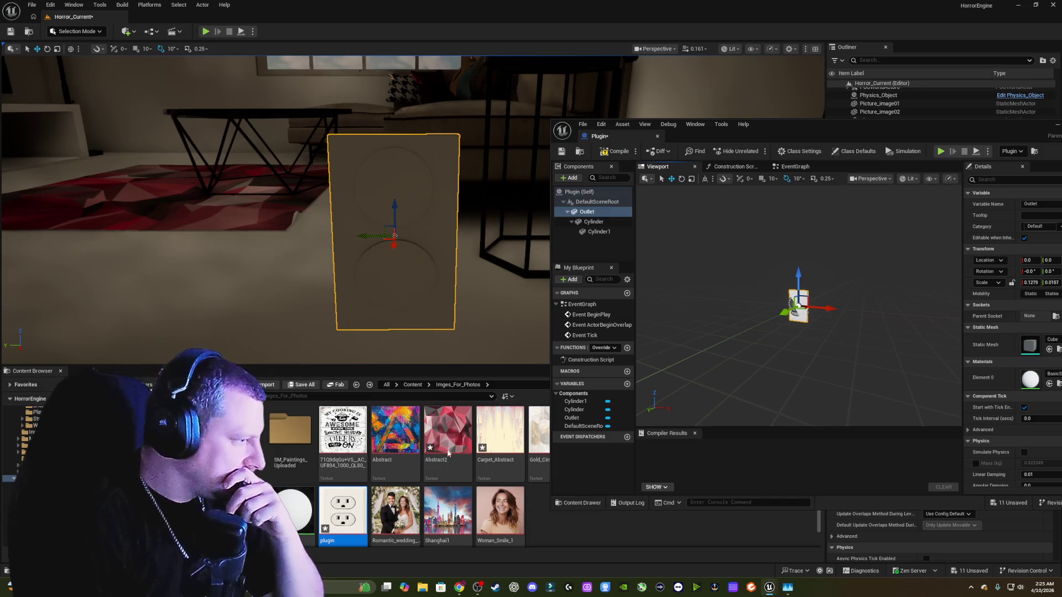
pyautogui.click(356, 384)
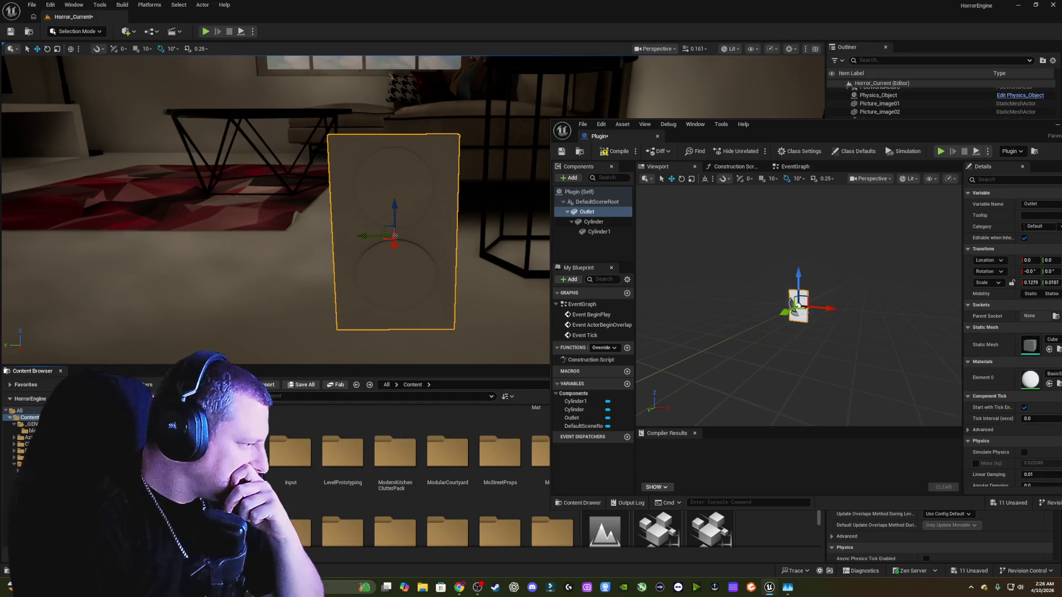
pyautogui.hotkey('alt', 'Right')
pyautogui.doubleClick(291, 423)
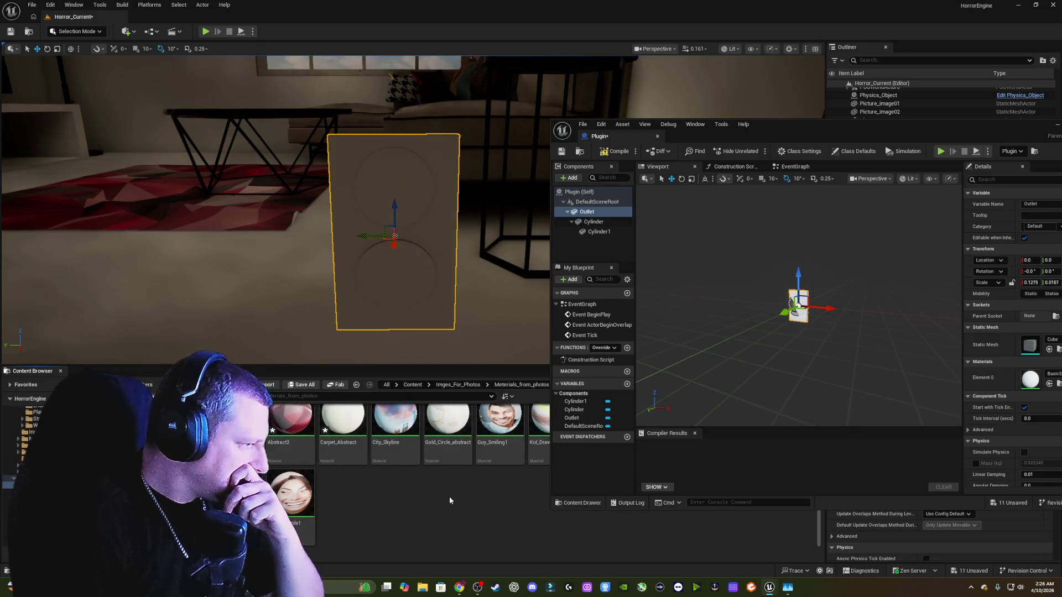
pyautogui.moveTo(778, 129); pyautogui.dragTo(1061, 127)
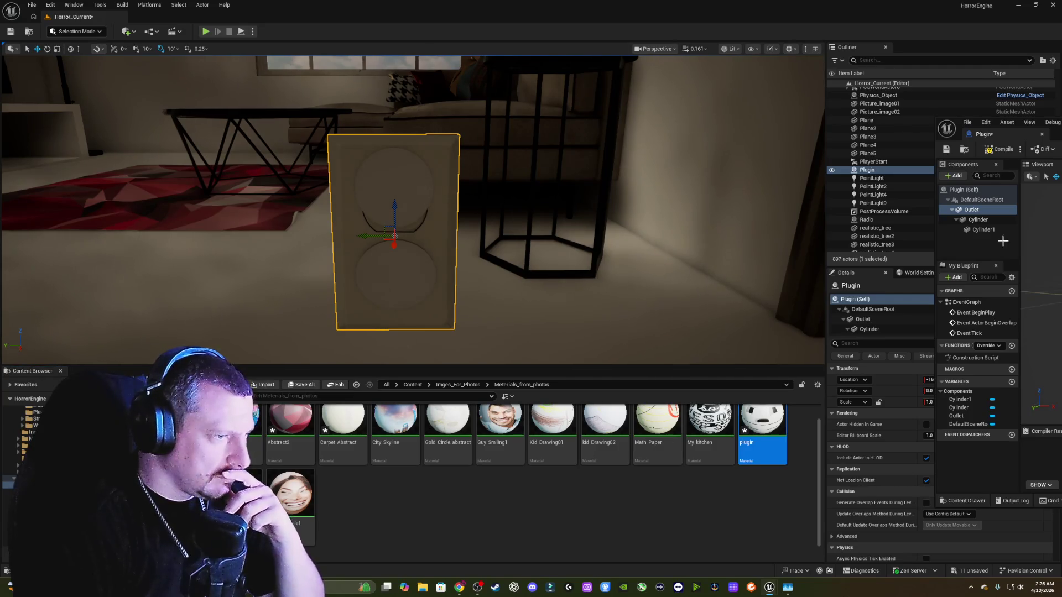
# - Delete the Cylinder and Cylinder1 components from the Plugin blueprint
pyautogui.click(977, 221)
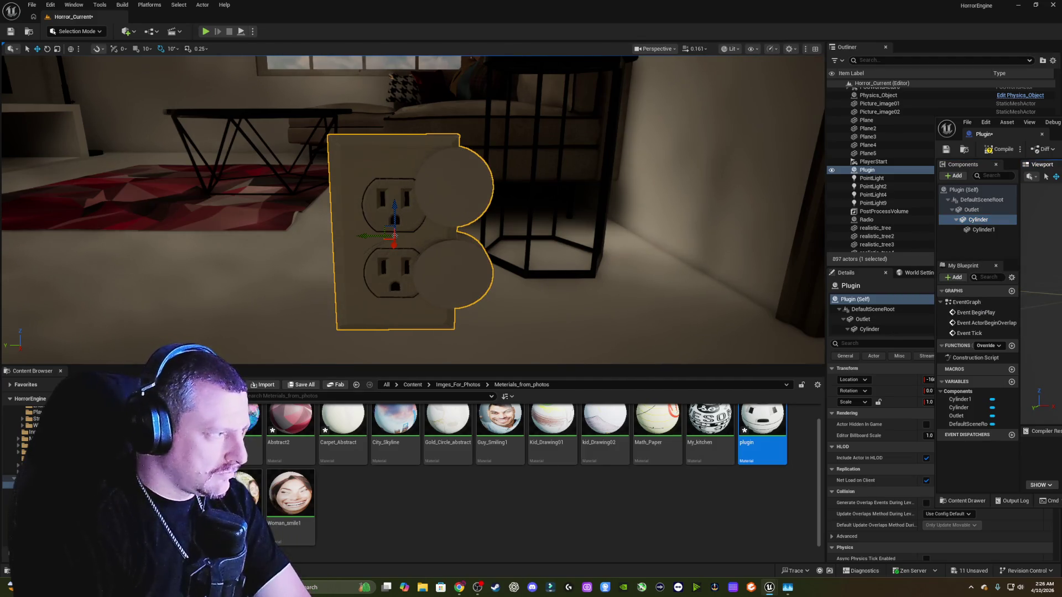
pyautogui.press('Delete')
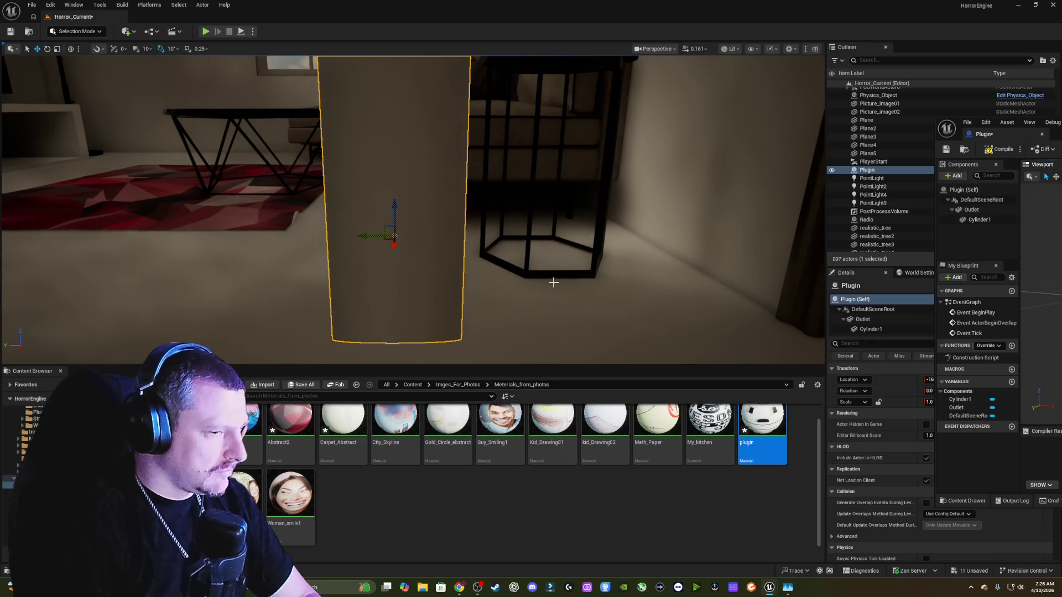
pyautogui.click(981, 221)
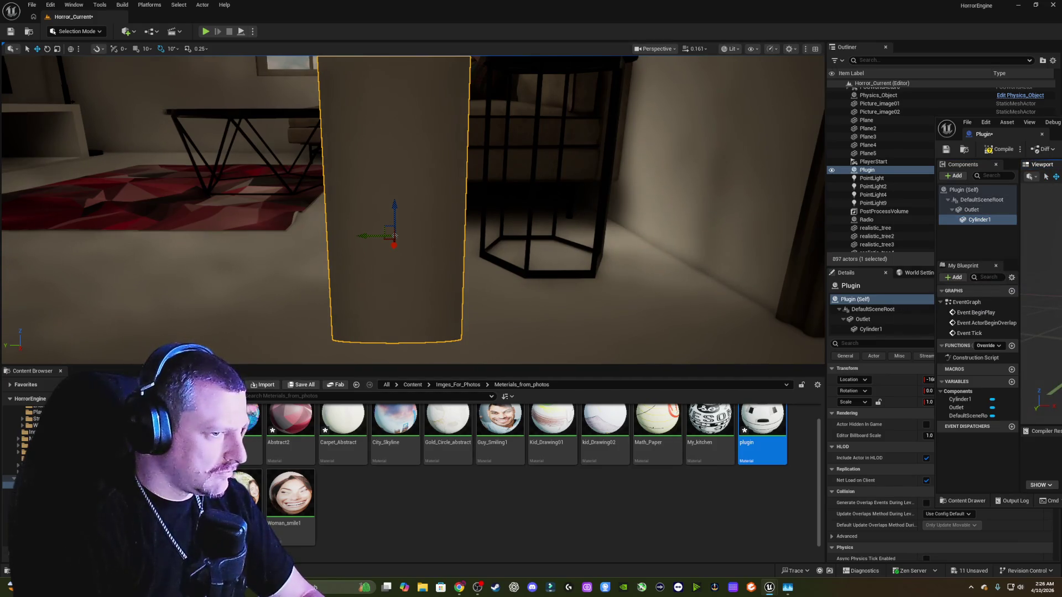
pyautogui.press('Delete')
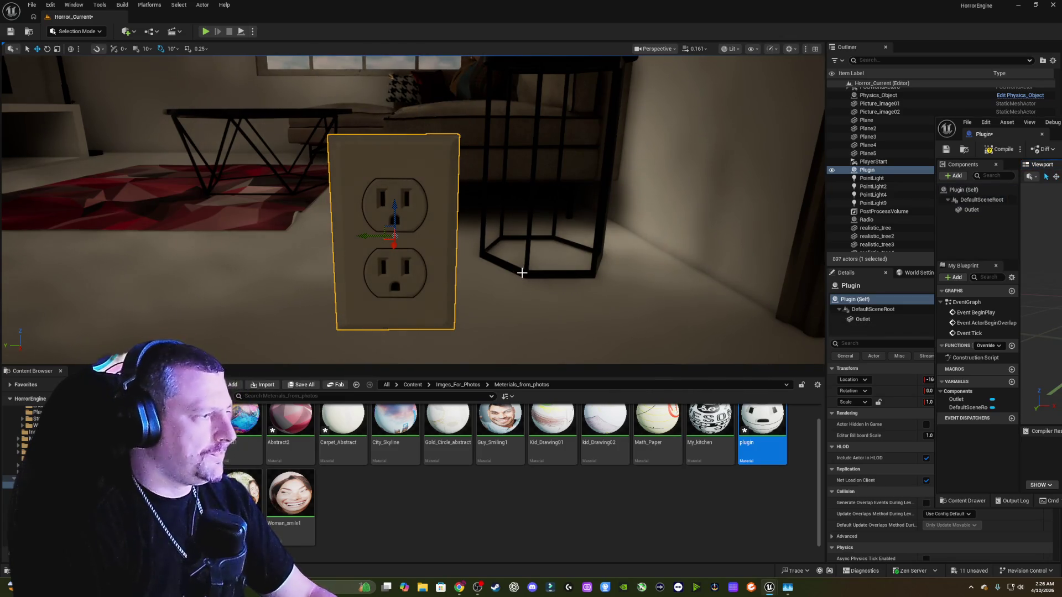
pyautogui.moveTo(522, 273)
pyautogui.mouseDown()
pyautogui.moveTo(500, 261)
pyautogui.moveTo(532, 282)
pyautogui.moveTo(495, 271)
pyautogui.moveTo(529, 320)
pyautogui.moveTo(457, 280)
pyautogui.mouseUp()
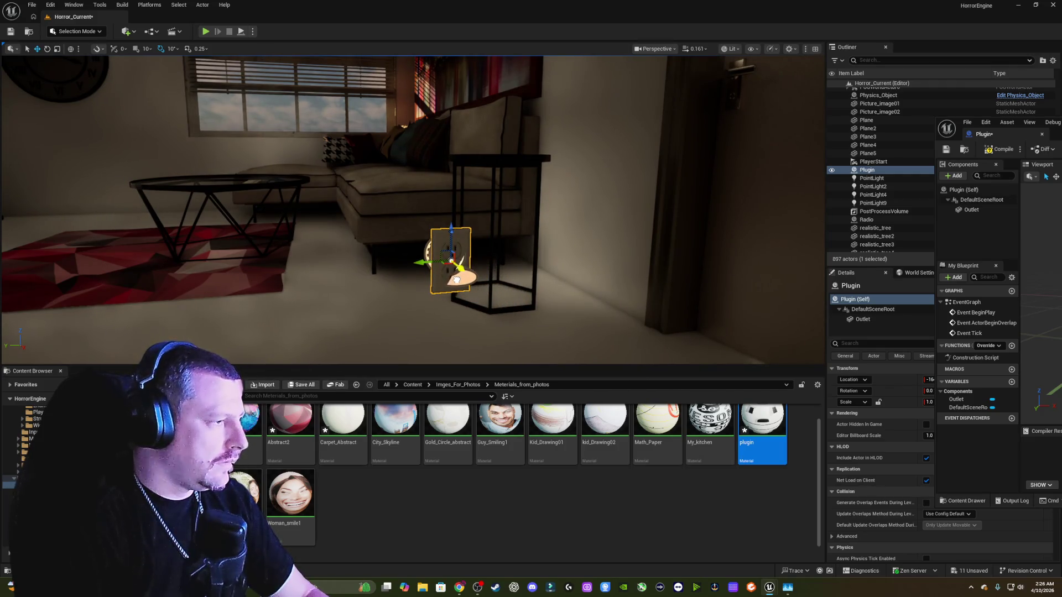
# - Rotate the outlet 80 degrees and slide it onto the wall by the doorway
pyautogui.press('e')
pyautogui.moveTo(449, 275); pyautogui.dragTo(387, 271)
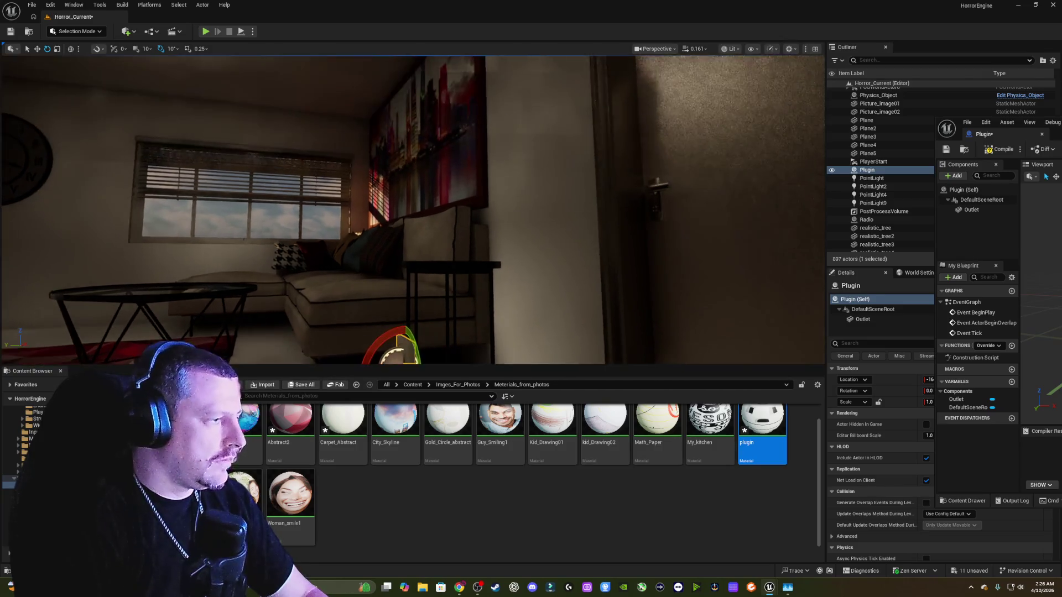
pyautogui.press('w')
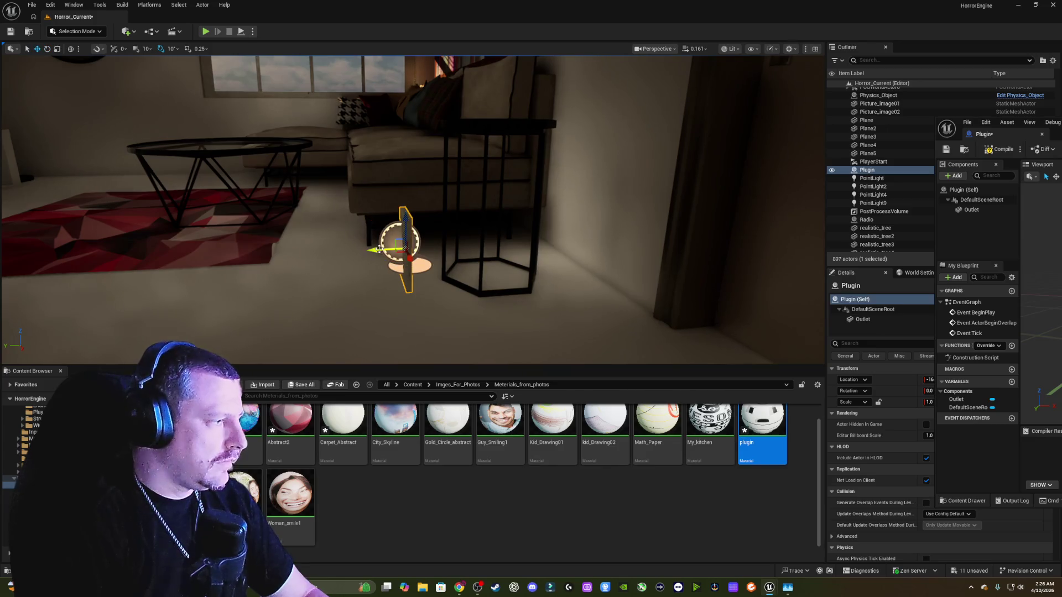
pyautogui.moveTo(378, 250)
pyautogui.mouseDown()
pyautogui.moveTo(588, 255)
pyautogui.moveTo(363, 241)
pyautogui.moveTo(576, 205)
pyautogui.moveTo(628, 227)
pyautogui.moveTo(622, 271)
pyautogui.moveTo(559, 215)
pyautogui.moveTo(482, 208)
pyautogui.mouseUp()
pyautogui.press('f')
pyautogui.press('f')
pyautogui.moveTo(550, 222); pyautogui.dragTo(549, 221)
# - Lower the outlet down the wall to socket height and close the blueprint editor
pyautogui.press('Escape')
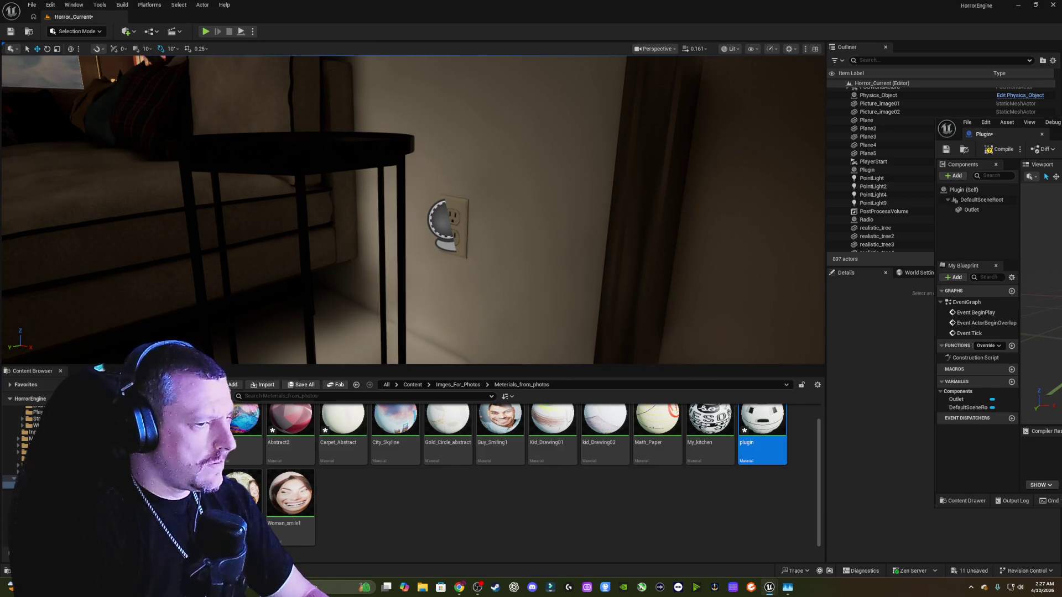
pyautogui.click(972, 209)
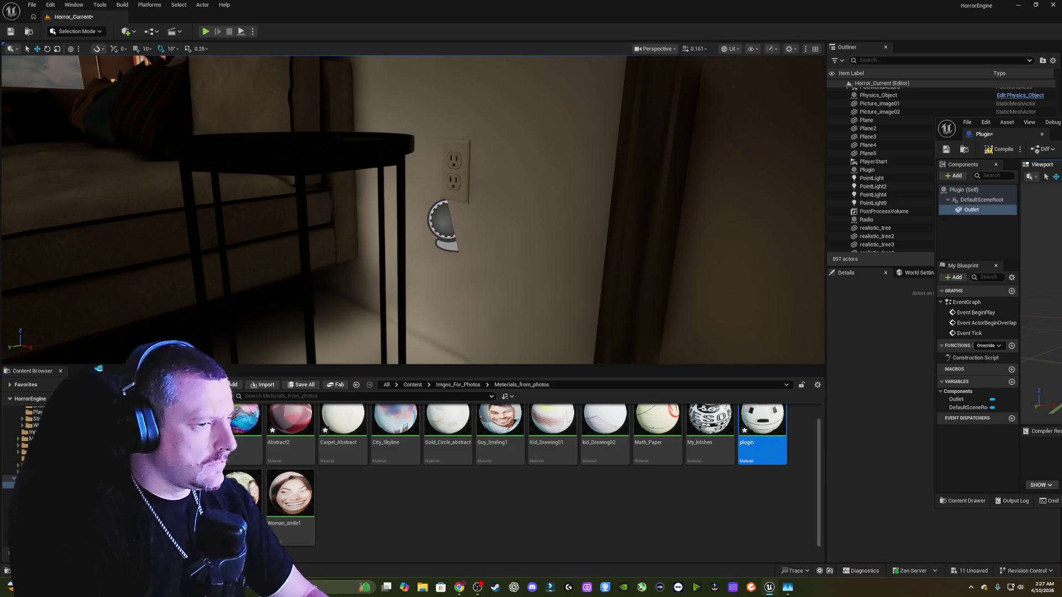
pyautogui.click(982, 200)
pyautogui.click(971, 210)
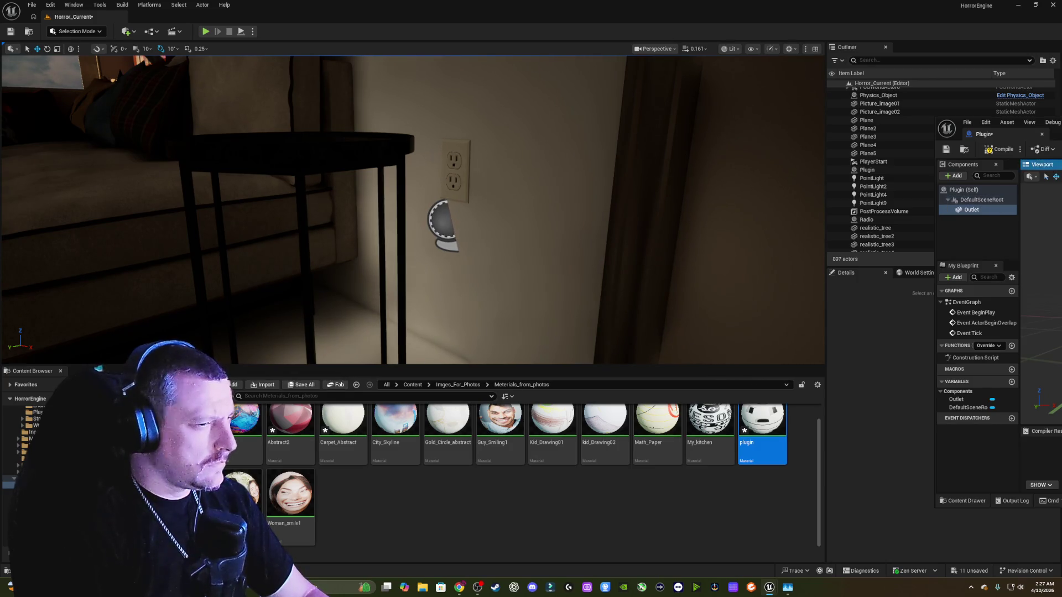
pyautogui.click(467, 195)
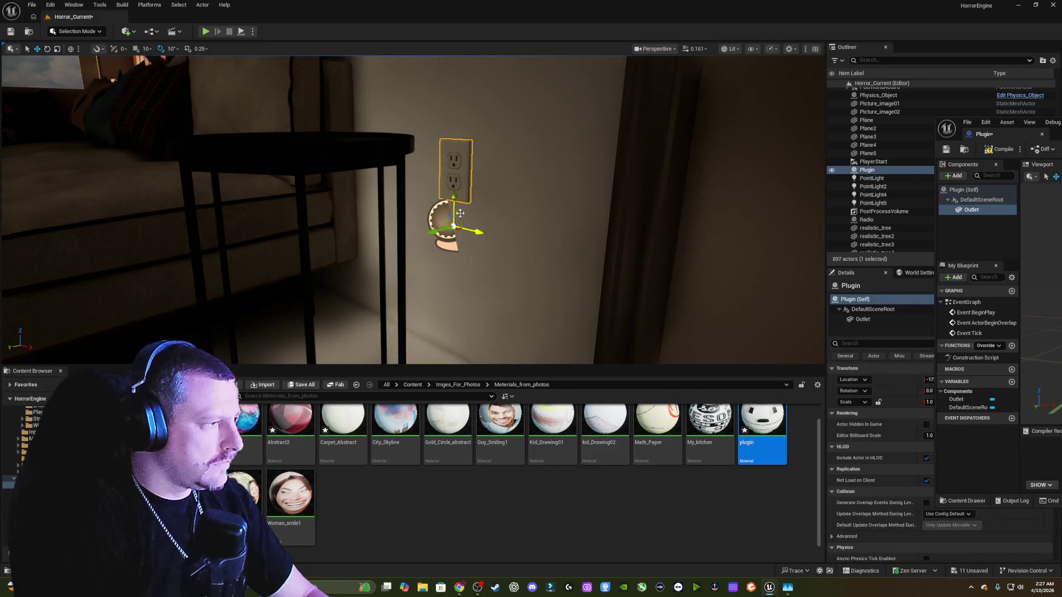
pyautogui.moveTo(454, 203)
pyautogui.mouseDown()
pyautogui.moveTo(455, 265)
pyautogui.moveTo(460, 258)
pyautogui.mouseUp()
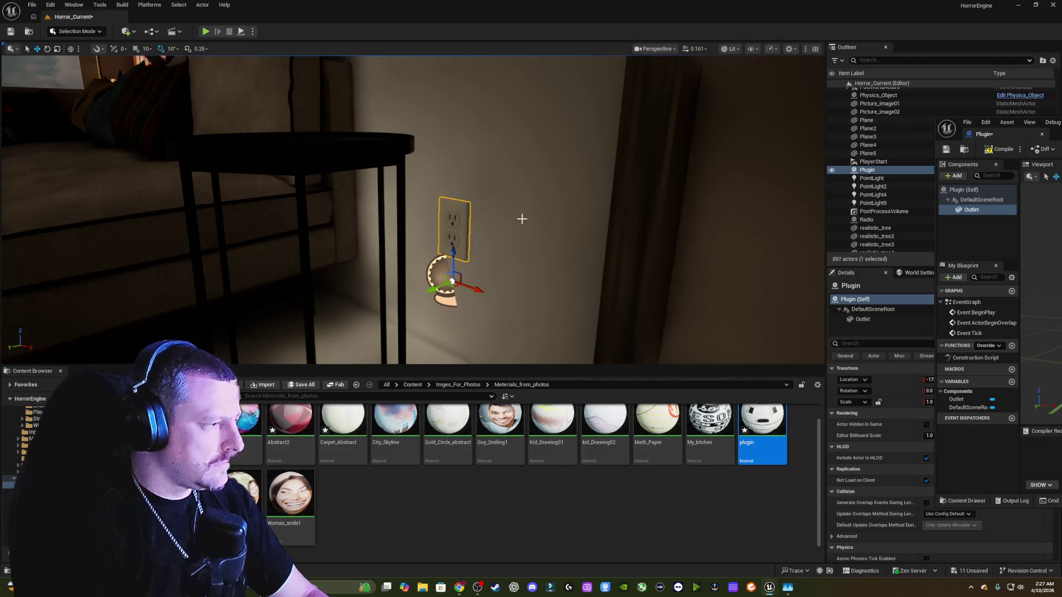
pyautogui.press('Escape')
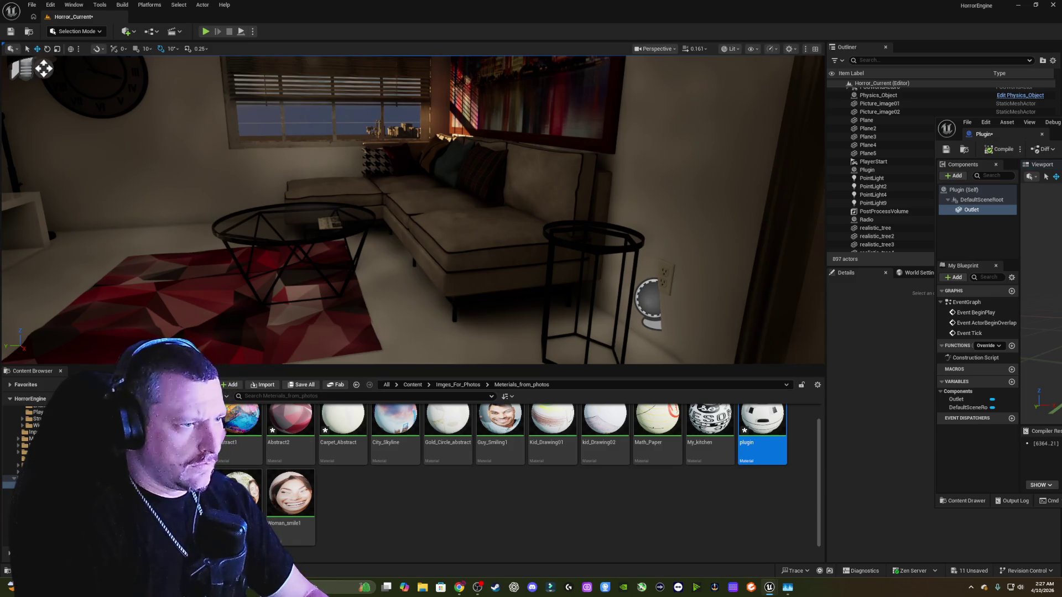
pyautogui.hotkey('ctrl', 'w')
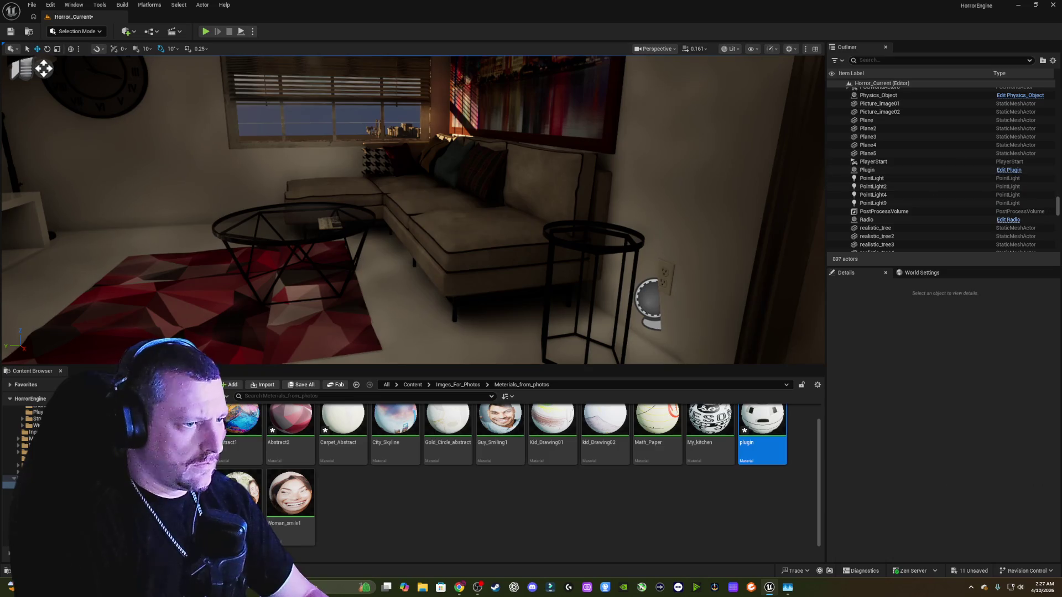
# - Duplicate the outlet to the left, rotate the copy to -90 degrees and push it against the wall
pyautogui.click(665, 276)
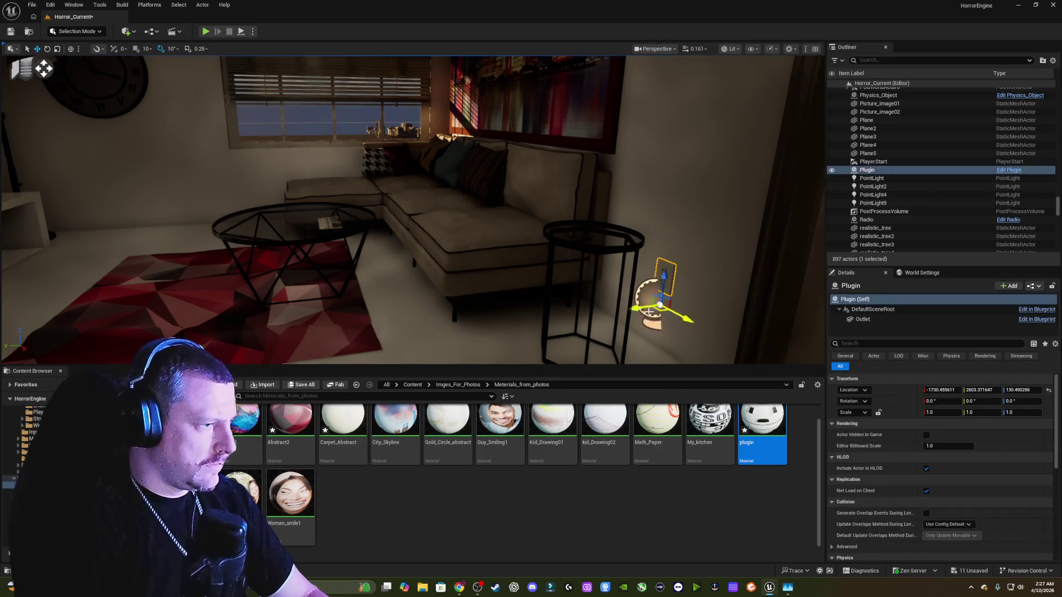
pyautogui.moveTo(637, 308); pyautogui.dragTo(127, 321)
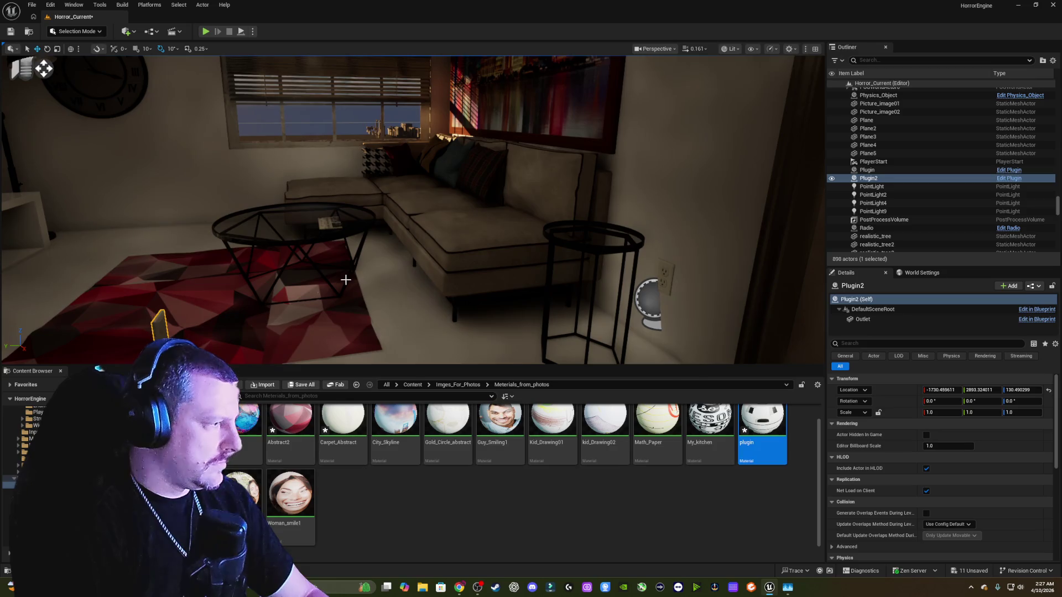
pyautogui.press('f')
pyautogui.moveTo(458, 351)
pyautogui.mouseDown()
pyautogui.moveTo(494, 347)
pyautogui.moveTo(484, 349)
pyautogui.moveTo(508, 244)
pyautogui.moveTo(545, 177)
pyautogui.moveTo(556, 111)
pyautogui.moveTo(542, 111)
pyautogui.mouseUp()
pyautogui.press('w')
pyautogui.moveTo(431, 302)
pyautogui.mouseDown()
pyautogui.moveTo(242, 213)
pyautogui.moveTo(350, 243)
pyautogui.moveTo(346, 256)
pyautogui.mouseUp()
pyautogui.moveTo(428, 217)
pyautogui.mouseDown()
pyautogui.moveTo(426, 246)
pyautogui.moveTo(406, 266)
pyautogui.moveTo(397, 229)
pyautogui.moveTo(473, 228)
pyautogui.moveTo(153, 226)
pyautogui.mouseUp()
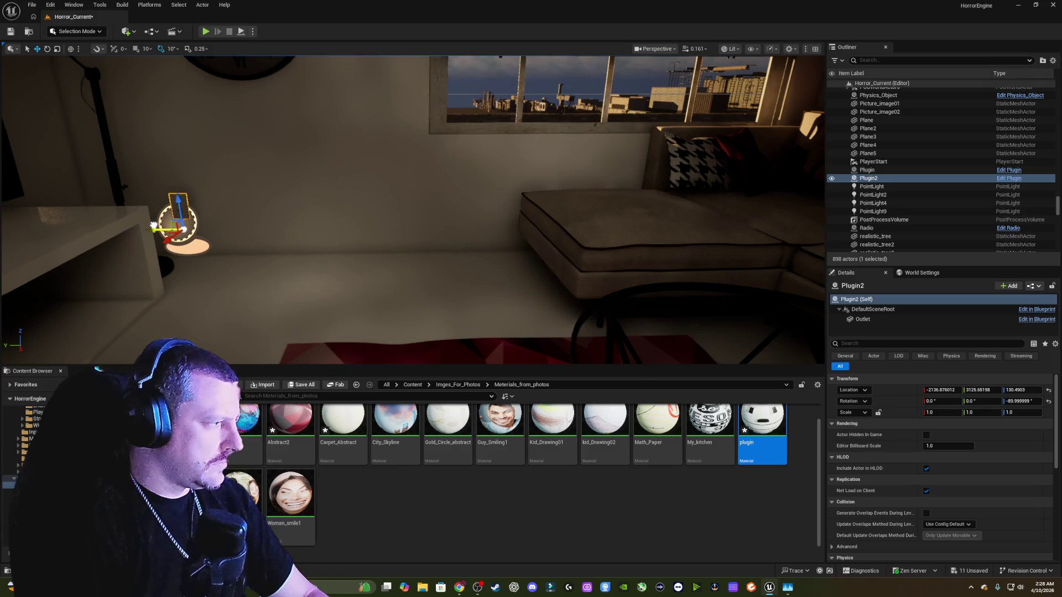
pyautogui.moveTo(154, 225); pyautogui.dragTo(474, 231)
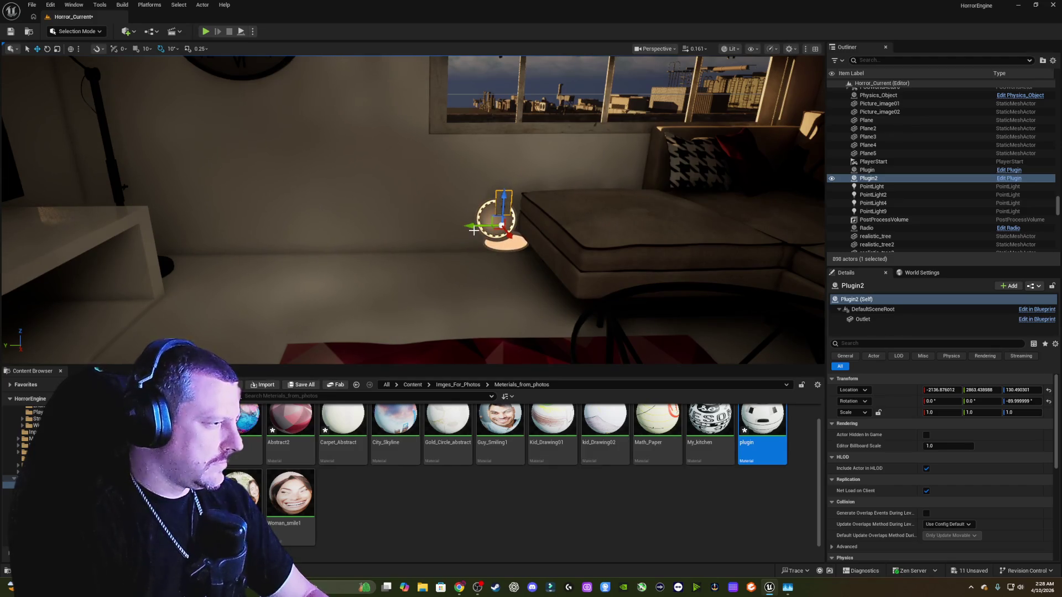
# - Copy the outlet onto the left wall, delete Plugin2 and set Plugin3 flush against the wall
pyautogui.moveTo(473, 226); pyautogui.dragTo(162, 231)
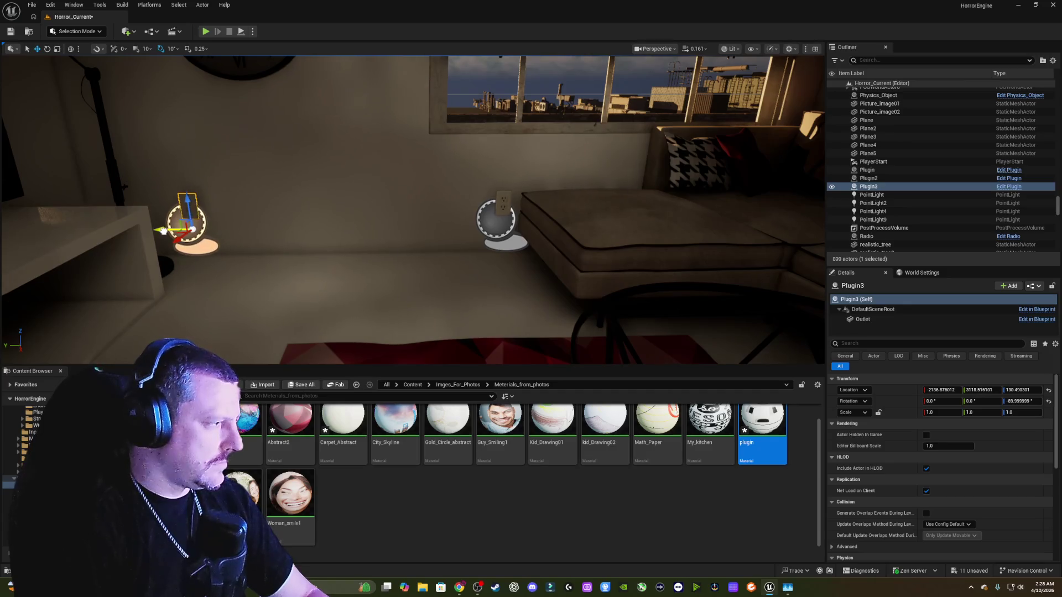
pyautogui.scroll(-3, 316, 227)
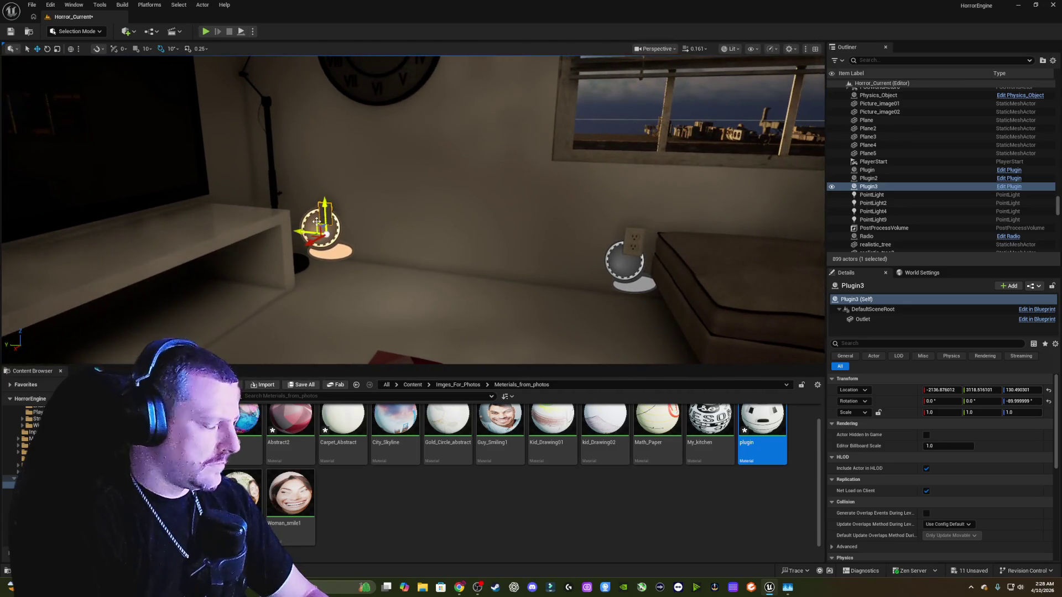
pyautogui.click(637, 244)
pyautogui.press('Delete')
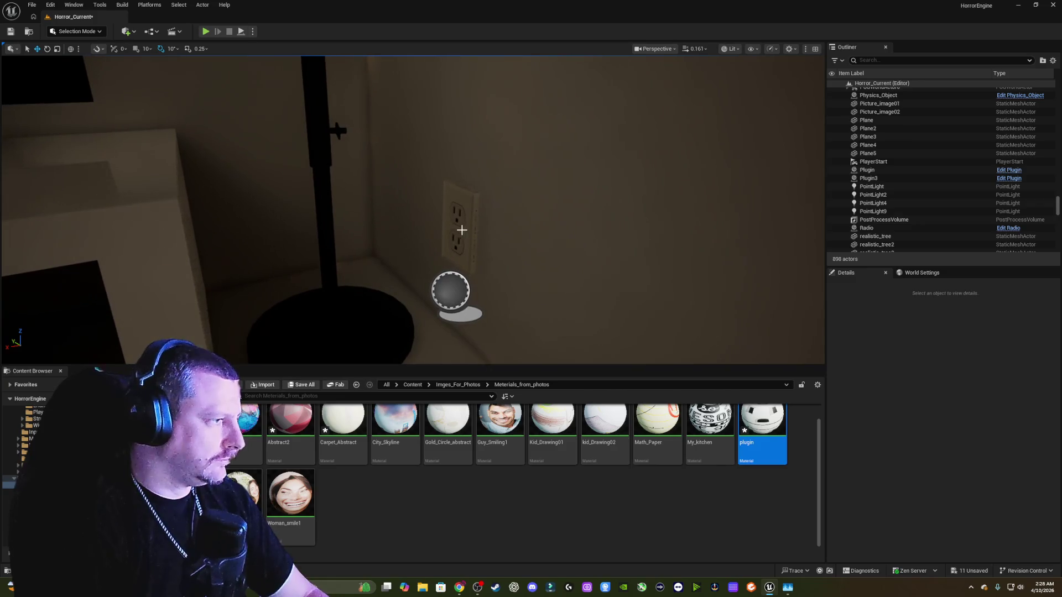
pyautogui.click(479, 232)
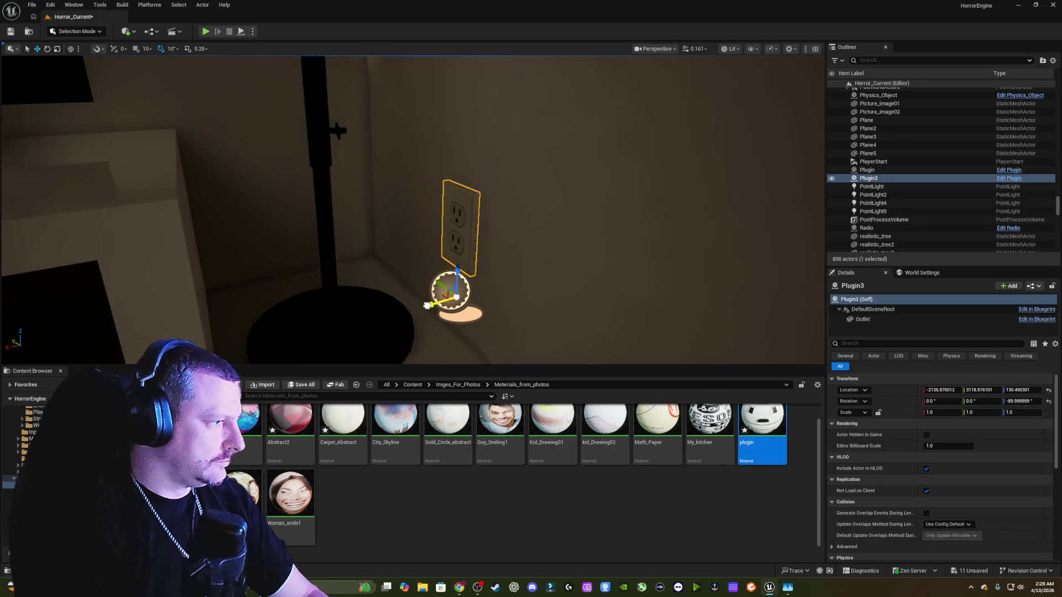
pyautogui.moveTo(427, 306)
pyautogui.mouseDown()
pyautogui.moveTo(478, 288)
pyautogui.moveTo(480, 276)
pyautogui.mouseUp()
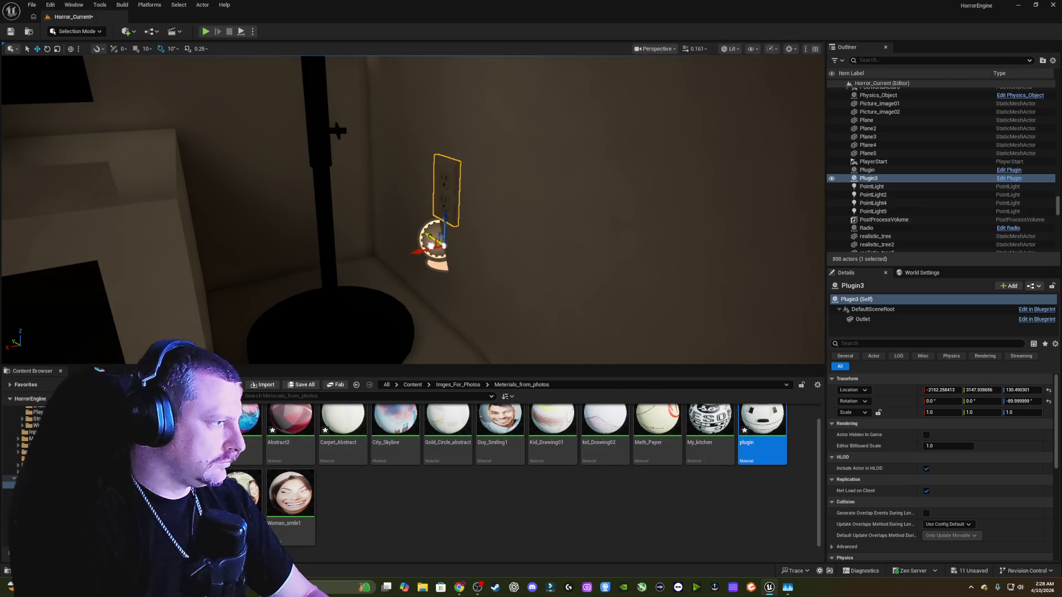
# - Duplicate the outlet as Plugin4 at the bench's left end, turned to face the side wall
pyautogui.press('s')
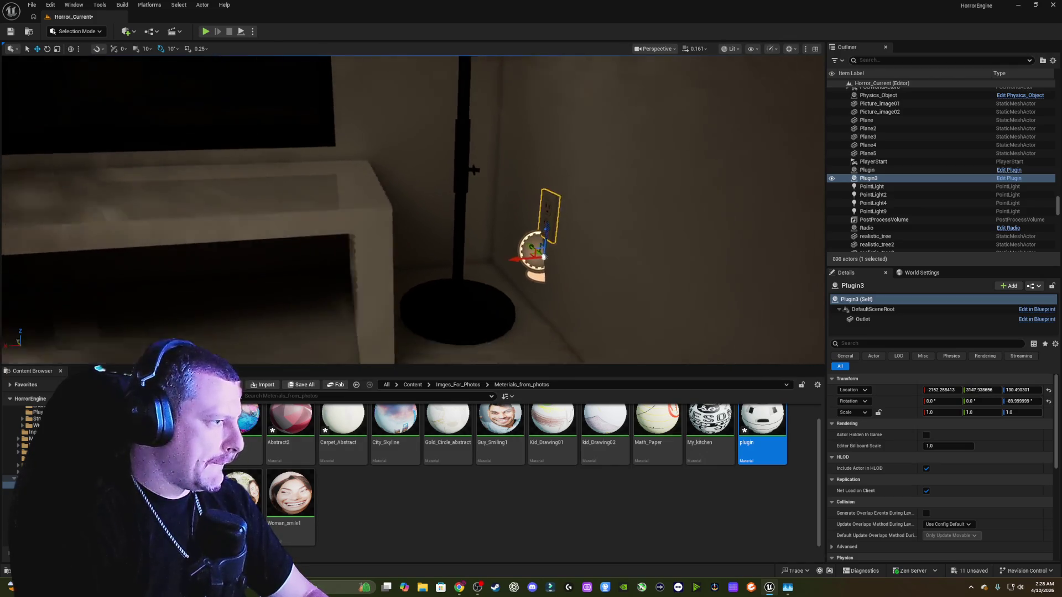
pyautogui.moveTo(594, 217)
pyautogui.mouseDown()
pyautogui.moveTo(569, 217)
pyautogui.moveTo(594, 217)
pyautogui.mouseUp()
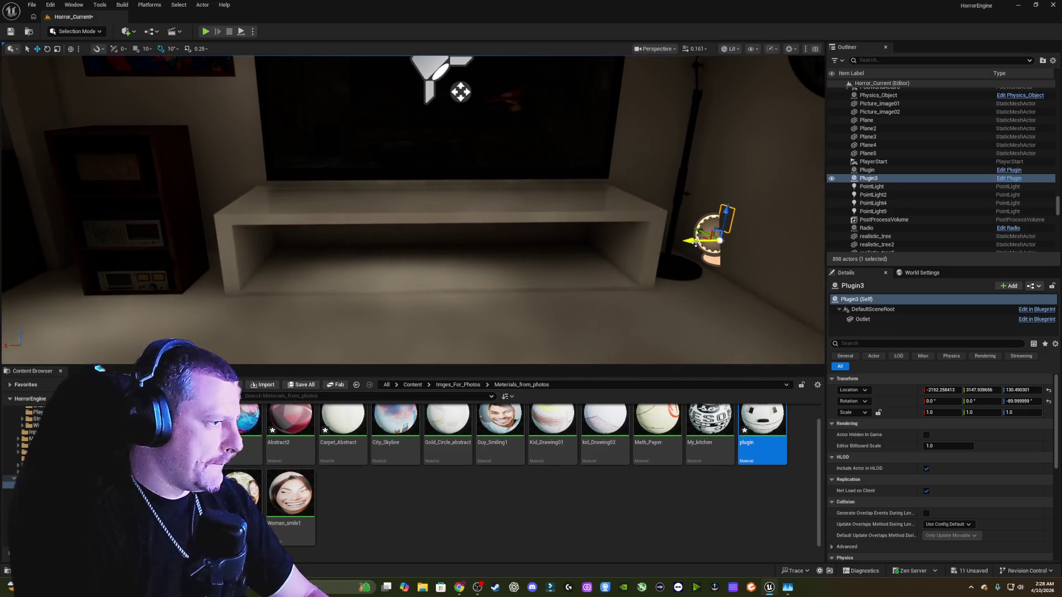
pyautogui.moveTo(692, 243); pyautogui.dragTo(192, 275)
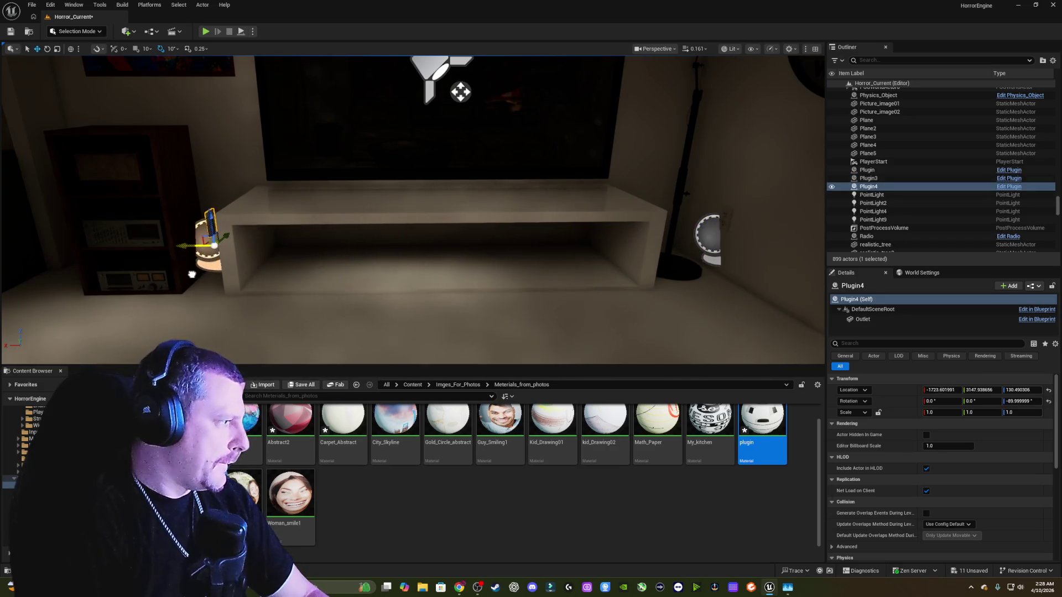
pyautogui.press('f')
pyautogui.press('e')
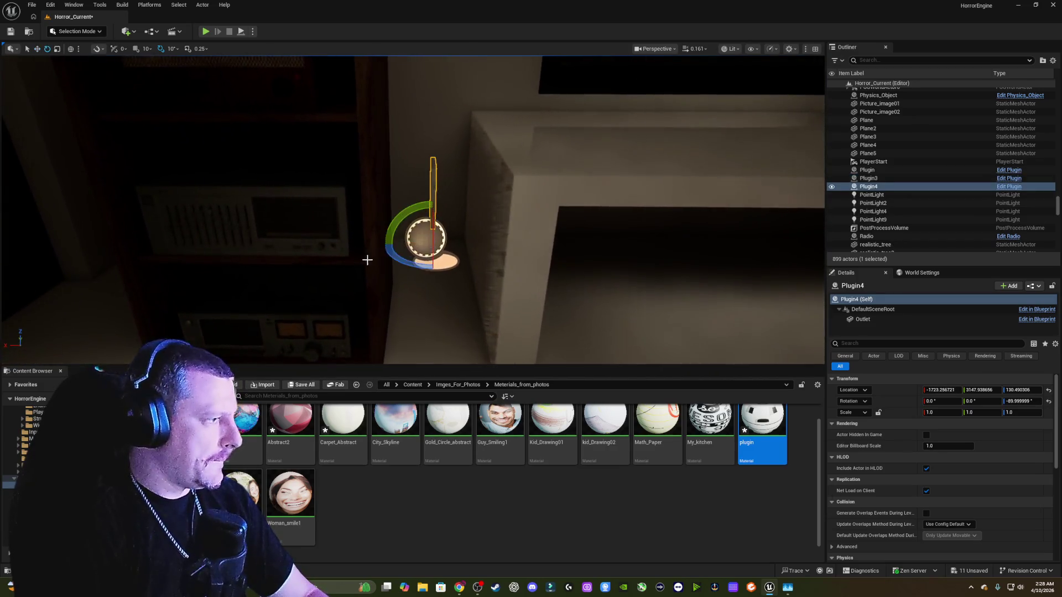
pyautogui.moveTo(414, 261)
pyautogui.mouseDown()
pyautogui.moveTo(398, 261)
pyautogui.moveTo(424, 270)
pyautogui.moveTo(410, 265)
pyautogui.moveTo(426, 260)
pyautogui.mouseUp()
pyautogui.press('w')
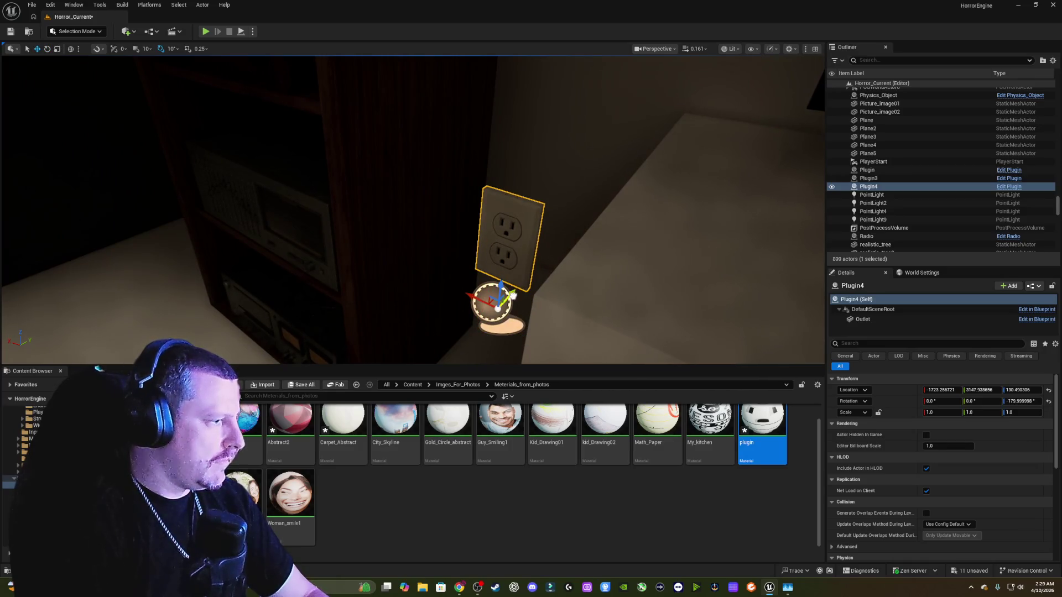
pyautogui.moveTo(513, 295); pyautogui.dragTo(595, 235)
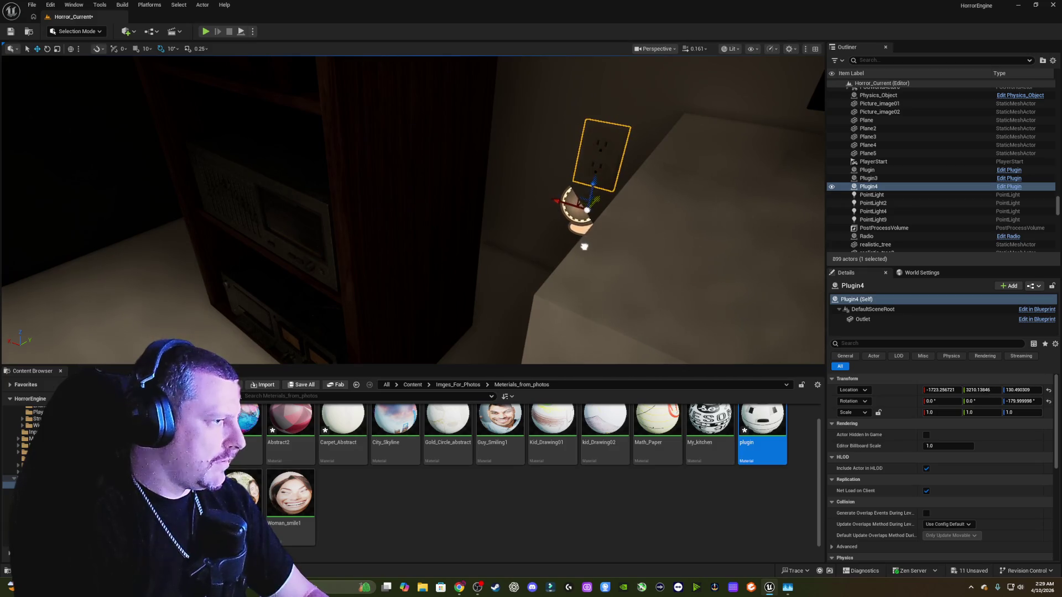
# - Fine-tune Plugin4's position so it sits flush on the wall near the corner
pyautogui.moveTo(584, 247)
pyautogui.mouseDown()
pyautogui.moveTo(498, 210)
pyautogui.moveTo(586, 249)
pyautogui.moveTo(614, 277)
pyautogui.moveTo(597, 254)
pyautogui.moveTo(581, 265)
pyautogui.moveTo(660, 242)
pyautogui.mouseUp()
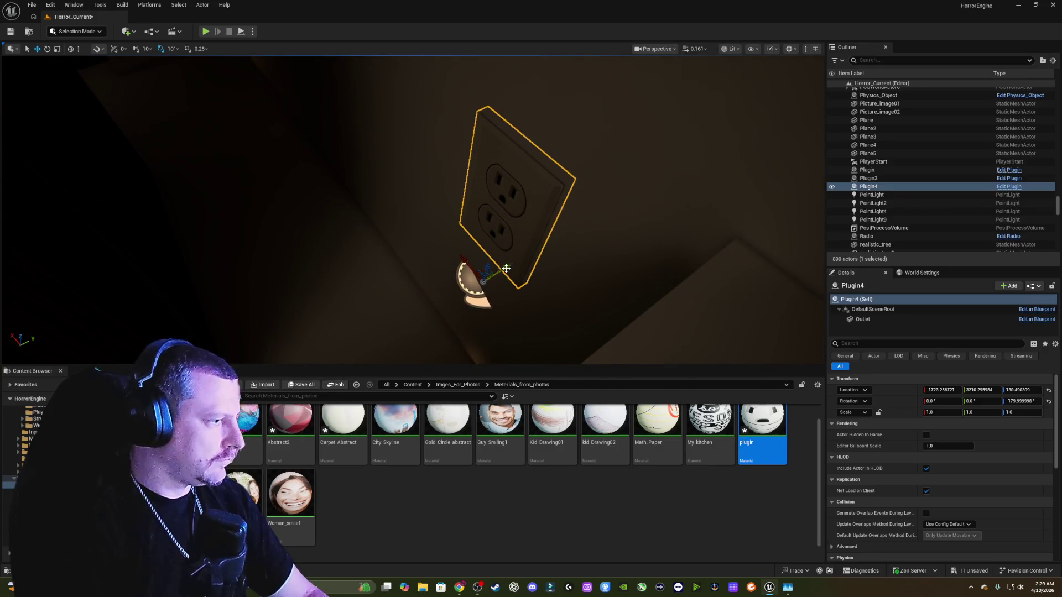
pyautogui.moveTo(506, 269)
pyautogui.mouseDown()
pyautogui.moveTo(442, 244)
pyautogui.moveTo(347, 156)
pyautogui.mouseUp()
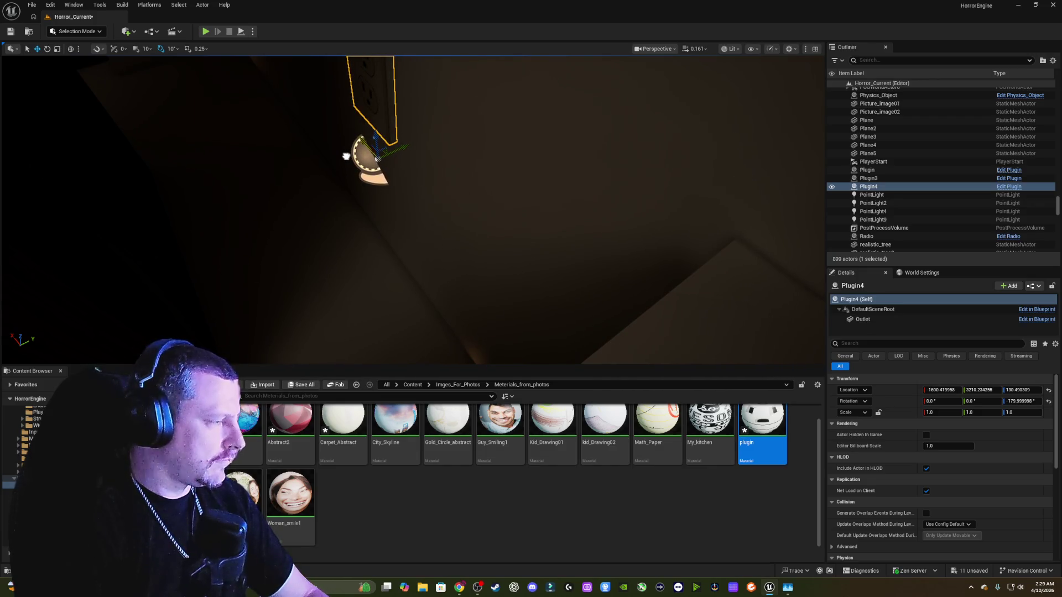
pyautogui.press('f')
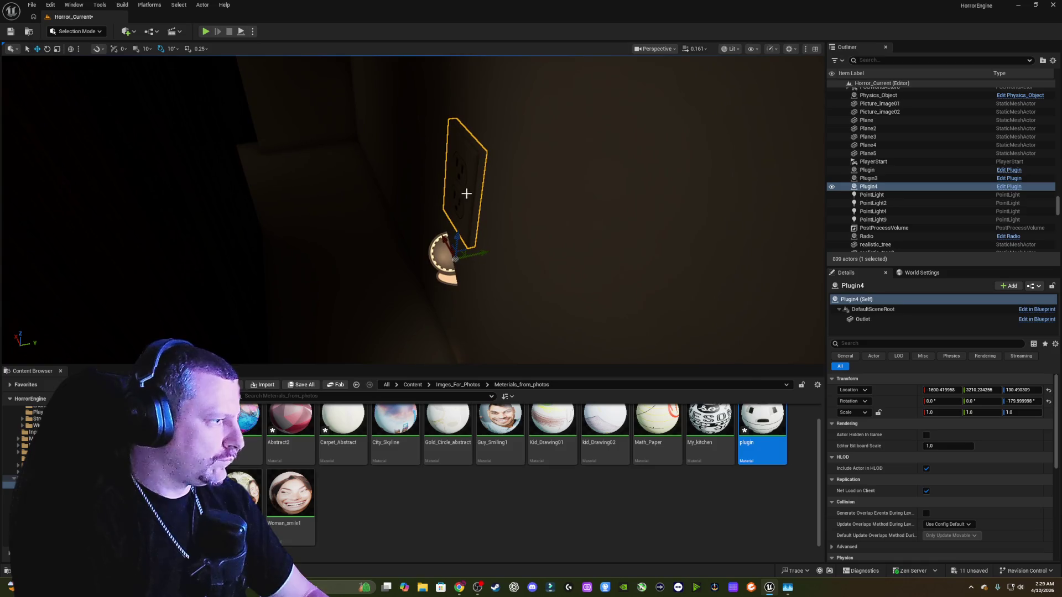
pyautogui.moveTo(486, 254); pyautogui.dragTo(486, 255)
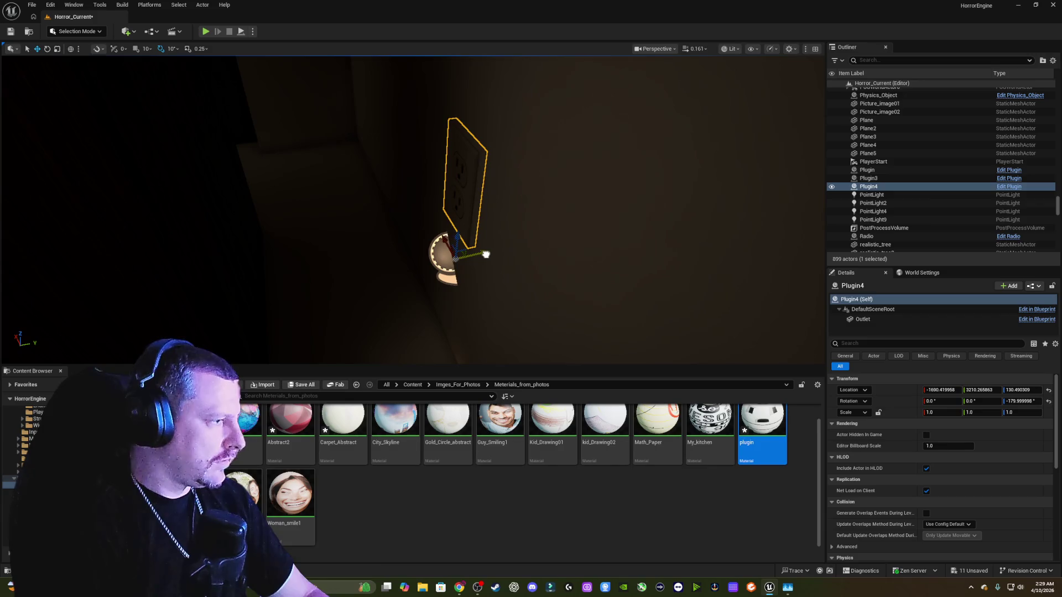
pyautogui.scroll(-5, 486, 254)
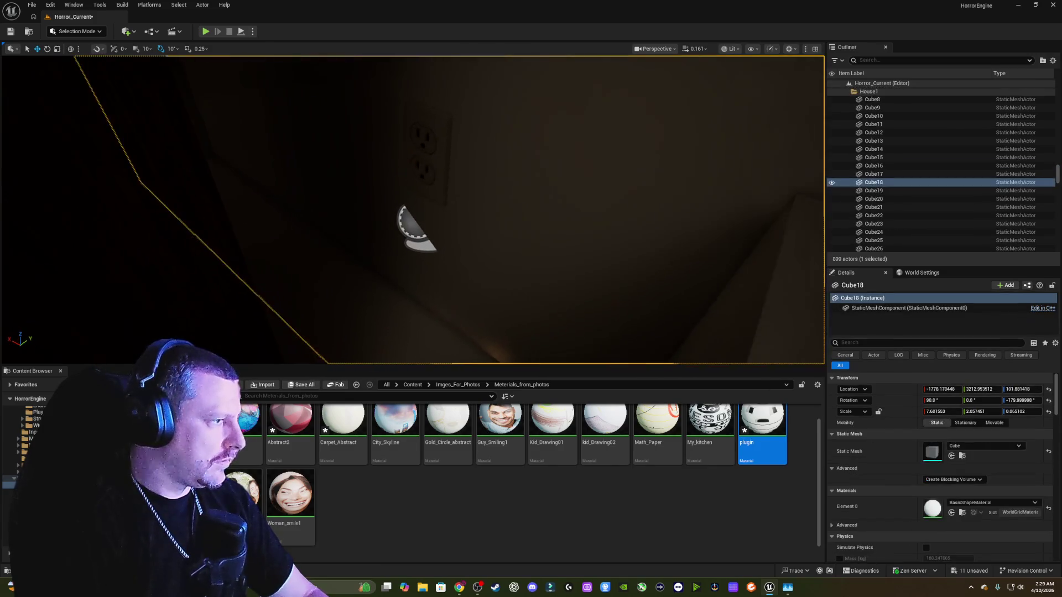
pyautogui.scroll(5, 428, 215)
pyautogui.moveTo(396, 213); pyautogui.dragTo(548, 262)
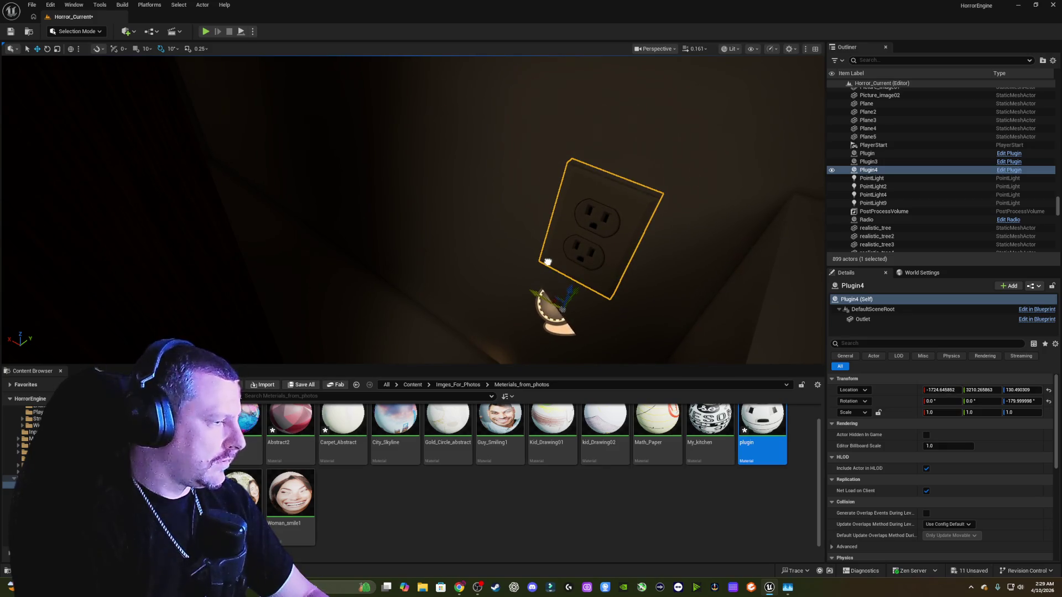
pyautogui.scroll(-10, 547, 262)
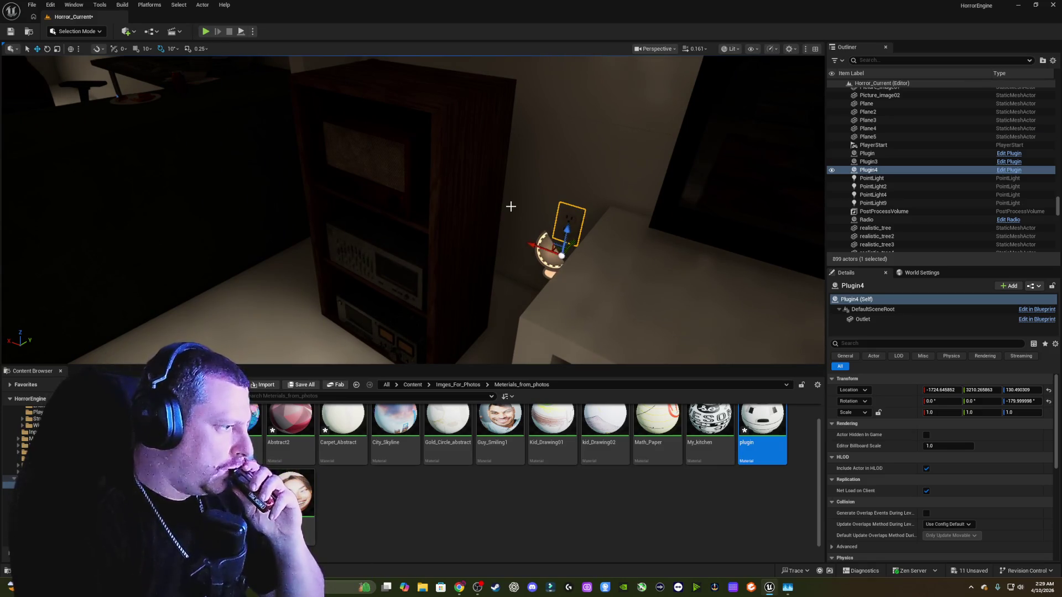
# - Nudge the cabinet outlet sideways and duplicate it toward the desk chair as Plugin5
pyautogui.moveTo(505, 209)
pyautogui.mouseDown()
pyautogui.moveTo(468, 232)
pyautogui.moveTo(508, 210)
pyautogui.mouseUp()
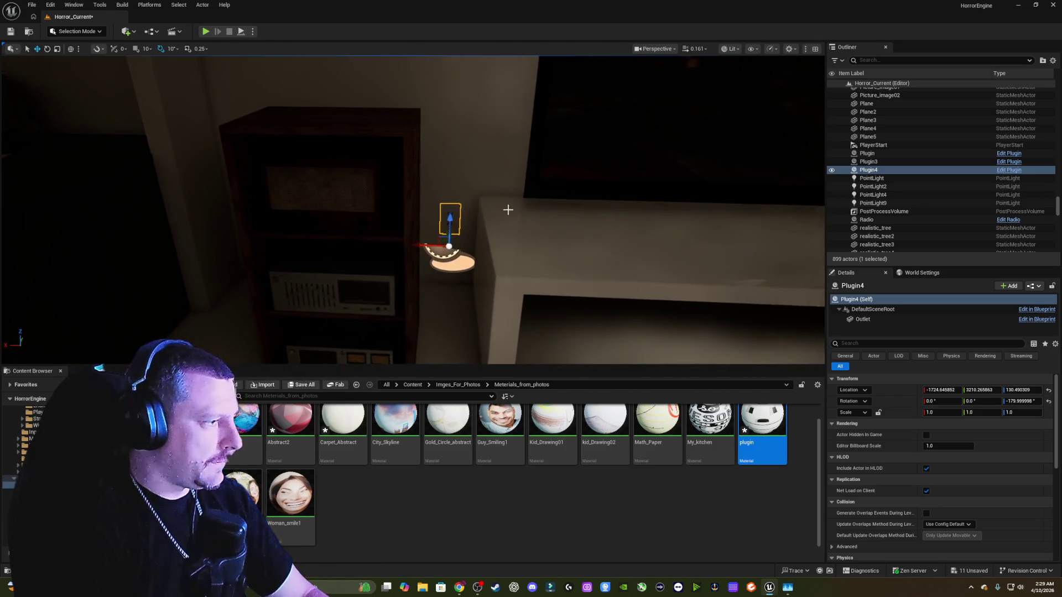
pyautogui.moveTo(422, 247)
pyautogui.mouseDown()
pyautogui.moveTo(370, 228)
pyautogui.moveTo(470, 215)
pyautogui.moveTo(523, 239)
pyautogui.mouseUp()
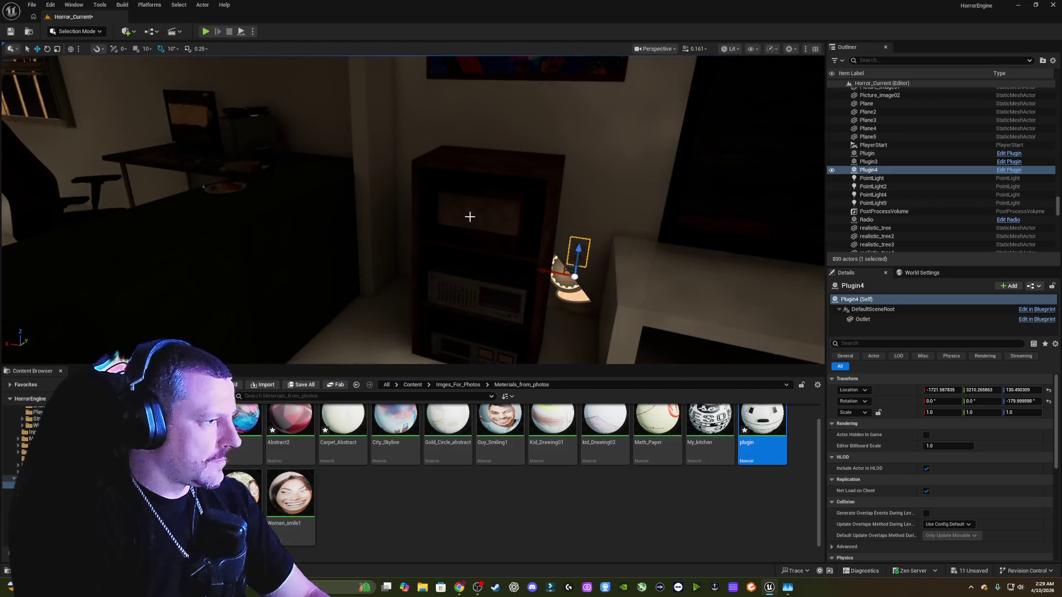
pyautogui.press('Escape')
pyautogui.click(614, 262)
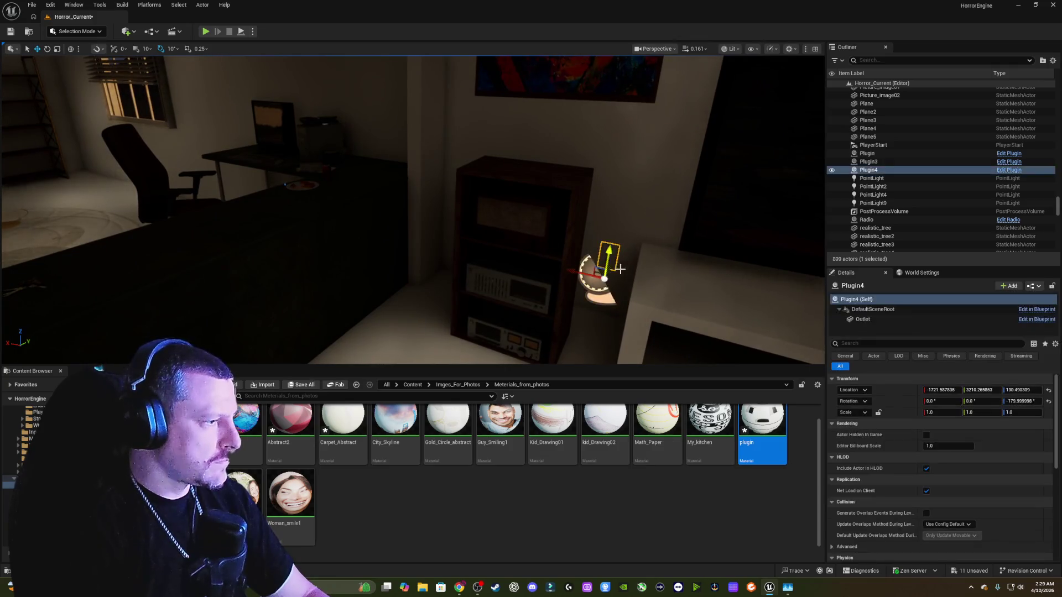
pyautogui.moveTo(604, 274)
pyautogui.mouseDown()
pyautogui.moveTo(297, 220)
pyautogui.moveTo(178, 177)
pyautogui.moveTo(238, 197)
pyautogui.mouseUp()
pyautogui.press('f')
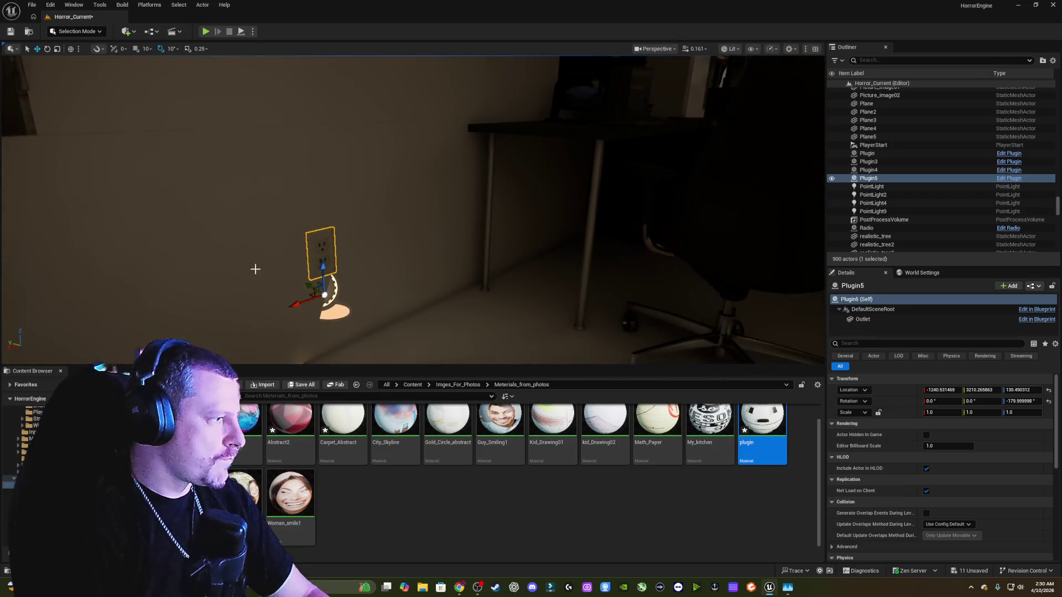
# - Slide Plugin5 along the wall under the desk toward the table leg
pyautogui.moveTo(298, 302); pyautogui.dragTo(523, 227)
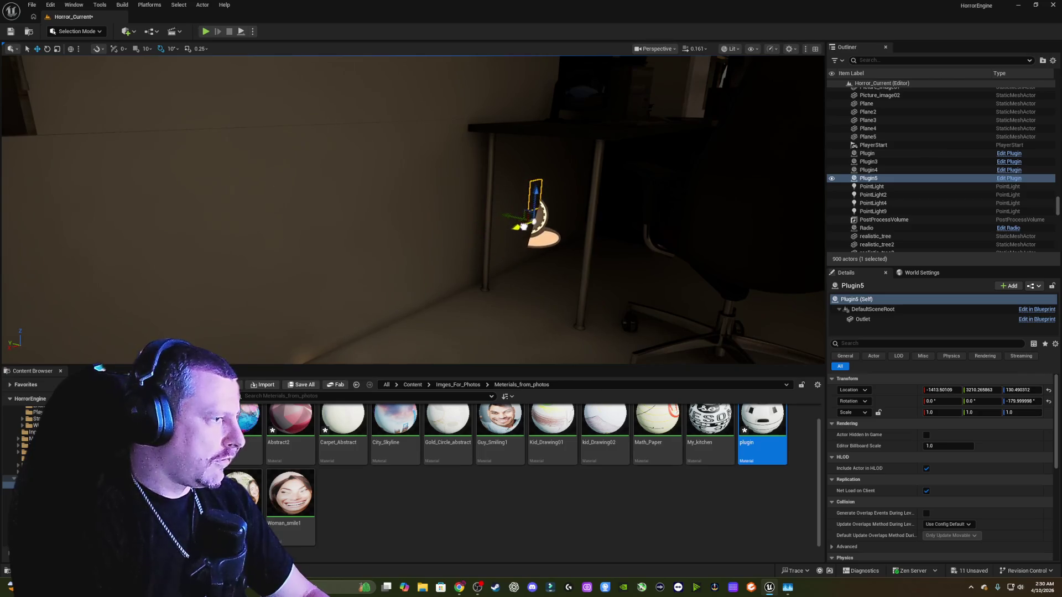
pyautogui.press('f')
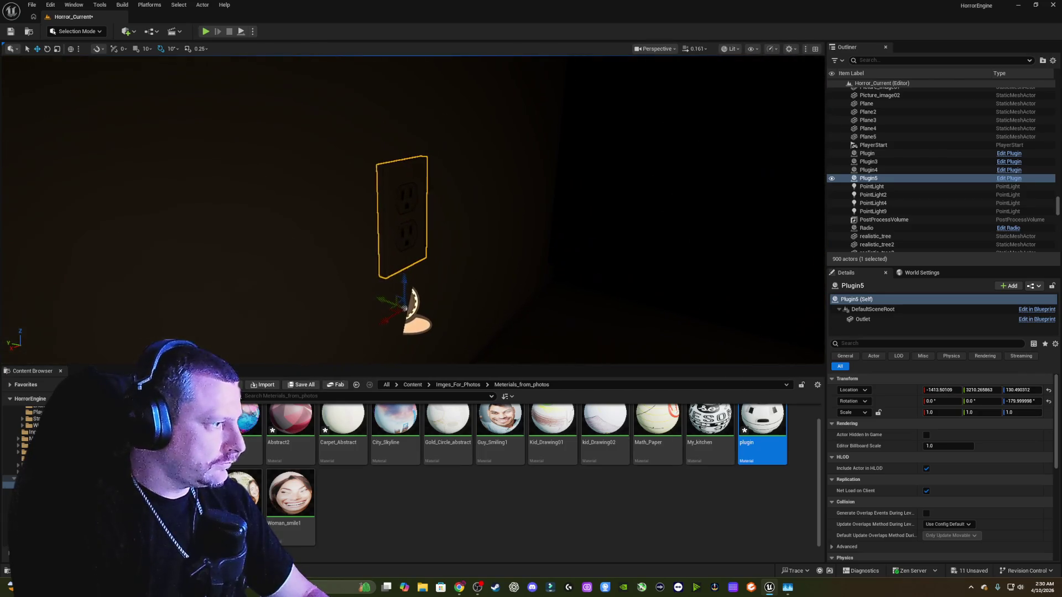
pyautogui.scroll(-5, 413, 210)
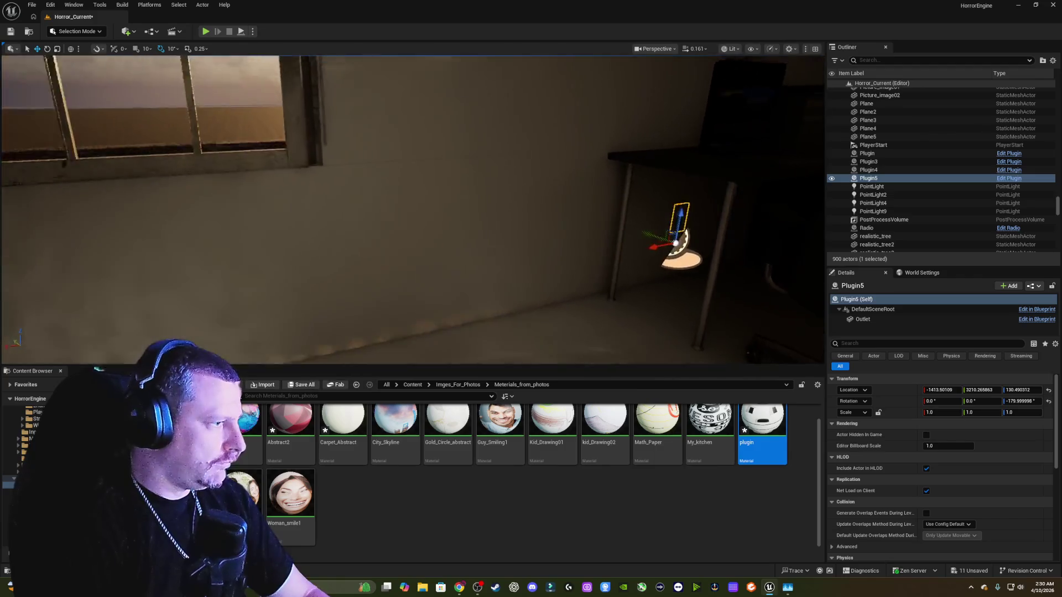
pyautogui.scroll(-3, 412, 210)
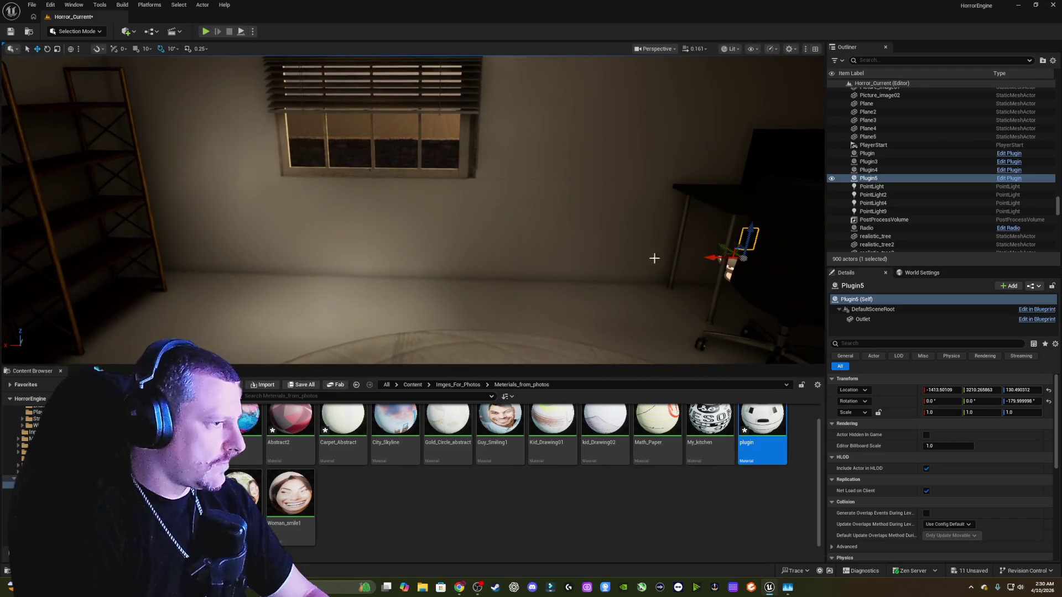
# - Duplicate the outlet as Plugin6 beside the shelves and nudge it along the wall
pyautogui.moveTo(709, 258)
pyautogui.mouseDown()
pyautogui.moveTo(716, 246)
pyautogui.moveTo(214, 241)
pyautogui.mouseUp()
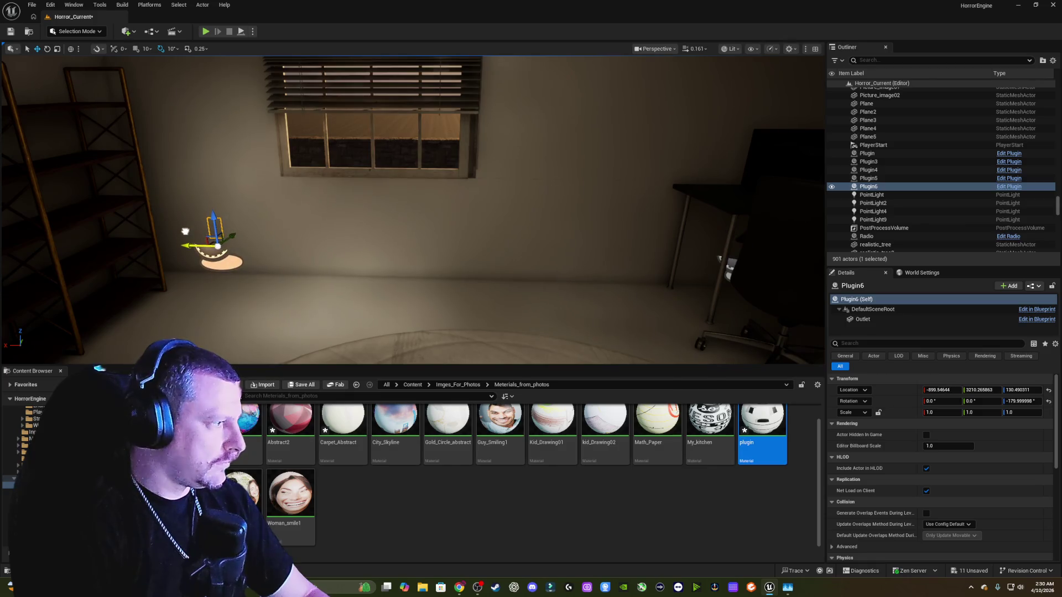
pyautogui.scroll(5, 412, 210)
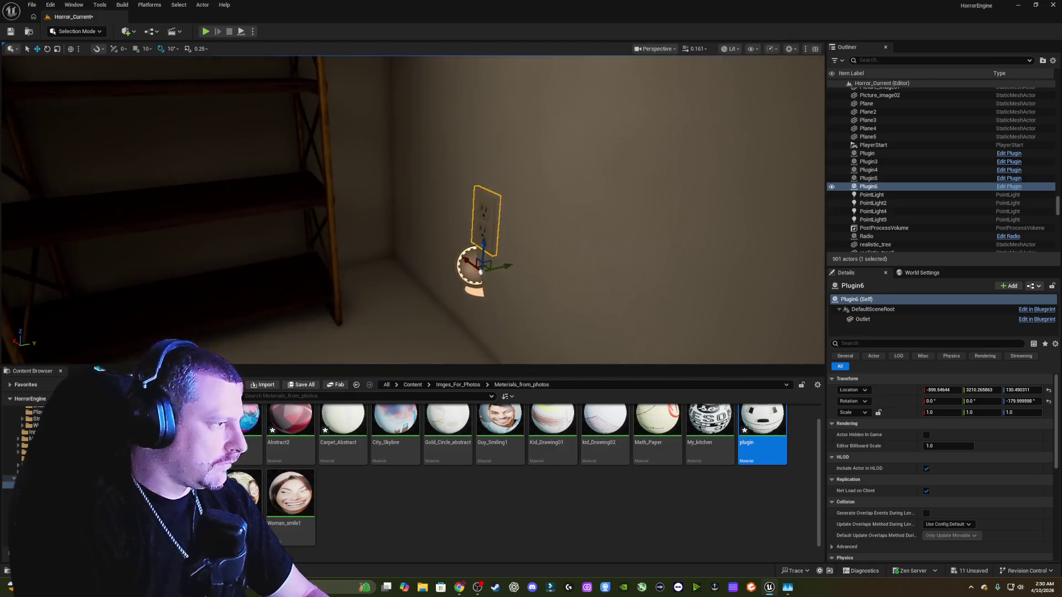
pyautogui.scroll(-5, 412, 210)
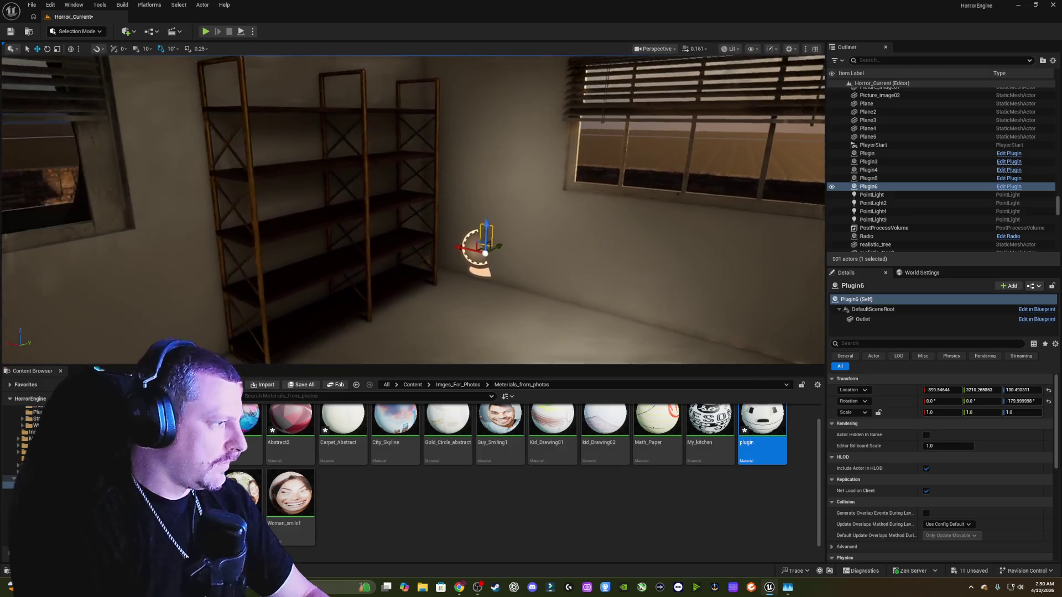
pyautogui.moveTo(485, 252); pyautogui.dragTo(432, 218)
pyautogui.moveTo(387, 249); pyautogui.dragTo(475, 249)
pyautogui.moveTo(413, 210); pyautogui.dragTo(348, 206)
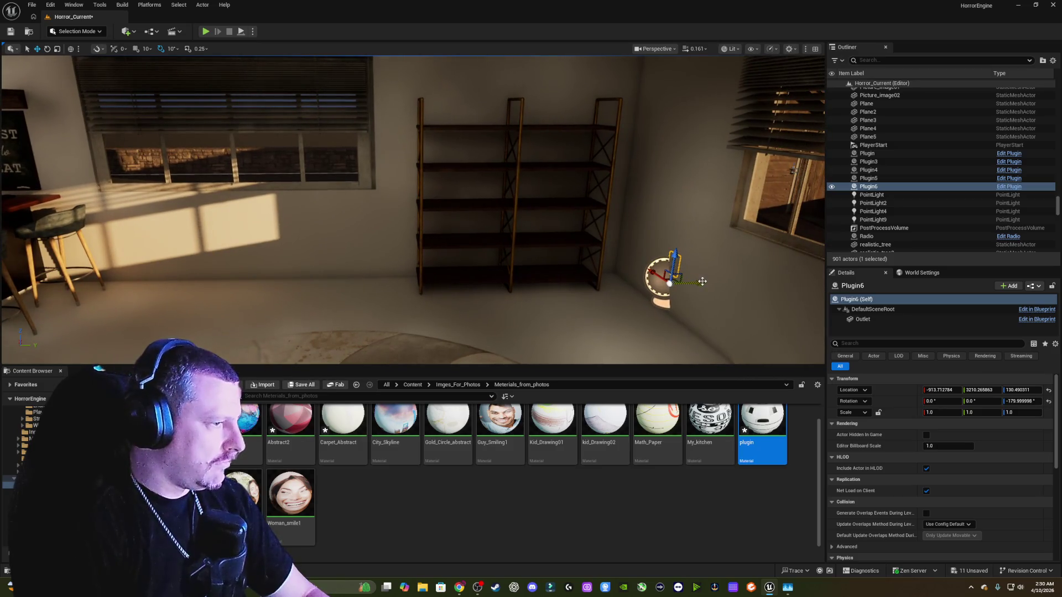
# - Add Plugin7 rotated onto the sunlit wall by the bar stools, then copy Plugin8 toward the bar
pyautogui.keyDown('alt'); pyautogui.moveTo(703, 282); pyautogui.dragTo(226, 278); pyautogui.keyUp('alt')
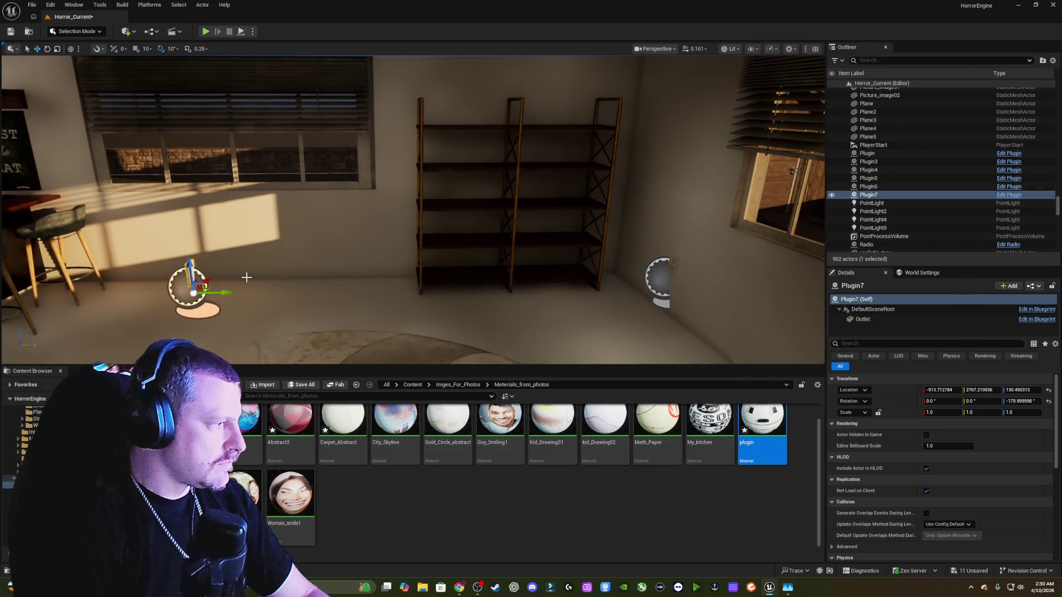
pyautogui.moveTo(204, 313); pyautogui.dragTo(166, 310)
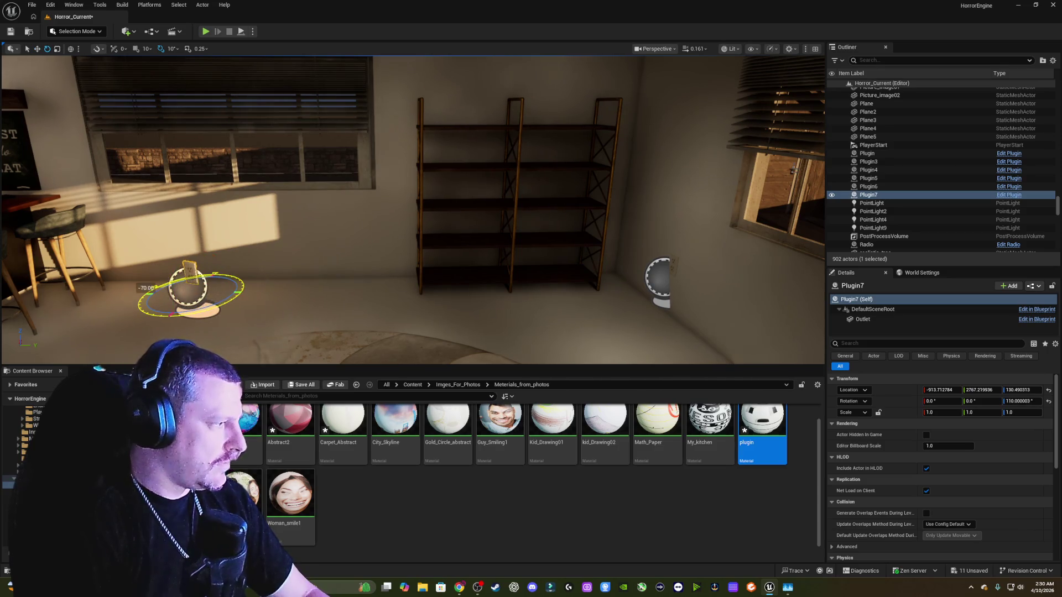
pyautogui.moveTo(293, 288); pyautogui.dragTo(293, 287)
pyautogui.press('w')
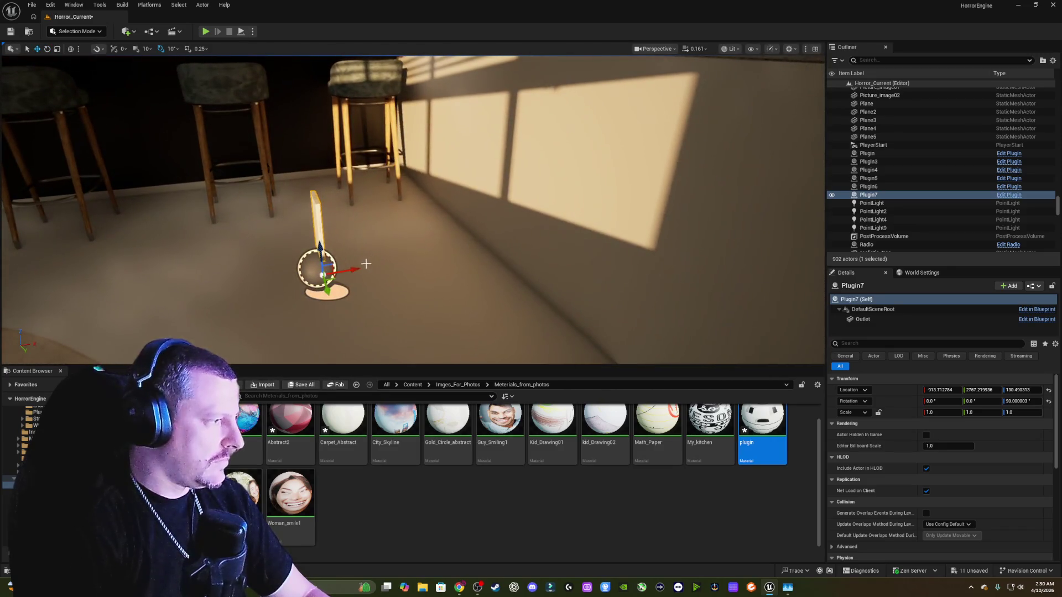
pyautogui.moveTo(352, 269)
pyautogui.mouseDown()
pyautogui.moveTo(536, 238)
pyautogui.moveTo(563, 244)
pyautogui.mouseUp()
pyautogui.moveTo(445, 247); pyautogui.dragTo(469, 248)
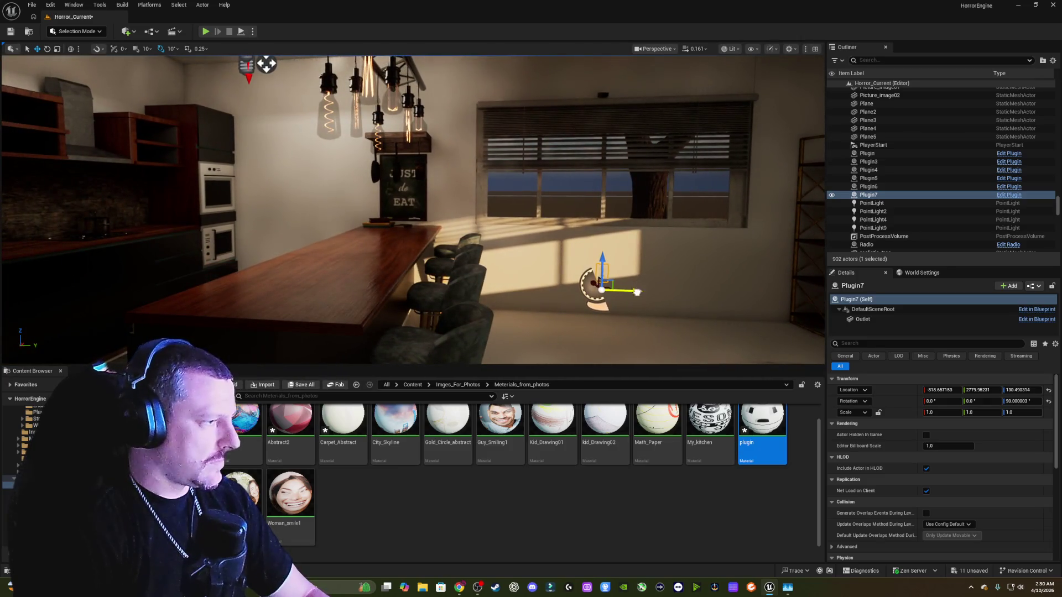
pyautogui.keyDown('alt'); pyautogui.moveTo(637, 292); pyautogui.dragTo(371, 266); pyautogui.keyUp('alt')
# - Duplicate the outlet as Plugin9 and slide it along the wall beside the stove
pyautogui.press('f')
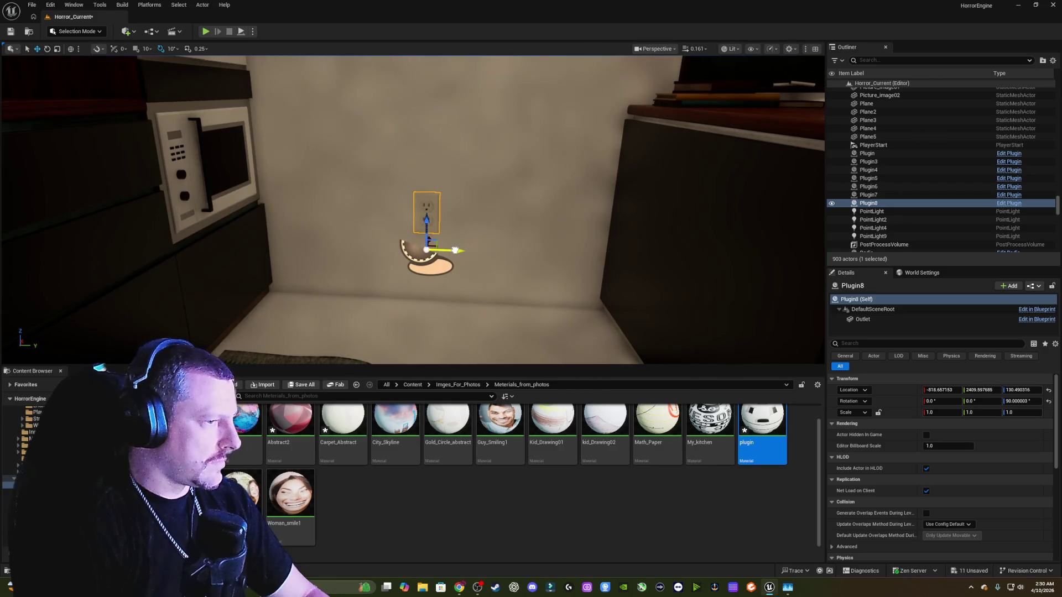
pyautogui.moveTo(463, 239)
pyautogui.mouseDown()
pyautogui.moveTo(468, 210)
pyautogui.moveTo(470, 234)
pyautogui.moveTo(455, 246)
pyautogui.moveTo(509, 232)
pyautogui.moveTo(389, 249)
pyautogui.moveTo(654, 275)
pyautogui.mouseUp()
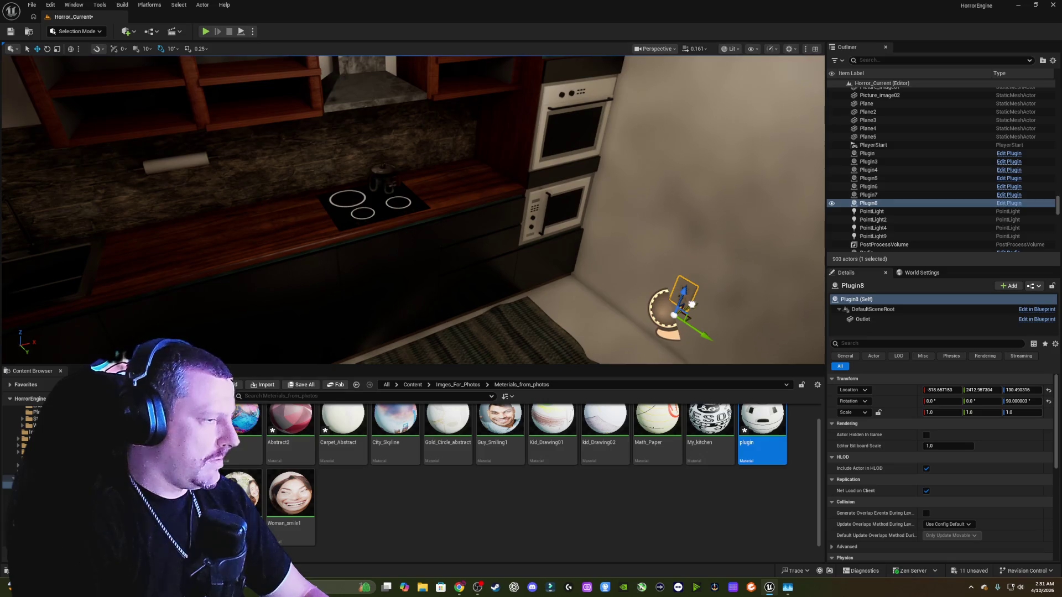
pyautogui.moveTo(691, 305)
pyautogui.keyDown('alt'); pyautogui.mouseDown()
pyautogui.moveTo(582, 327)
pyautogui.moveTo(577, 285)
pyautogui.mouseUp(); pyautogui.keyUp('alt')
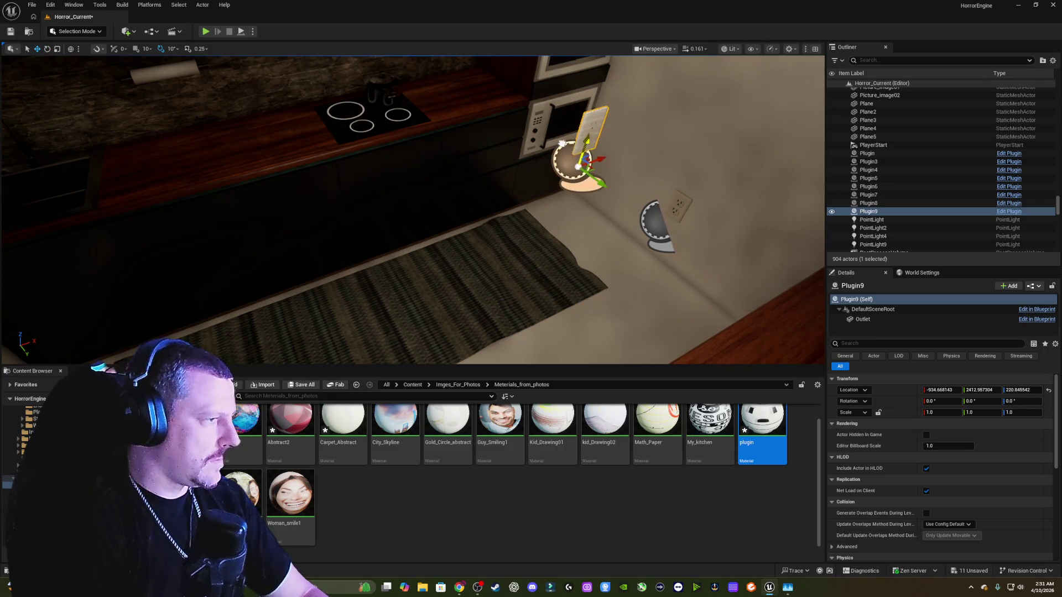
pyautogui.moveTo(569, 163); pyautogui.dragTo(454, 102)
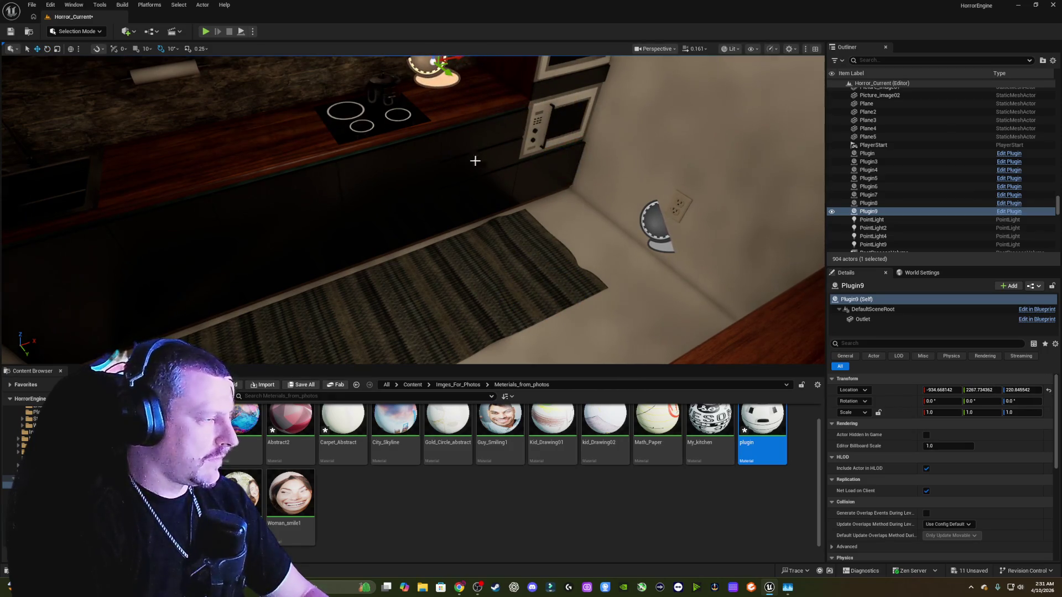
pyautogui.moveTo(477, 159); pyautogui.dragTo(475, 121)
pyautogui.moveTo(412, 210); pyautogui.dragTo(351, 229)
pyautogui.moveTo(535, 218); pyautogui.dragTo(535, 209)
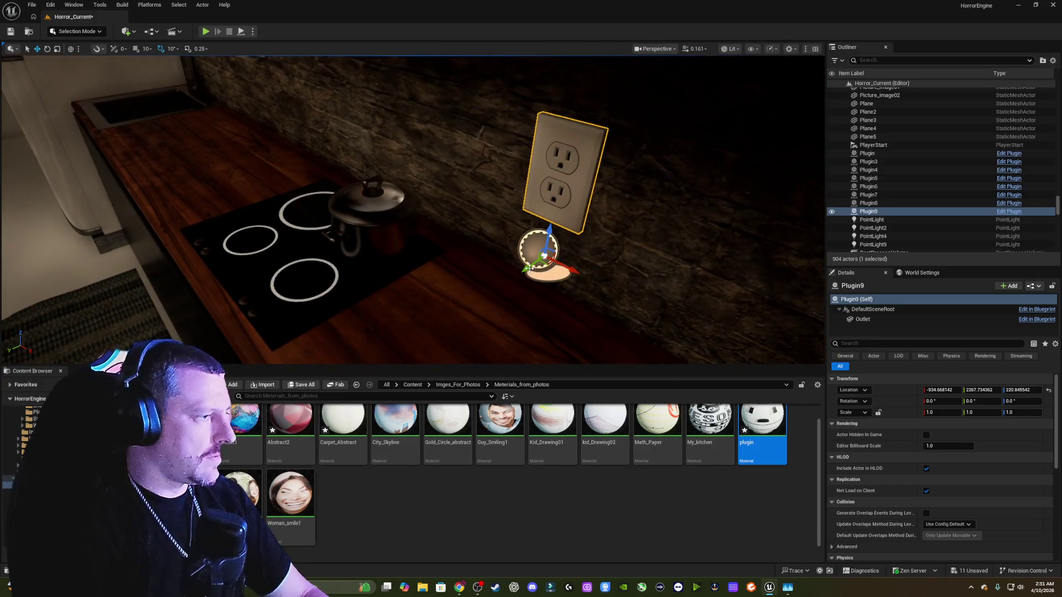
pyautogui.moveTo(544, 256)
pyautogui.mouseDown()
pyautogui.moveTo(564, 241)
pyautogui.moveTo(561, 229)
pyautogui.mouseUp()
pyautogui.press('f')
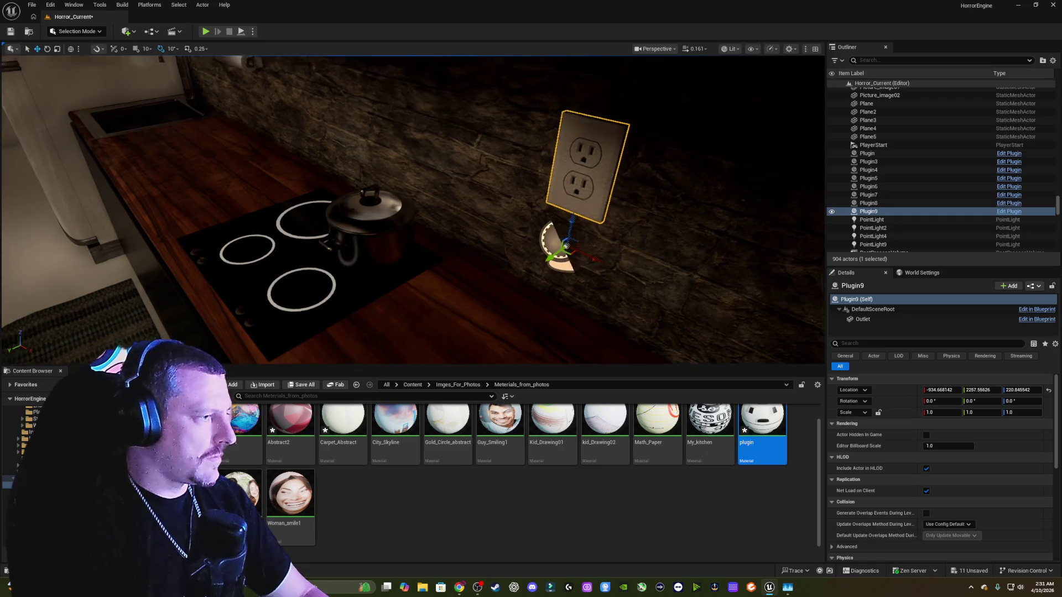
# - Shift SM_Fridge slightly along the floor
pyautogui.moveTo(94, 258); pyautogui.dragTo(94, 258)
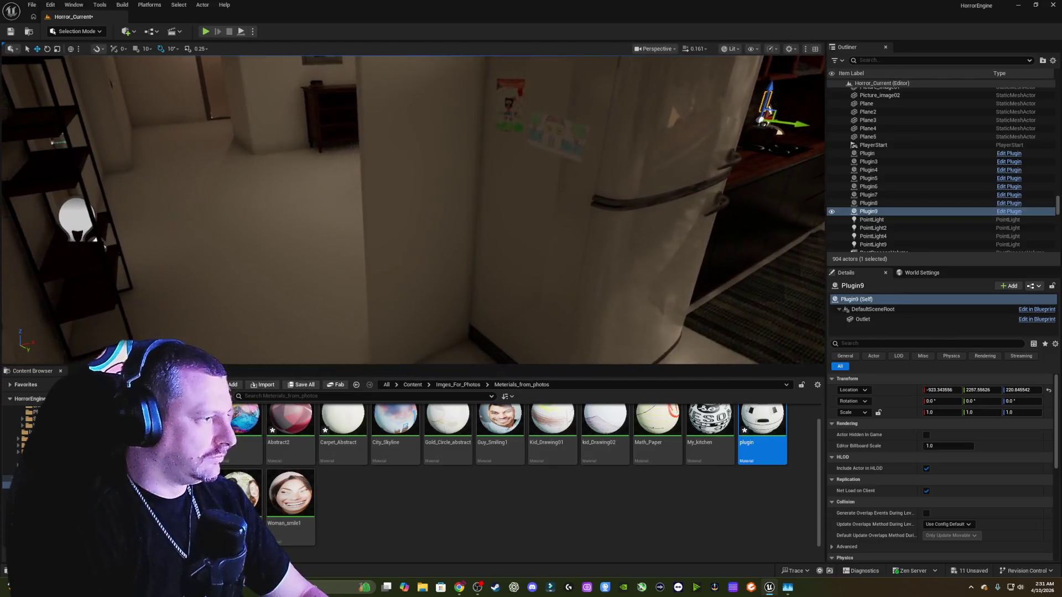
pyautogui.moveTo(548, 244); pyautogui.dragTo(548, 245)
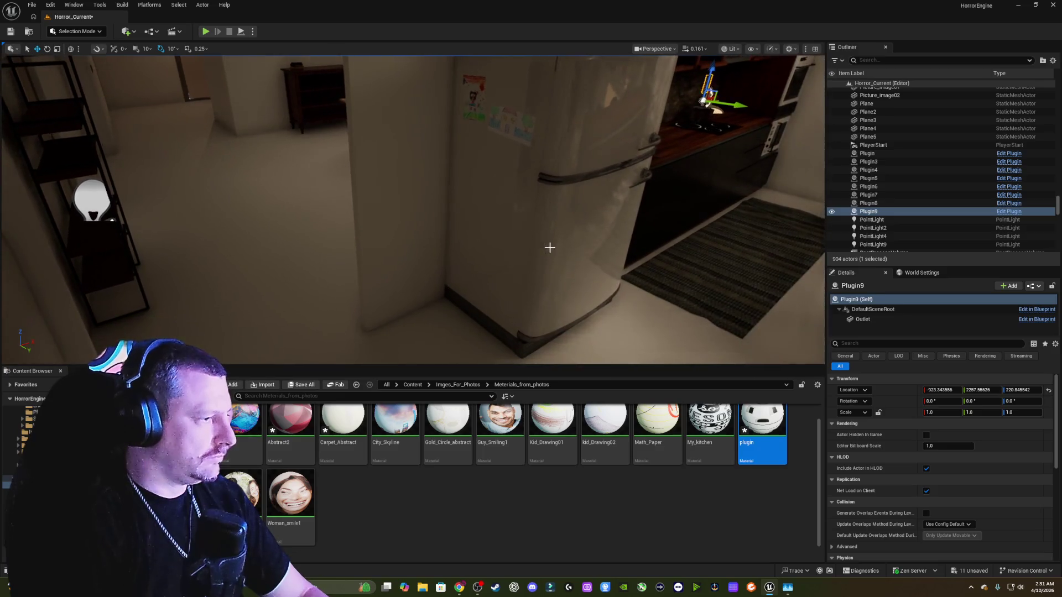
pyautogui.click(530, 308)
pyautogui.moveTo(544, 310)
pyautogui.mouseDown()
pyautogui.moveTo(552, 317)
pyautogui.moveTo(548, 310)
pyautogui.mouseUp()
pyautogui.moveTo(576, 219); pyautogui.dragTo(576, 219)
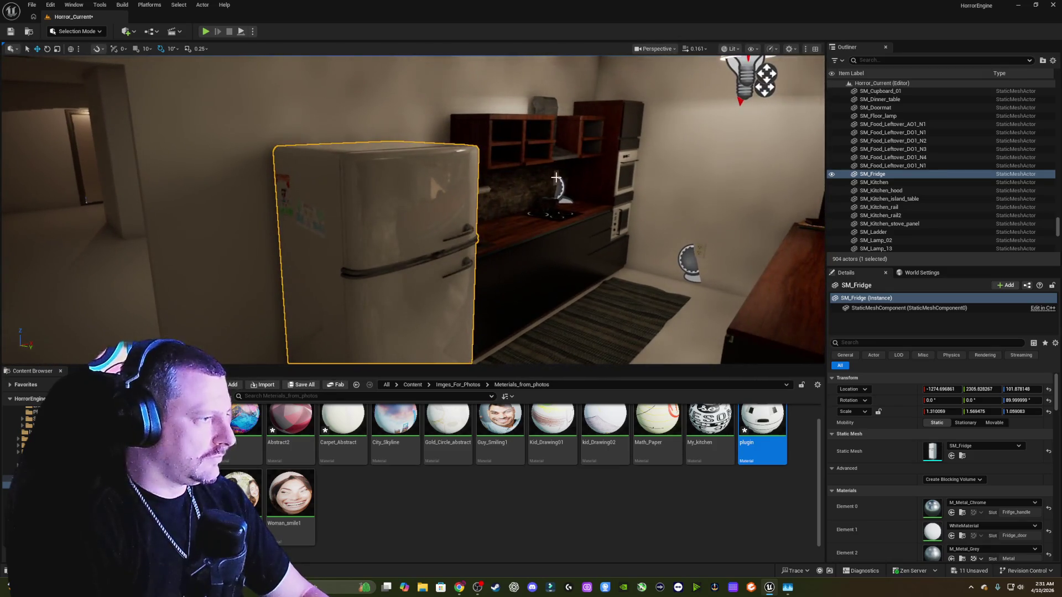
# - Duplicate the stove outlet as Plugin10 and place it beside the fridge
pyautogui.click(558, 184)
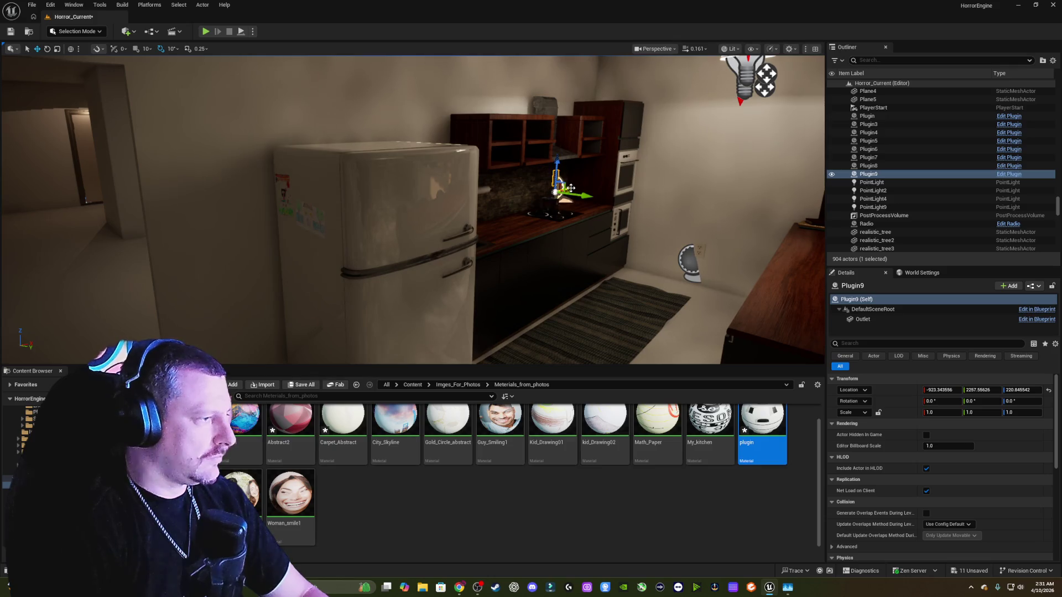
pyautogui.moveTo(570, 194)
pyautogui.mouseDown()
pyautogui.moveTo(324, 252)
pyautogui.moveTo(280, 246)
pyautogui.moveTo(408, 253)
pyautogui.moveTo(157, 298)
pyautogui.moveTo(370, 227)
pyautogui.mouseUp()
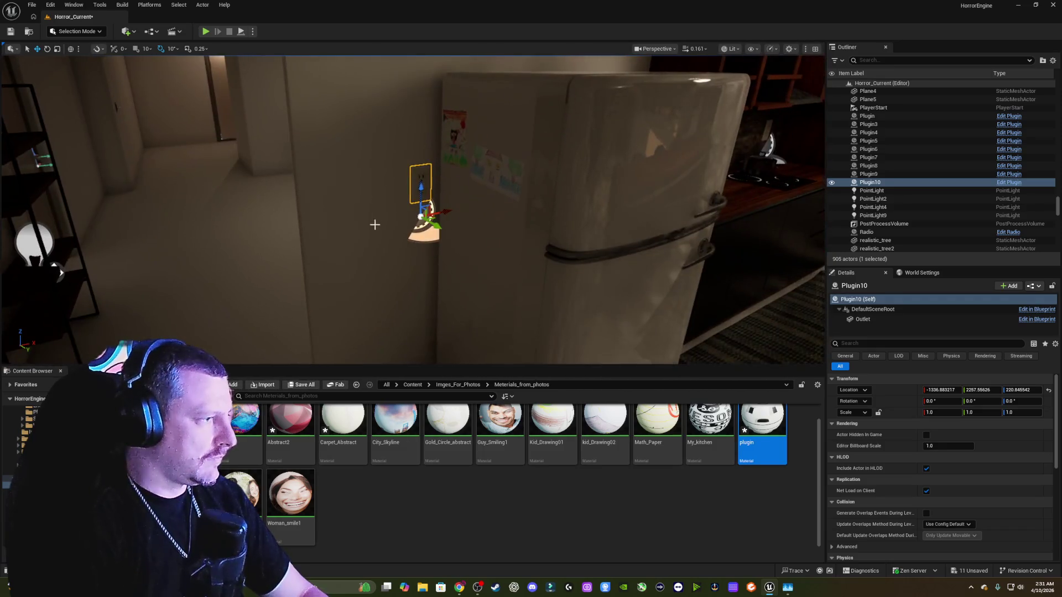
pyautogui.moveTo(444, 211)
pyautogui.mouseDown()
pyautogui.moveTo(409, 215)
pyautogui.moveTo(505, 142)
pyautogui.moveTo(593, 166)
pyautogui.moveTo(809, 91)
pyautogui.moveTo(569, 87)
pyautogui.moveTo(597, 85)
pyautogui.moveTo(462, 104)
pyautogui.moveTo(355, 183)
pyautogui.moveTo(387, 188)
pyautogui.moveTo(498, 166)
pyautogui.moveTo(420, 188)
pyautogui.moveTo(463, 206)
pyautogui.mouseUp()
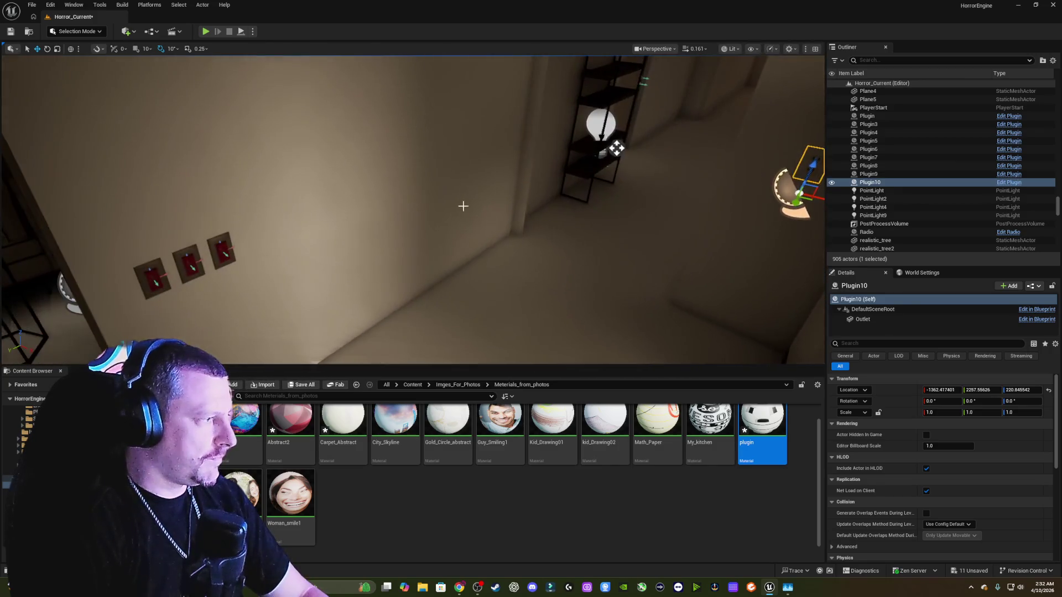
pyautogui.click(237, 247)
# - Move the light switch along the wall until it sits beside the outlet near the fridge
pyautogui.moveTo(199, 277)
pyautogui.mouseDown()
pyautogui.moveTo(339, 233)
pyautogui.moveTo(456, 175)
pyautogui.moveTo(509, 176)
pyautogui.moveTo(518, 166)
pyautogui.mouseUp()
pyautogui.press('e')
pyautogui.press('w')
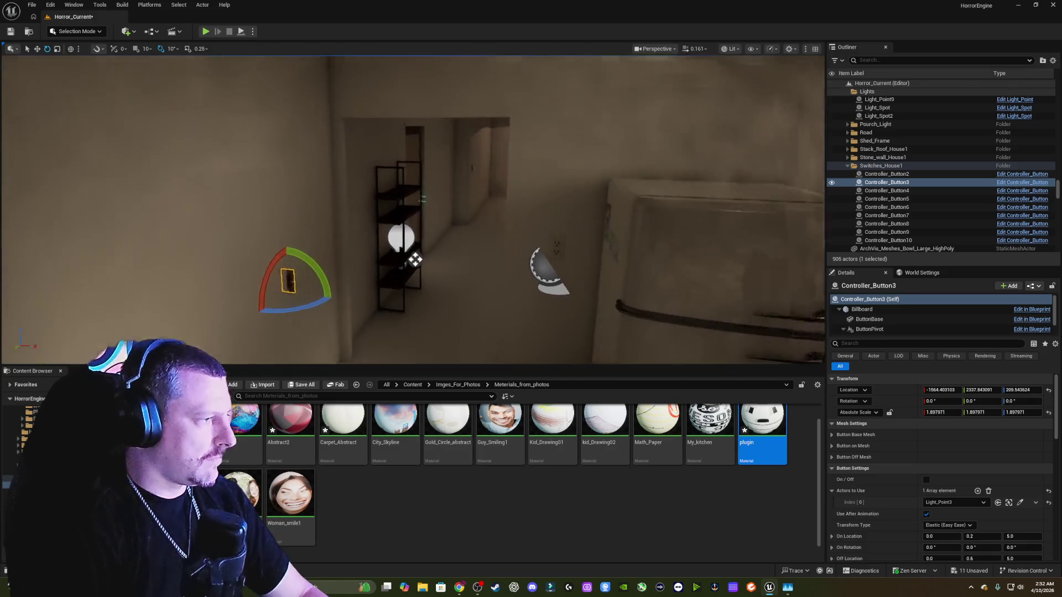
pyautogui.moveTo(351, 287)
pyautogui.mouseDown()
pyautogui.moveTo(564, 284)
pyautogui.moveTo(581, 310)
pyautogui.moveTo(594, 309)
pyautogui.moveTo(548, 300)
pyautogui.mouseUp()
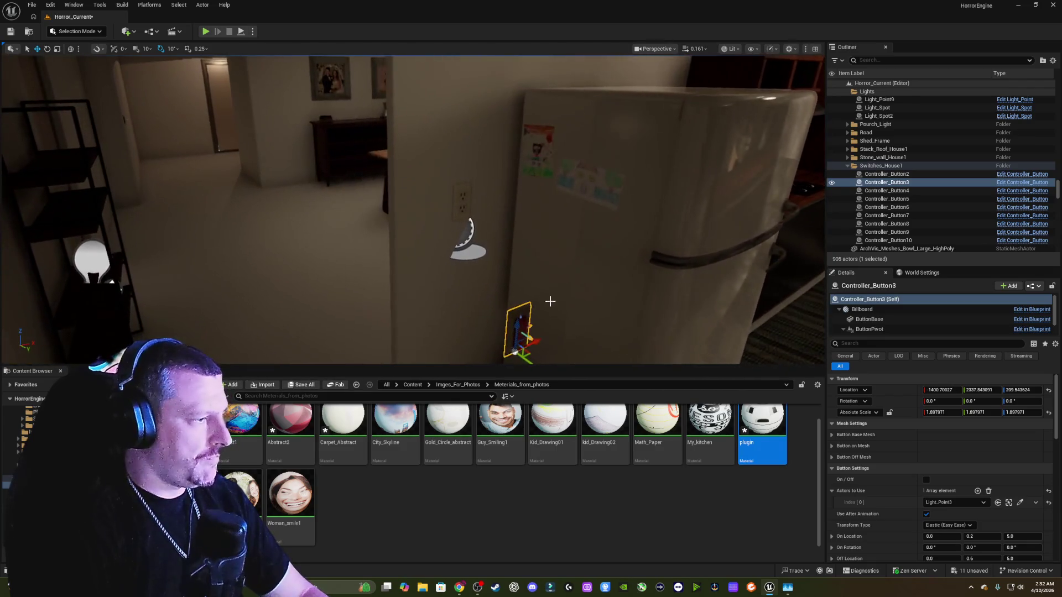
pyautogui.moveTo(538, 341)
pyautogui.mouseDown()
pyautogui.moveTo(607, 315)
pyautogui.moveTo(448, 253)
pyautogui.mouseUp()
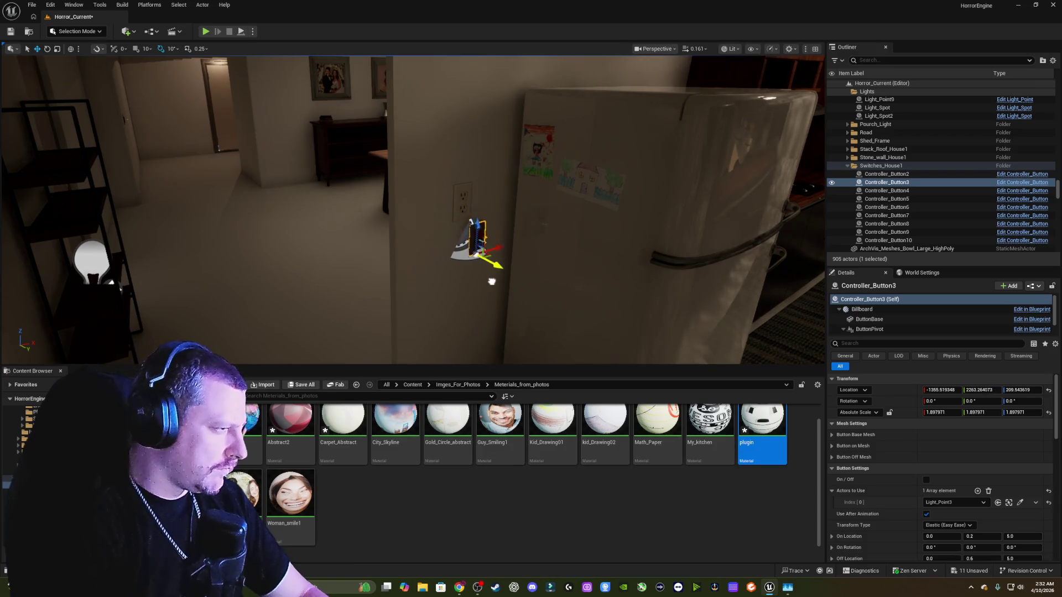
pyautogui.press('f')
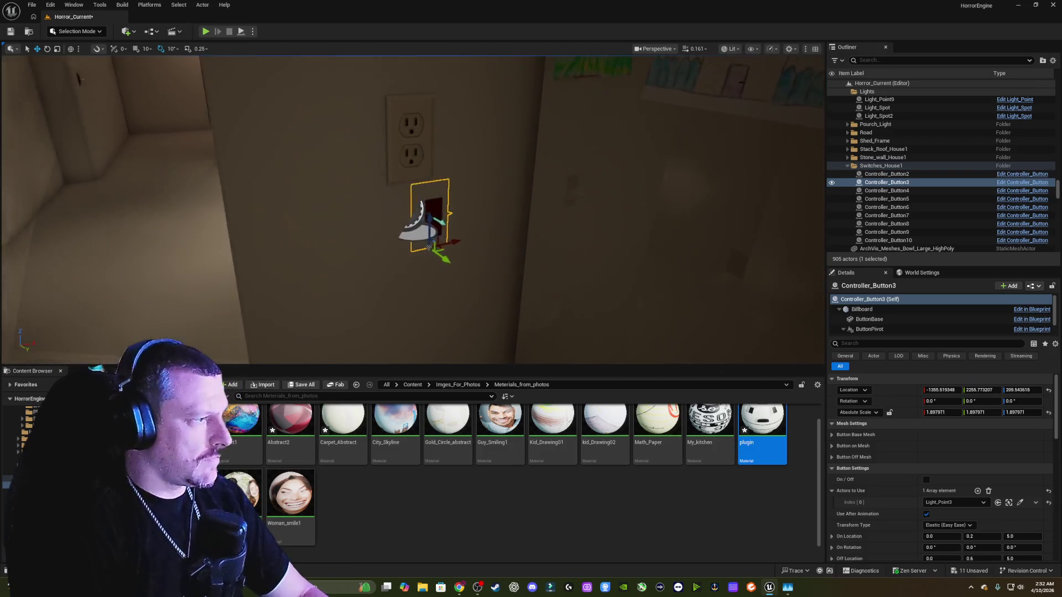
pyautogui.moveTo(471, 248)
pyautogui.mouseDown()
pyautogui.moveTo(420, 246)
pyautogui.moveTo(412, 257)
pyautogui.moveTo(374, 163)
pyautogui.mouseUp()
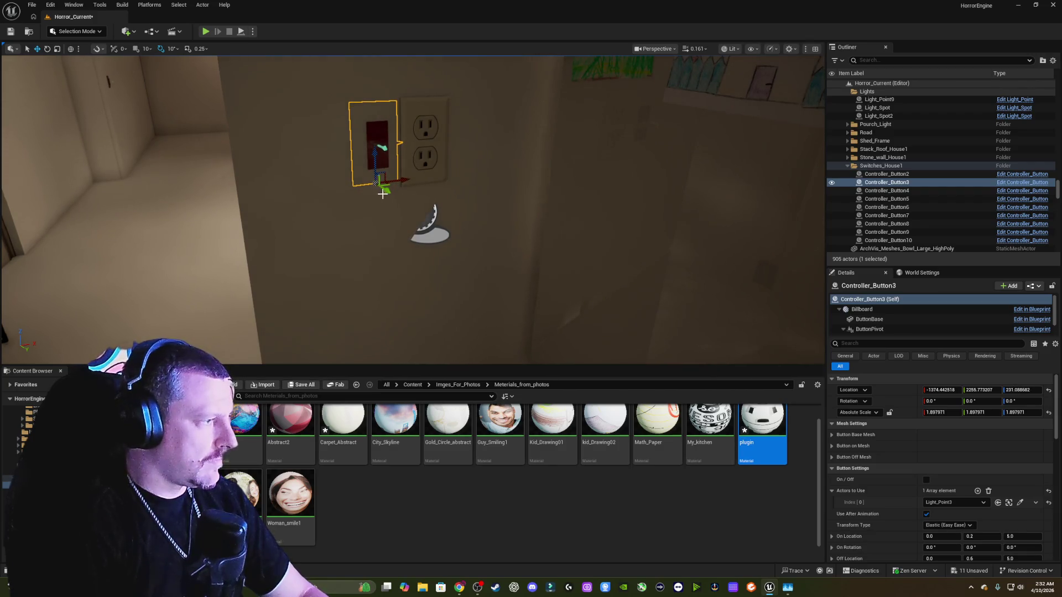
pyautogui.moveTo(386, 190)
pyautogui.mouseDown()
pyautogui.moveTo(420, 166)
pyautogui.moveTo(431, 188)
pyautogui.moveTo(421, 188)
pyautogui.mouseUp()
pyautogui.moveTo(424, 250); pyautogui.dragTo(420, 250)
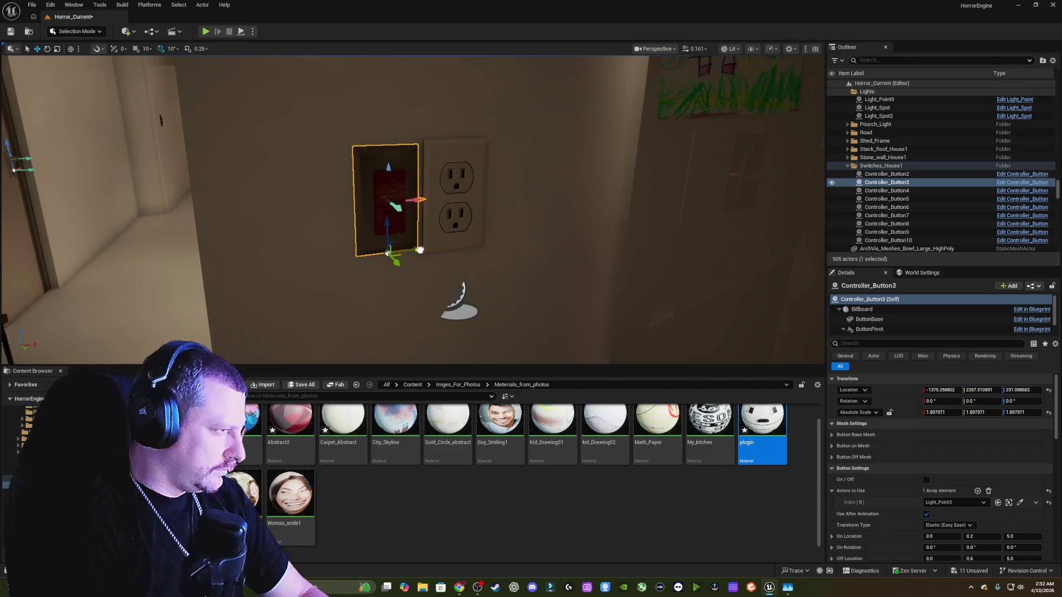
# - Scale the switch slightly taller in Z and lower it to line up with the outlet
pyautogui.press('r')
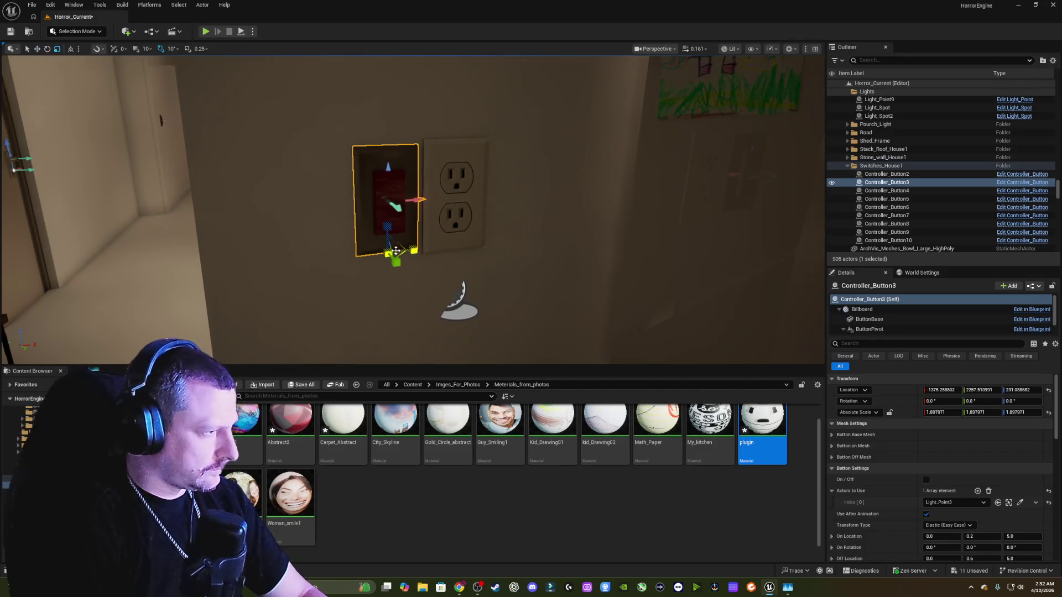
pyautogui.moveTo(387, 229); pyautogui.dragTo(387, 232)
pyautogui.press('w')
pyautogui.press('r')
pyautogui.press('w')
pyautogui.press('r')
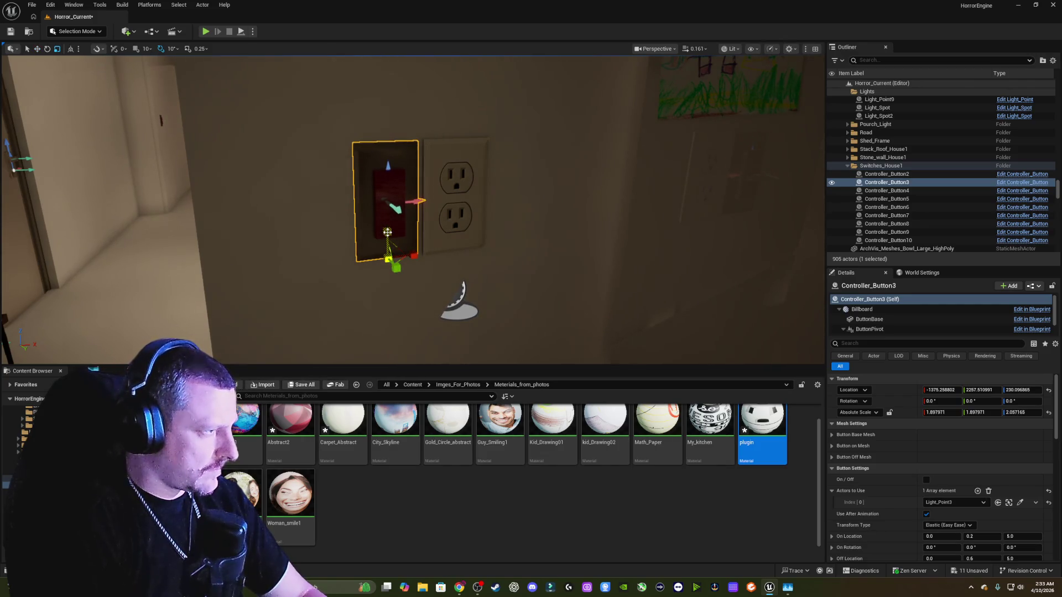
pyautogui.press('w')
pyautogui.moveTo(388, 233); pyautogui.dragTo(388, 233)
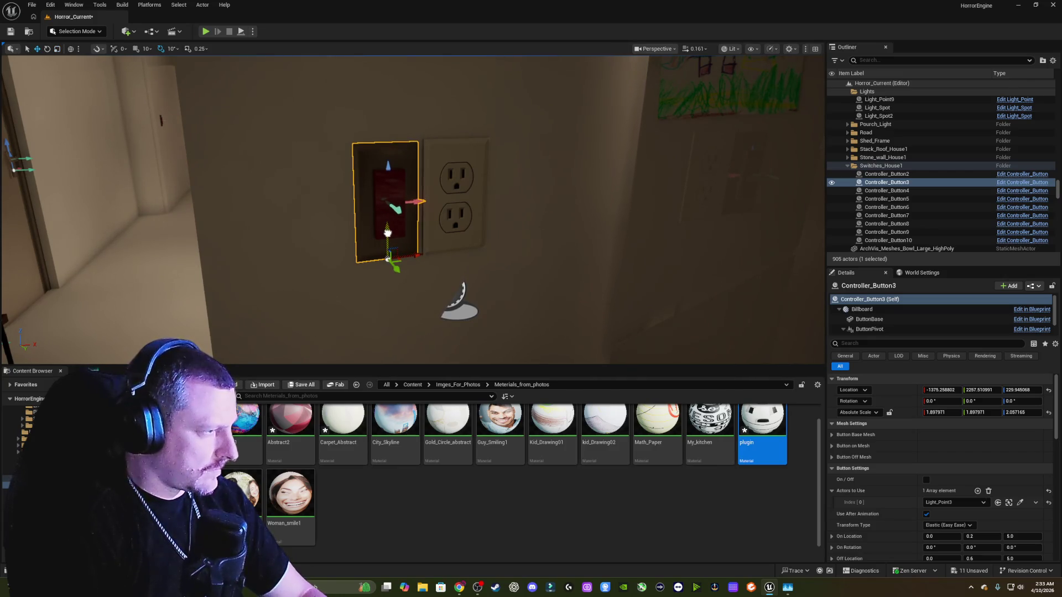
# - Shift the switch and outlet left together, then nudge the switch a little further left
pyautogui.keyDown('ctrl'); pyautogui.click(453, 218); pyautogui.keyUp('ctrl')
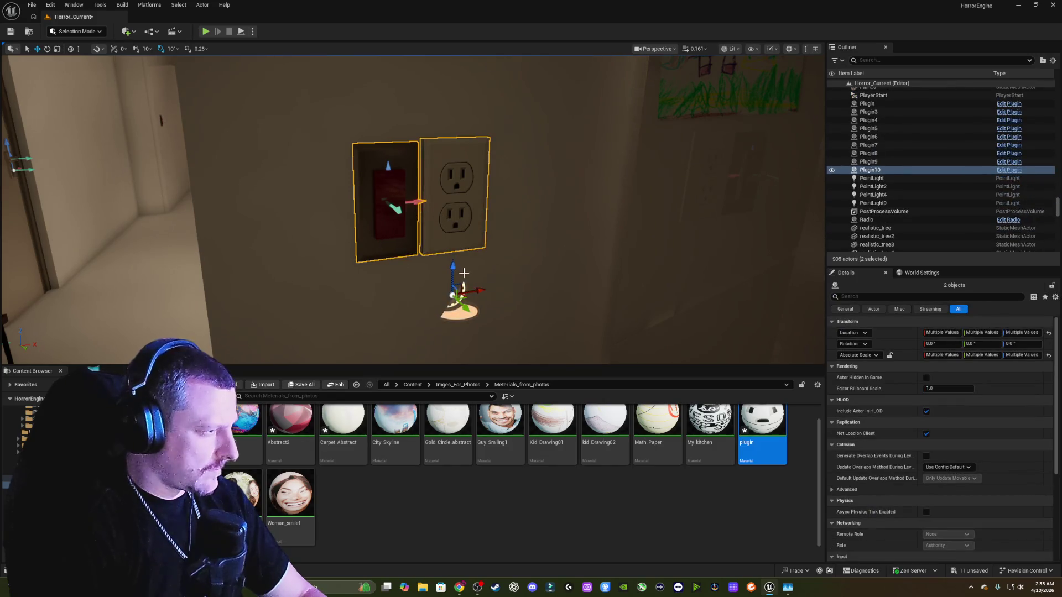
pyautogui.moveTo(482, 289); pyautogui.dragTo(458, 293)
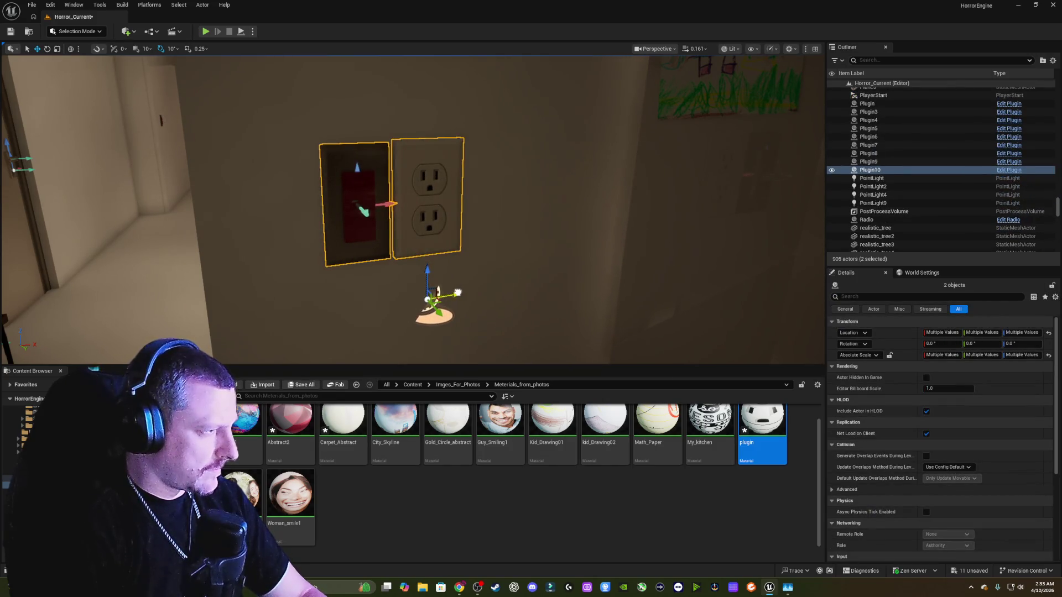
pyautogui.click(385, 246)
pyautogui.moveTo(388, 261); pyautogui.dragTo(377, 261)
pyautogui.press('Escape')
pyautogui.moveTo(490, 245)
pyautogui.mouseDown()
pyautogui.moveTo(458, 213)
pyautogui.moveTo(301, 243)
pyautogui.moveTo(340, 233)
pyautogui.moveTo(354, 186)
pyautogui.mouseUp()
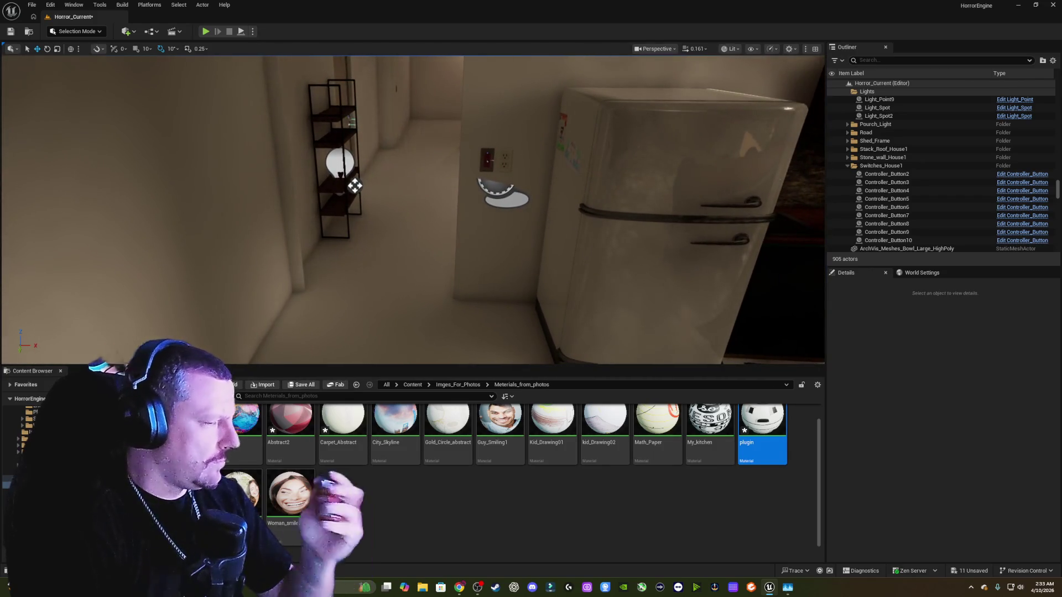
pyautogui.moveTo(354, 186)
pyautogui.mouseDown()
pyautogui.moveTo(418, 156)
pyautogui.moveTo(465, 193)
pyautogui.moveTo(288, 186)
pyautogui.moveTo(354, 186)
pyautogui.mouseUp()
pyautogui.moveTo(757, 217); pyautogui.dragTo(365, 213)
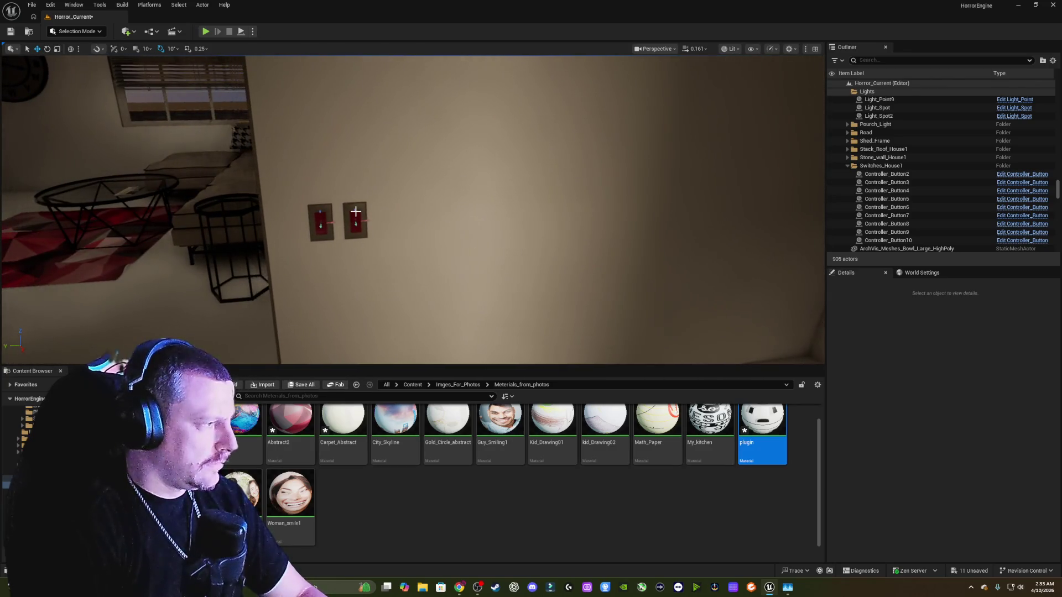
# - Select both light switches on the hallway wall and drag them higher up the wall
pyautogui.click(364, 214)
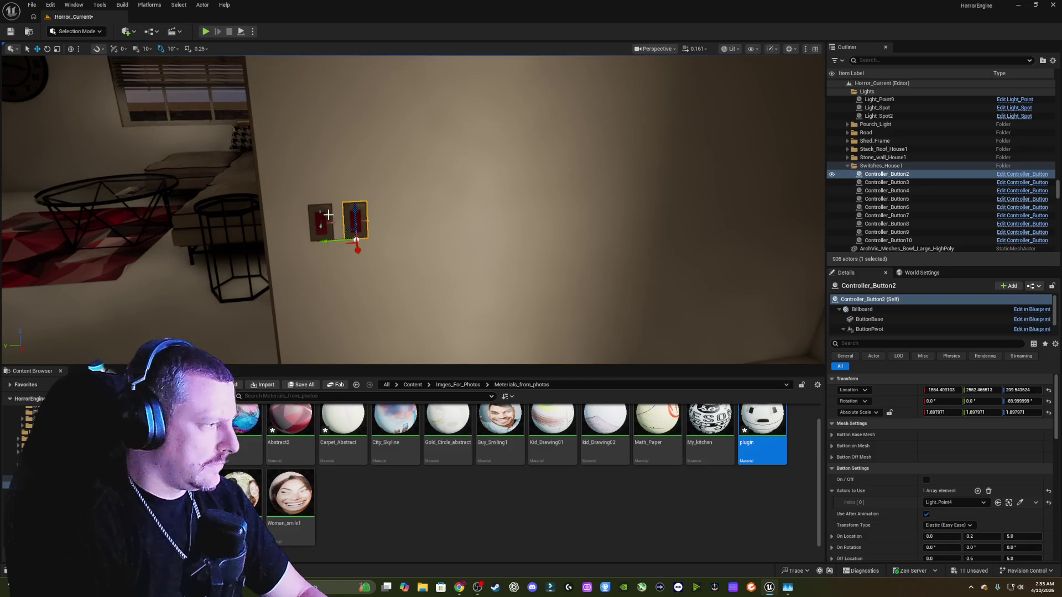
pyautogui.moveTo(333, 240); pyautogui.dragTo(344, 241)
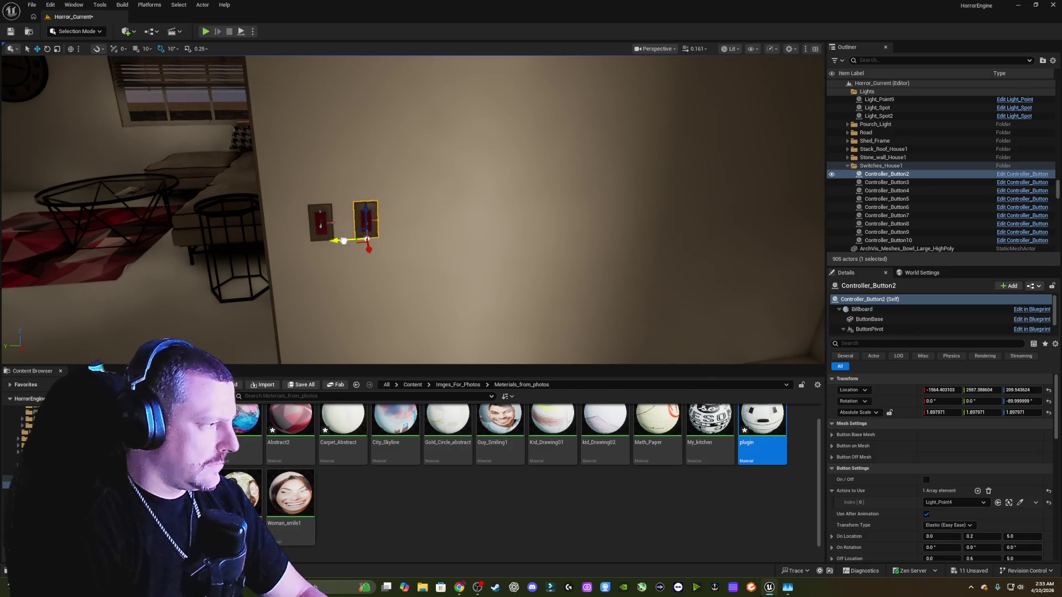
pyautogui.press('Escape')
pyautogui.moveTo(393, 217); pyautogui.dragTo(441, 223)
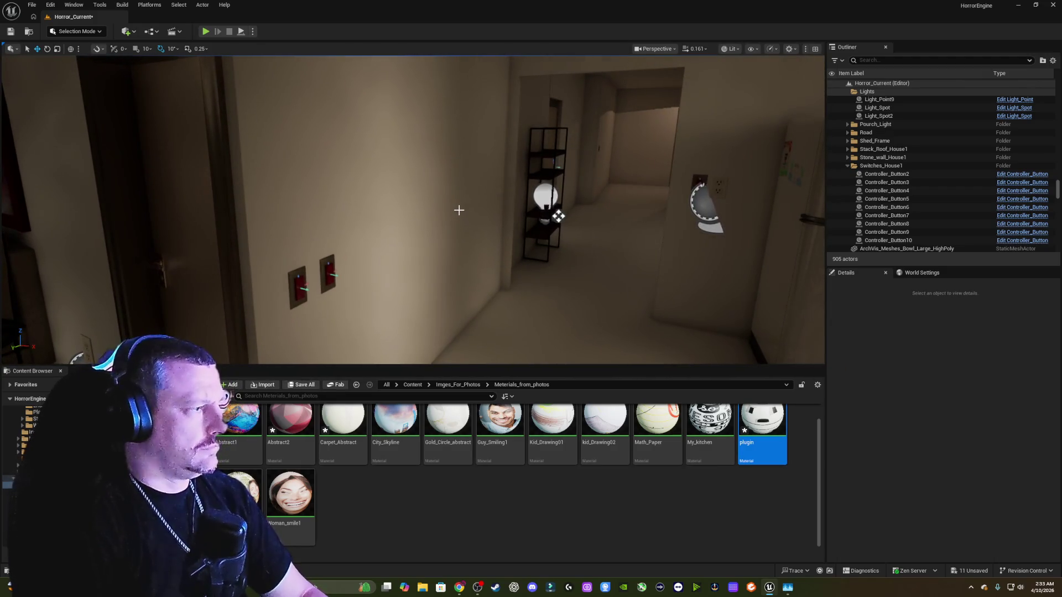
pyautogui.moveTo(459, 210); pyautogui.dragTo(480, 213)
pyautogui.moveTo(347, 274)
pyautogui.mouseDown()
pyautogui.moveTo(354, 257)
pyautogui.moveTo(347, 274)
pyautogui.mouseUp()
pyautogui.click(329, 290)
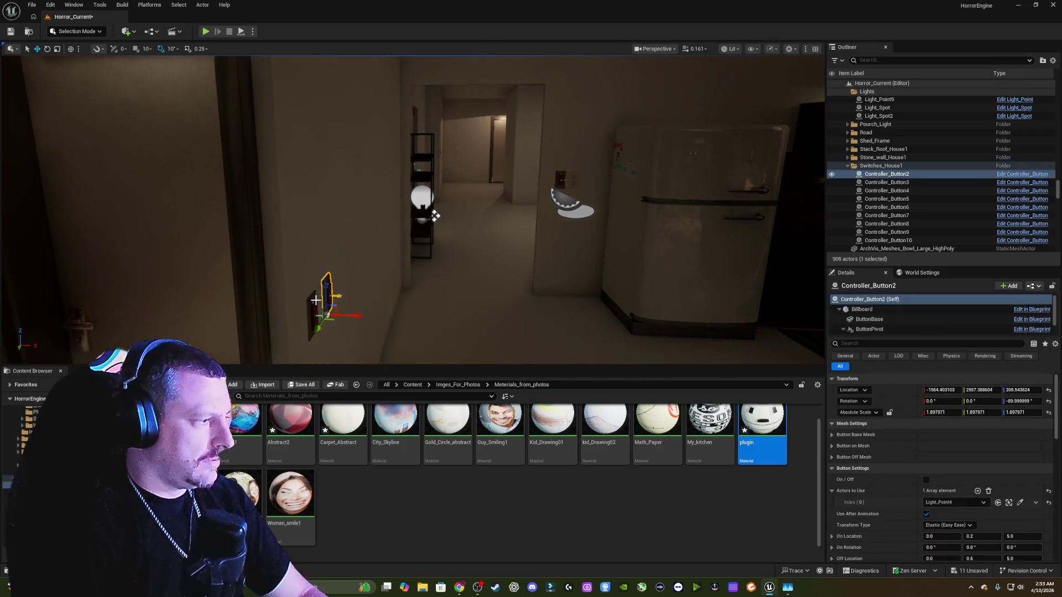
pyautogui.keyDown('ctrl'); pyautogui.click(314, 300); pyautogui.keyUp('ctrl')
pyautogui.moveTo(314, 300)
pyautogui.mouseDown()
pyautogui.moveTo(309, 248)
pyautogui.moveTo(279, 213)
pyautogui.mouseUp()
pyautogui.press('Escape')
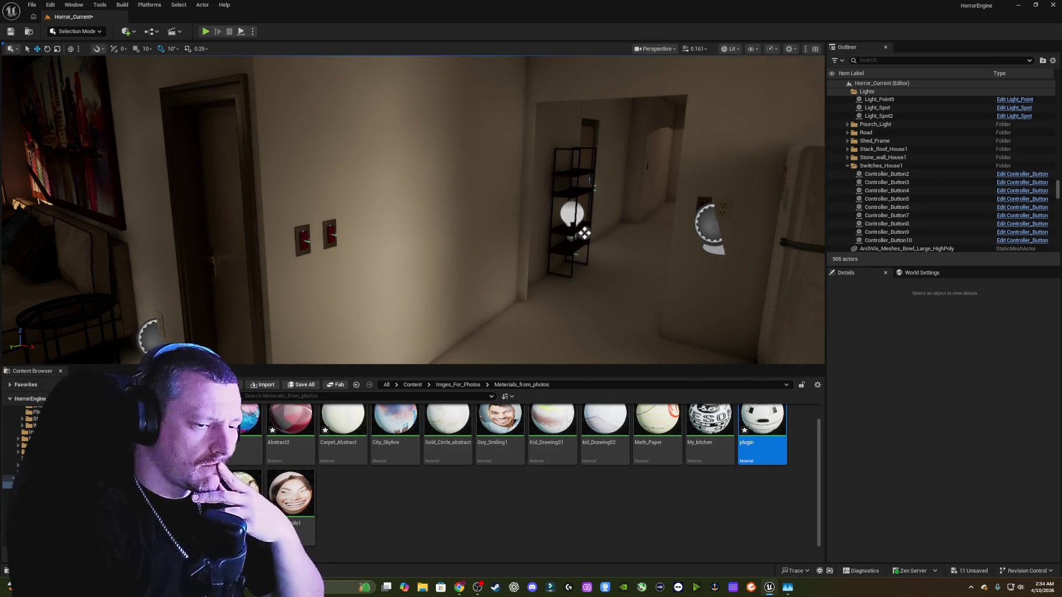
pyautogui.hotkey('alt', 'Tab')
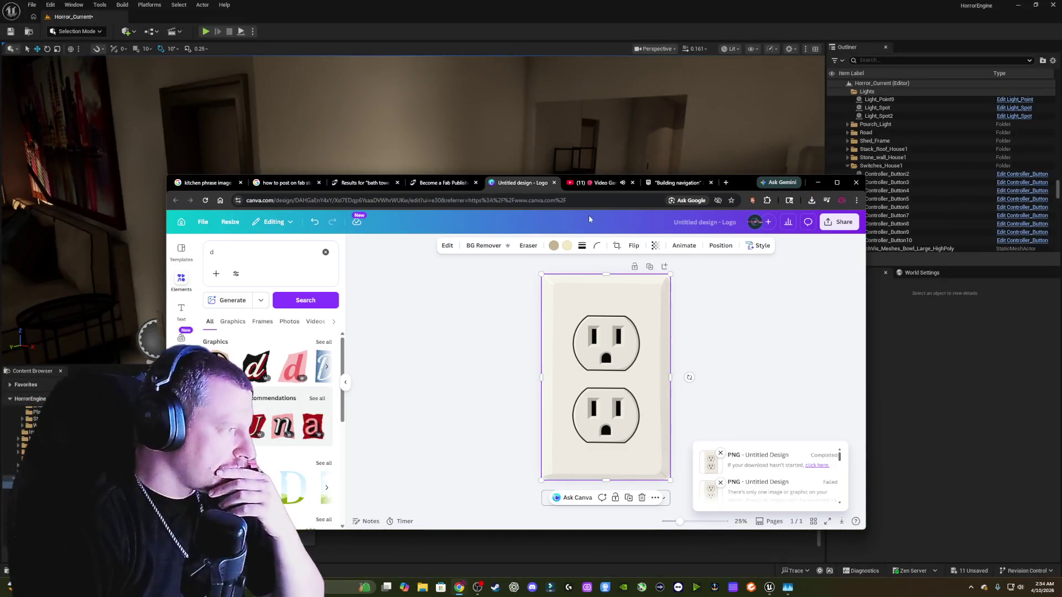
# - Search Elements for 'therm' and add the green and dark round 72° thermostat graphics
pyautogui.click(308, 252)
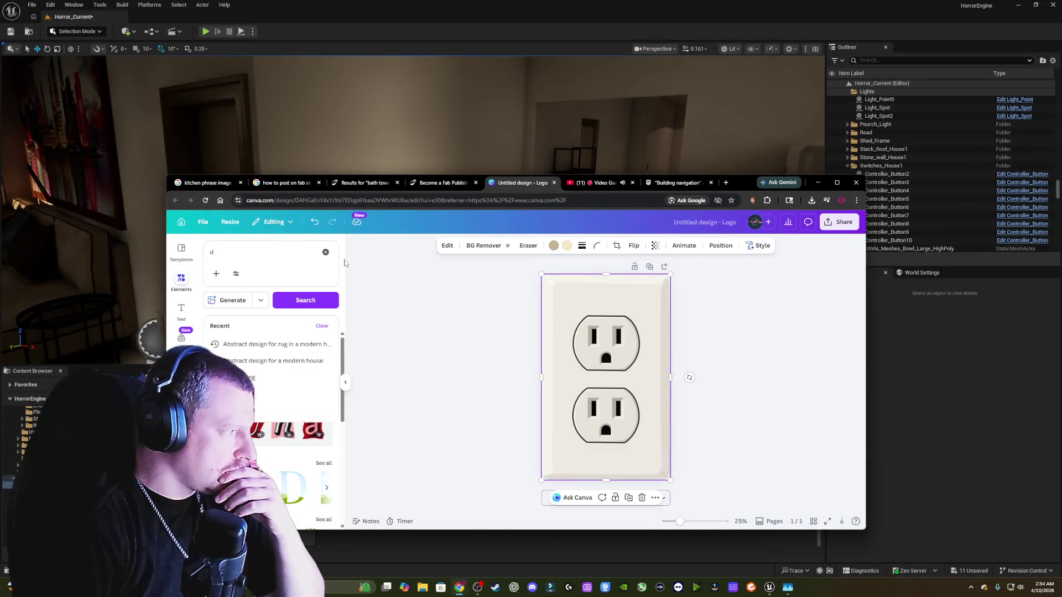
pyautogui.press('BackSpace')
pyautogui.write('t')
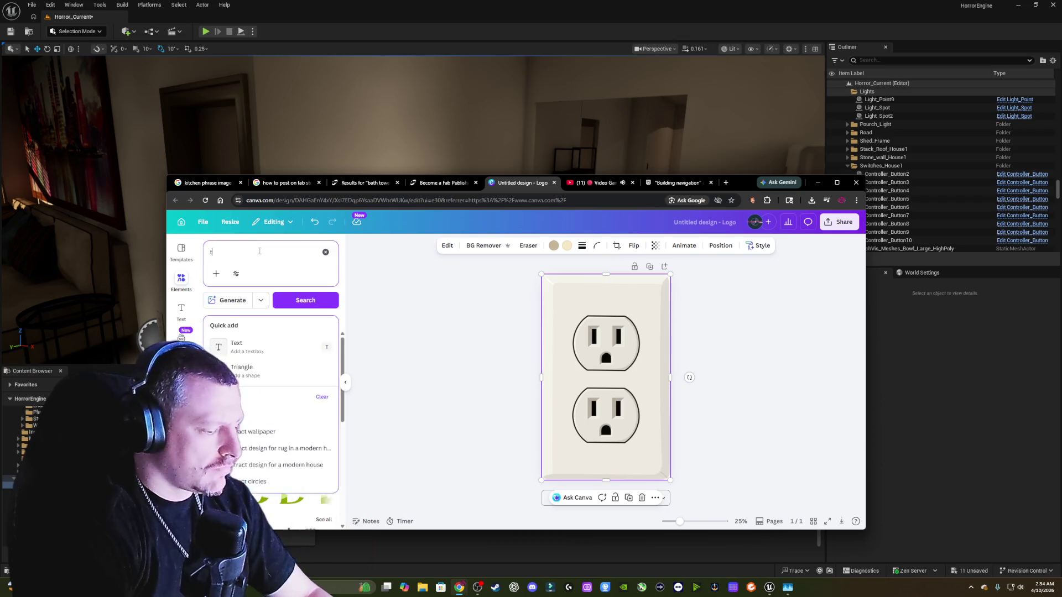
pyautogui.write('herm')
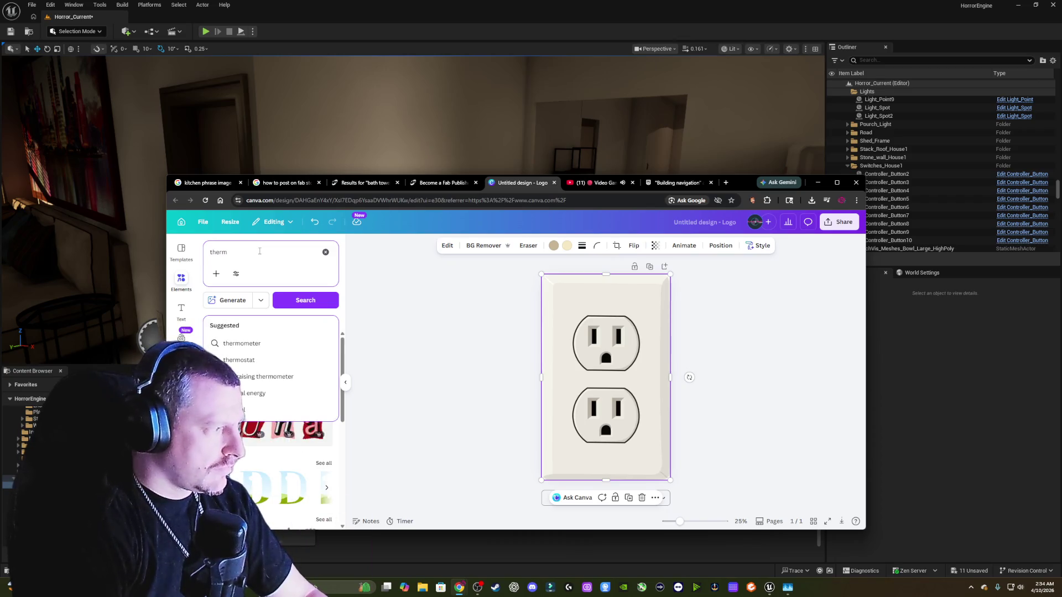
pyautogui.click(264, 360)
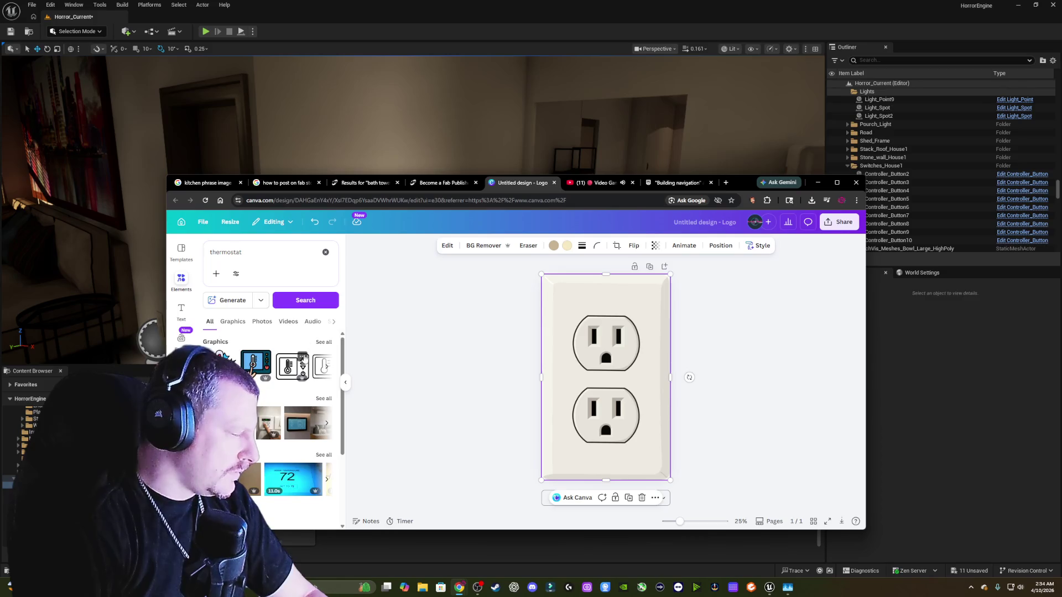
pyautogui.click(324, 343)
pyautogui.scroll(-2, 308, 362)
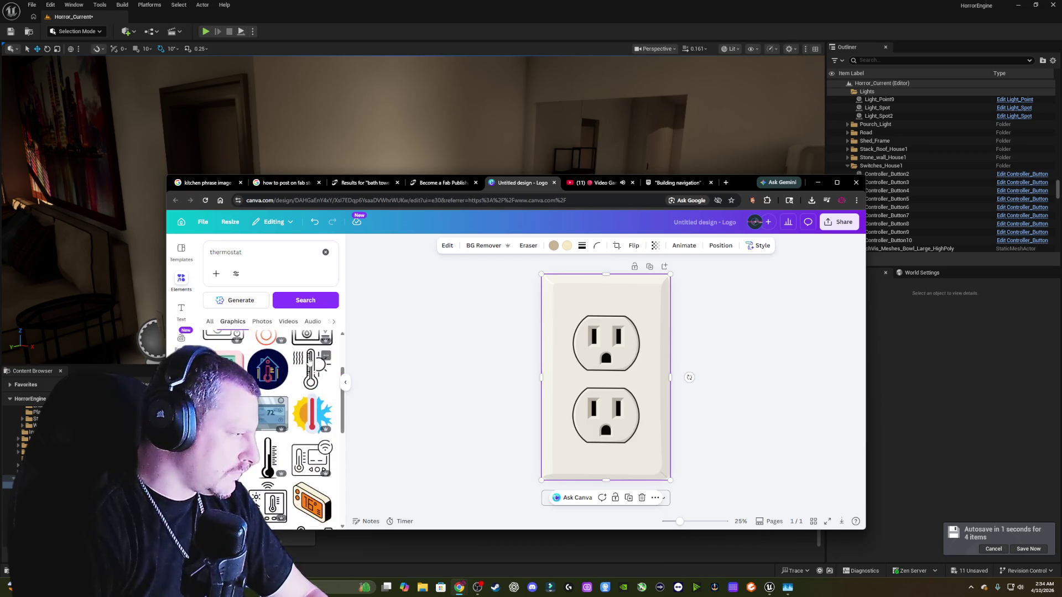
pyautogui.scroll(-10, 313, 359)
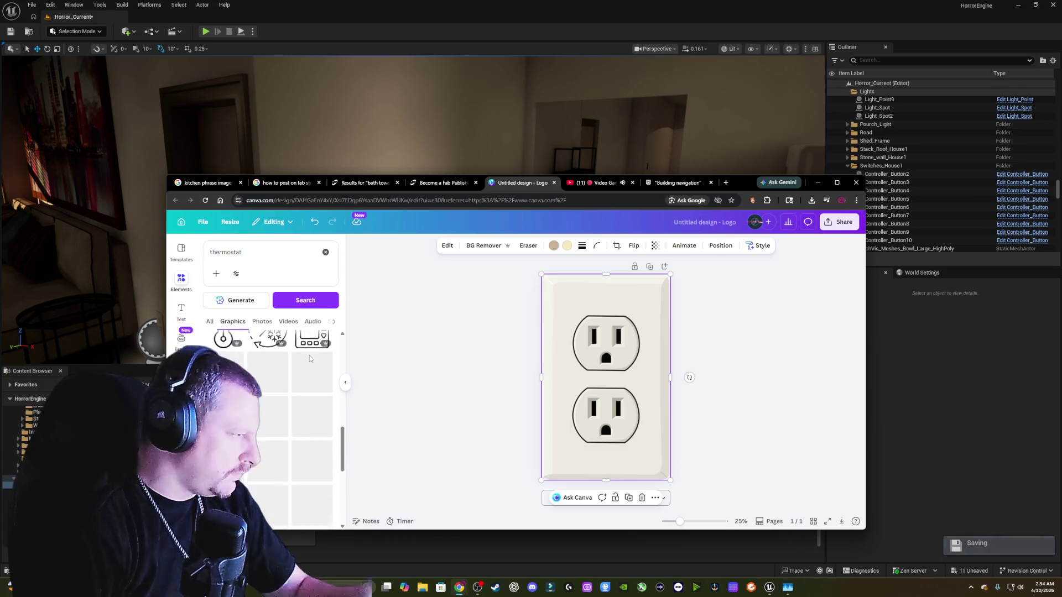
pyautogui.scroll(-1, 311, 358)
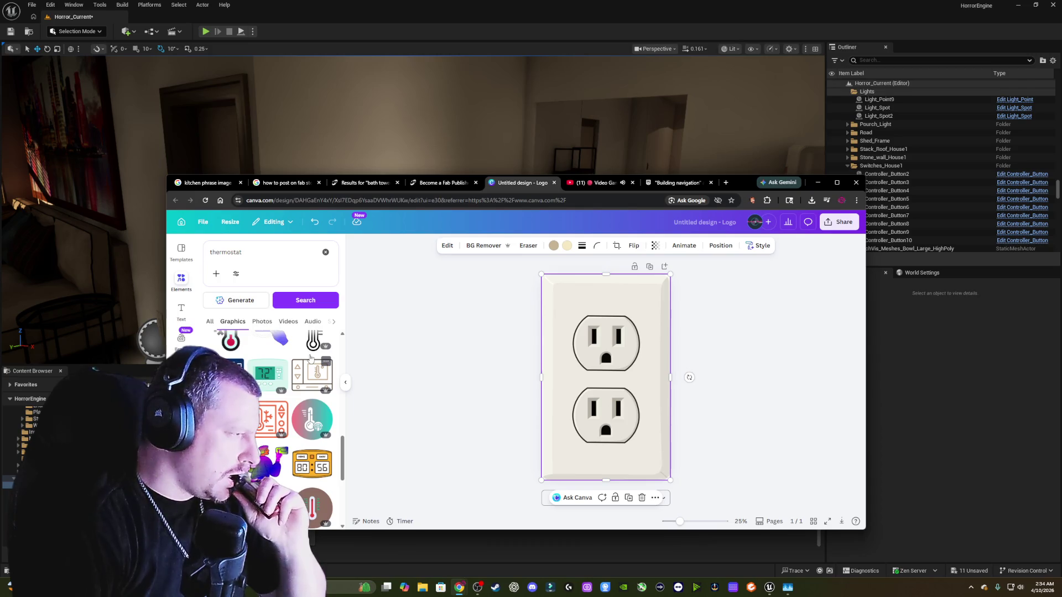
pyautogui.click(266, 375)
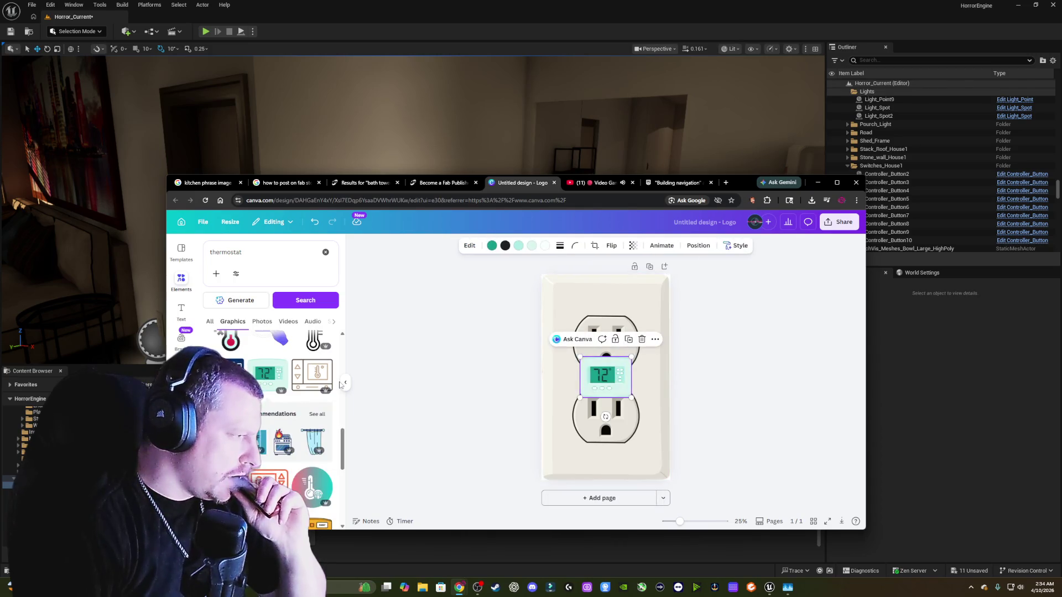
pyautogui.scroll(-2, 326, 381)
pyautogui.scroll(-2, 315, 374)
pyautogui.scroll(1, 315, 373)
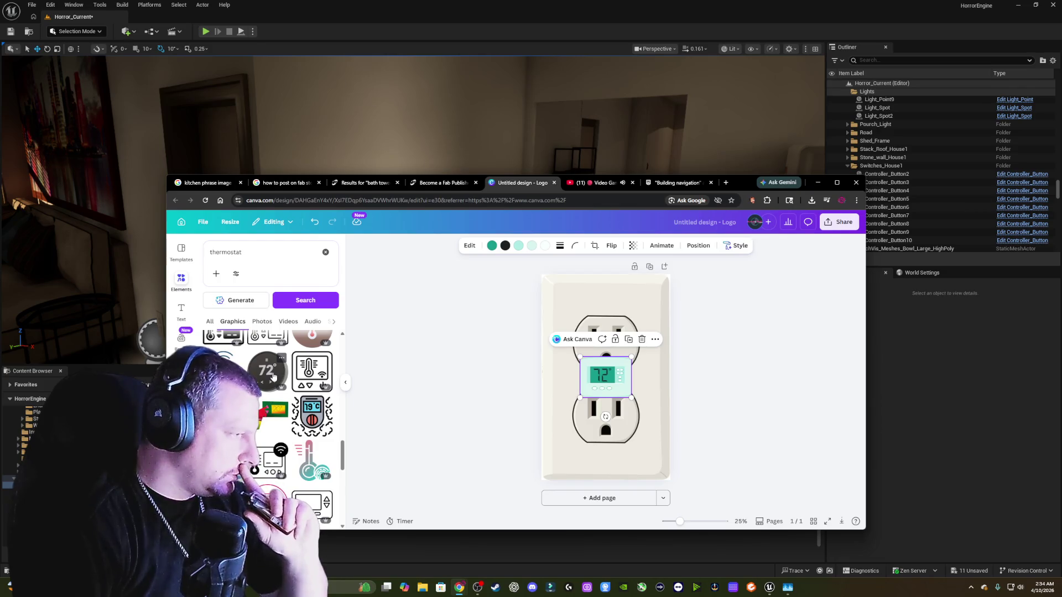
pyautogui.click(273, 377)
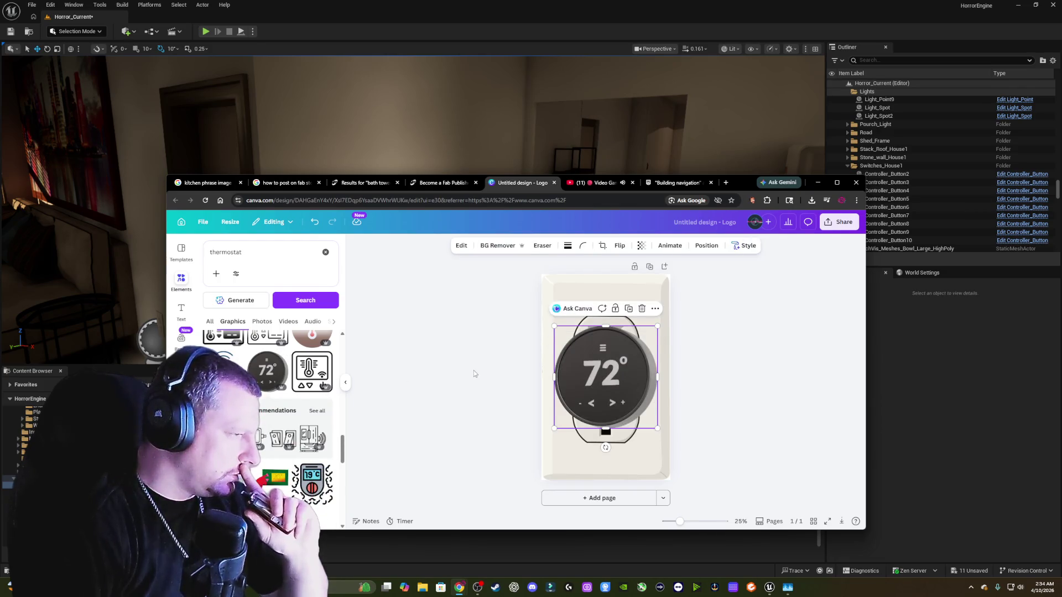
# - Undo the dark thermostat, then delete the teal thermostat, outlet image and leftover graphic
pyautogui.hotkey('ctrl', 'z')
pyautogui.click(612, 372)
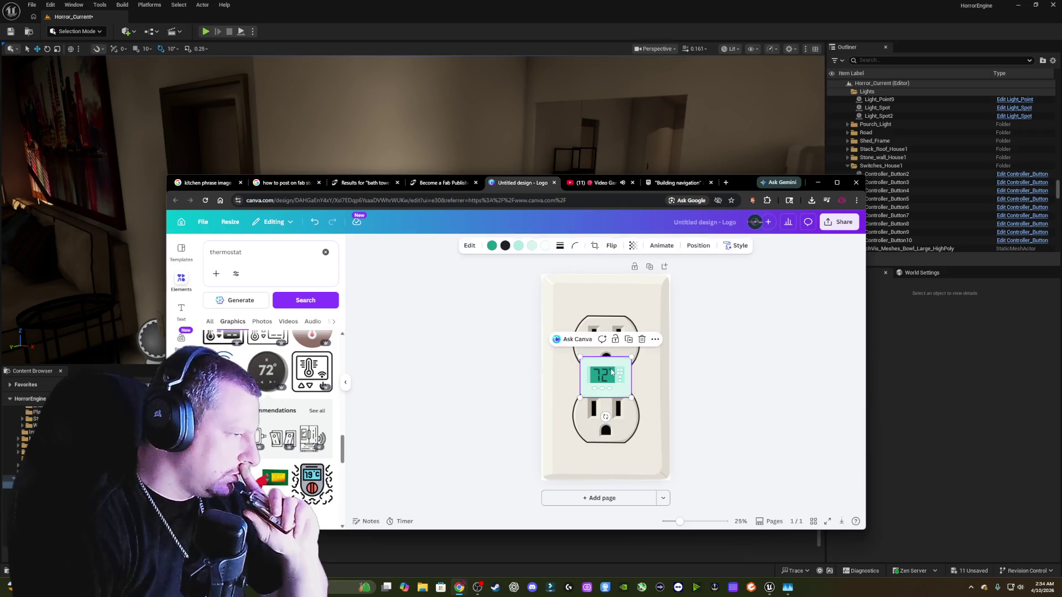
pyautogui.press('Delete')
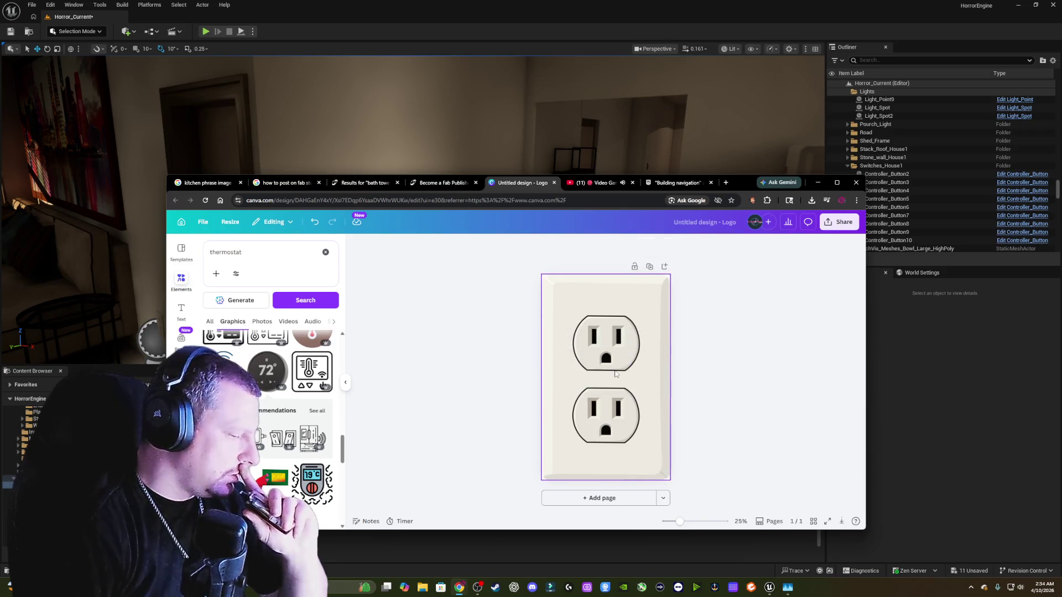
pyautogui.click(596, 381)
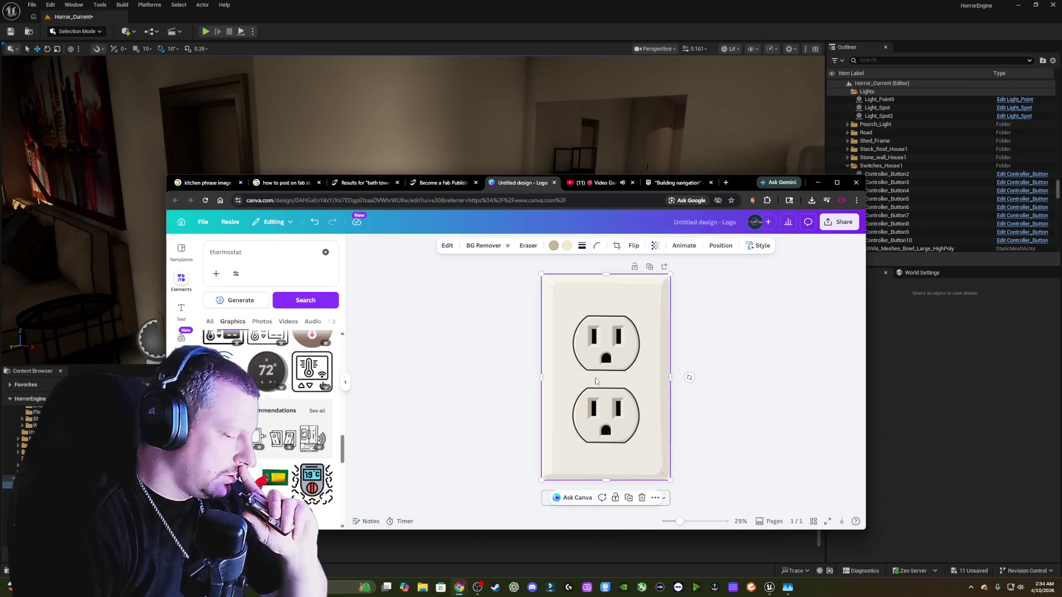
pyautogui.press('Delete')
pyautogui.click(578, 354)
pyautogui.press('Delete')
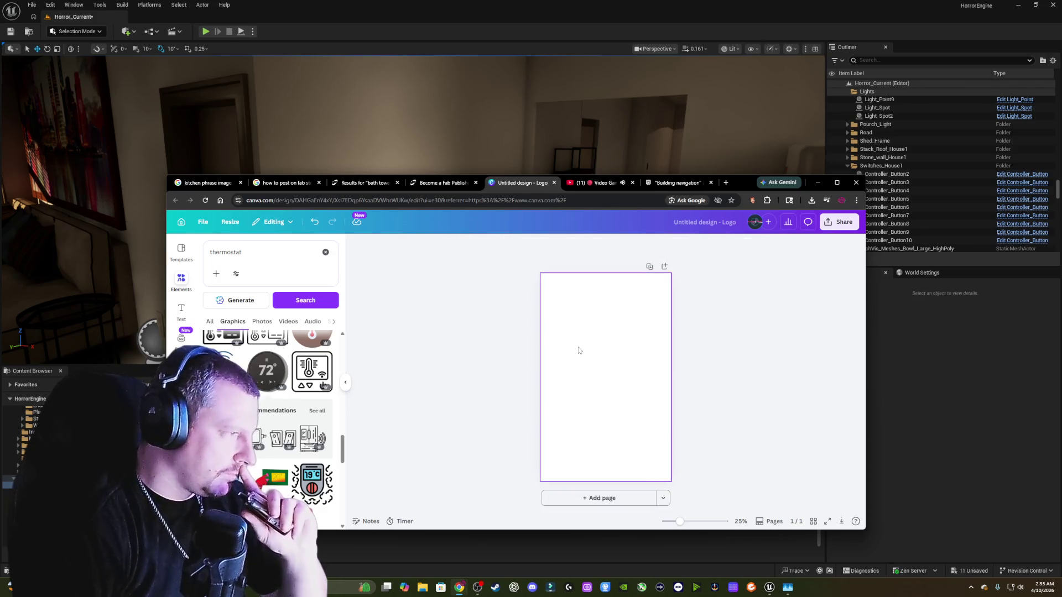
# - Try the round 72° thermostat graphic on the page, then remove it
pyautogui.scroll(-3, 280, 396)
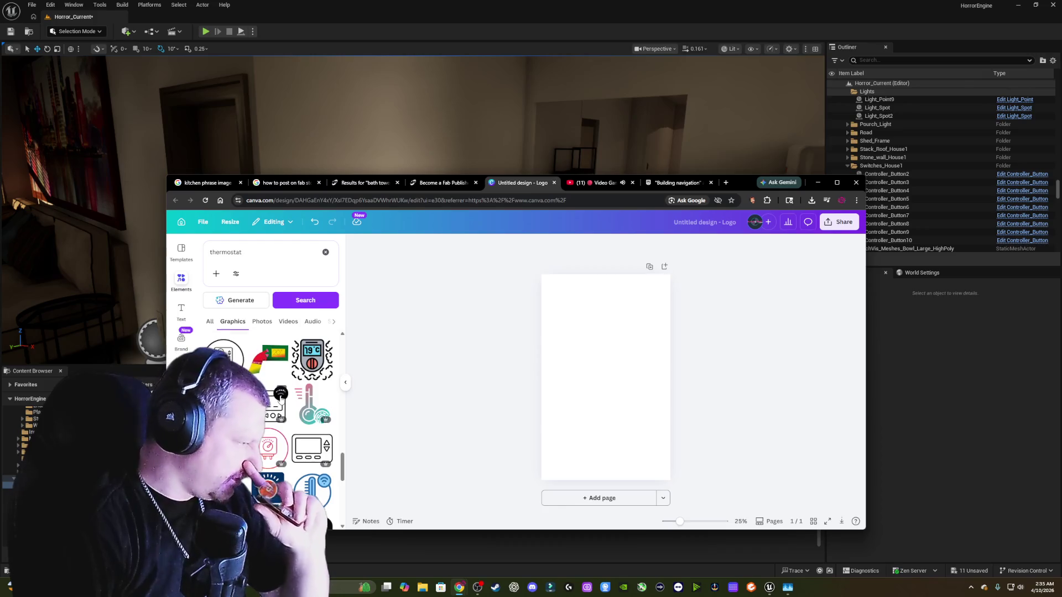
pyautogui.scroll(-3, 280, 396)
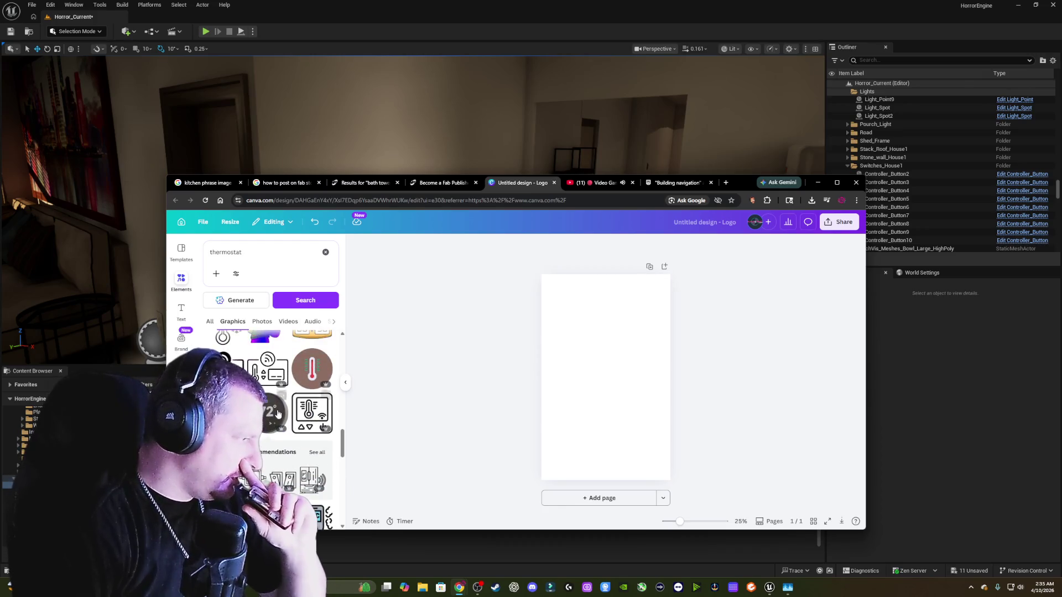
pyautogui.click(279, 415)
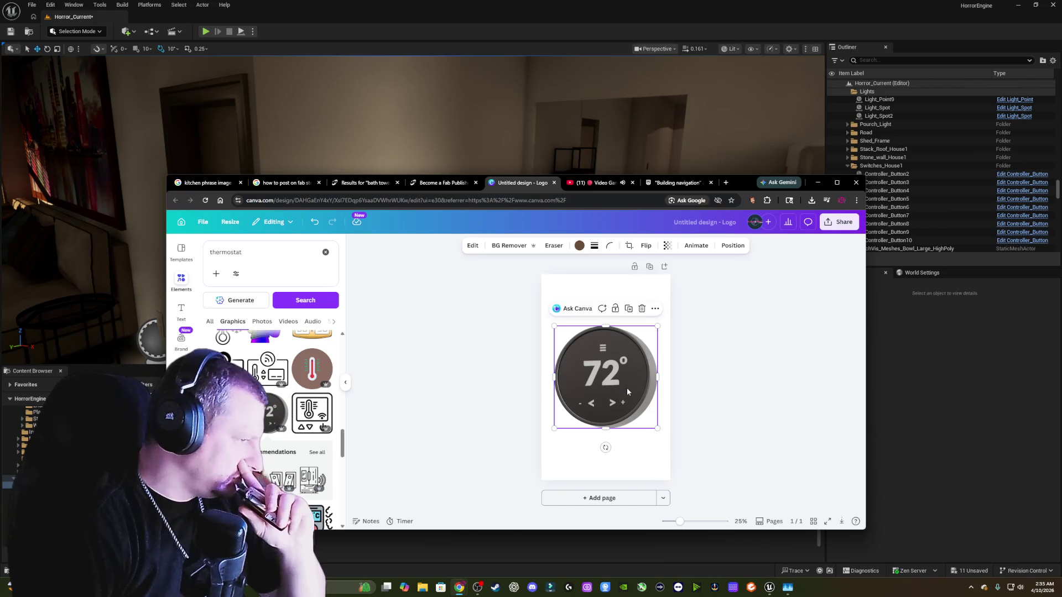
pyautogui.press('Delete')
# - Add the blue digital thermostat graphic to the page and enlarge it
pyautogui.scroll(-3, 302, 381)
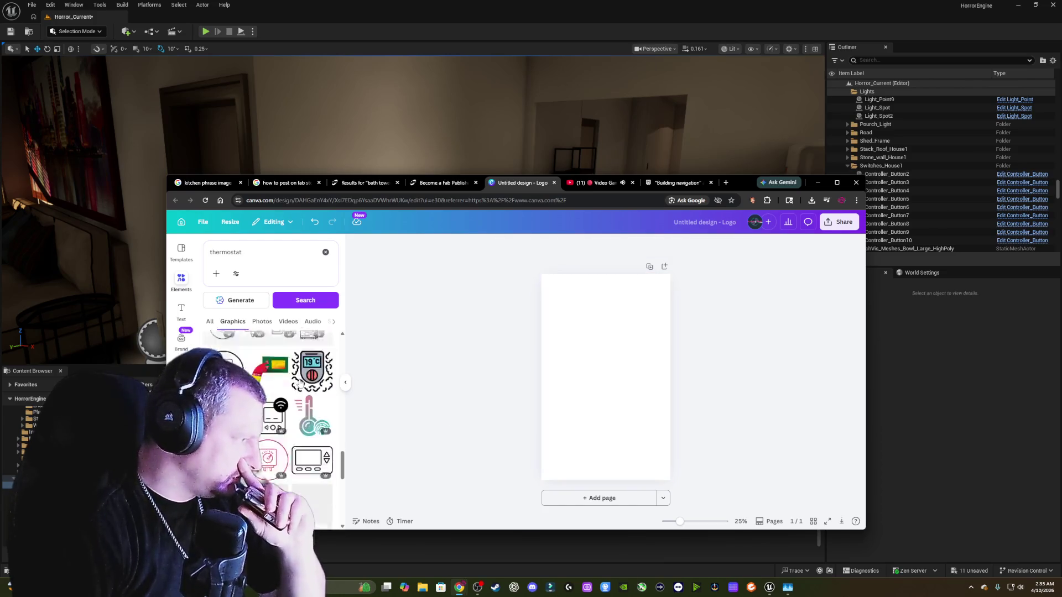
pyautogui.scroll(-2, 302, 381)
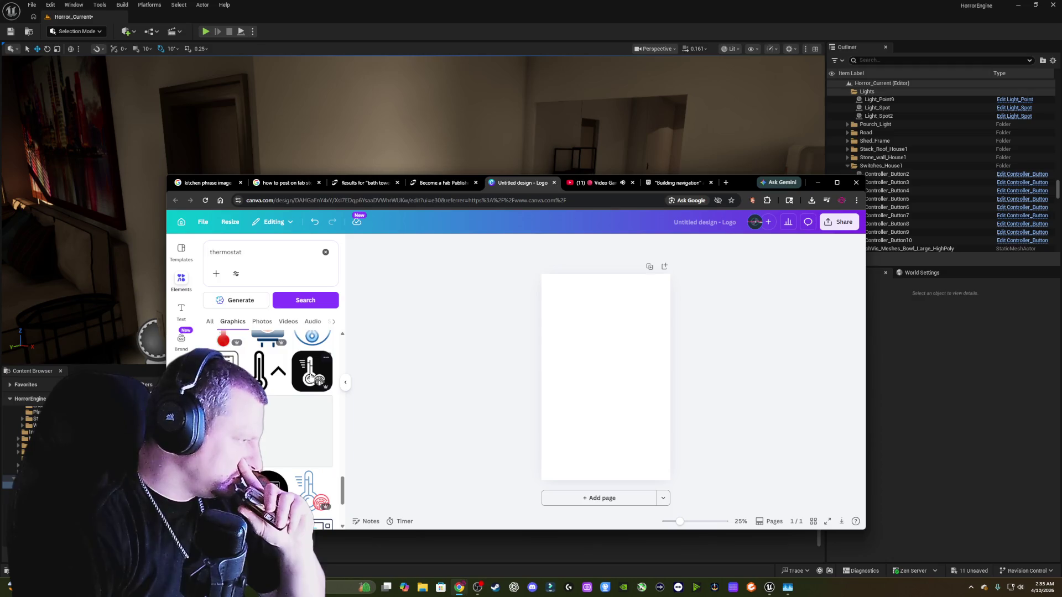
pyautogui.scroll(-2, 310, 378)
pyautogui.scroll(-2, 311, 376)
pyautogui.scroll(-2, 312, 376)
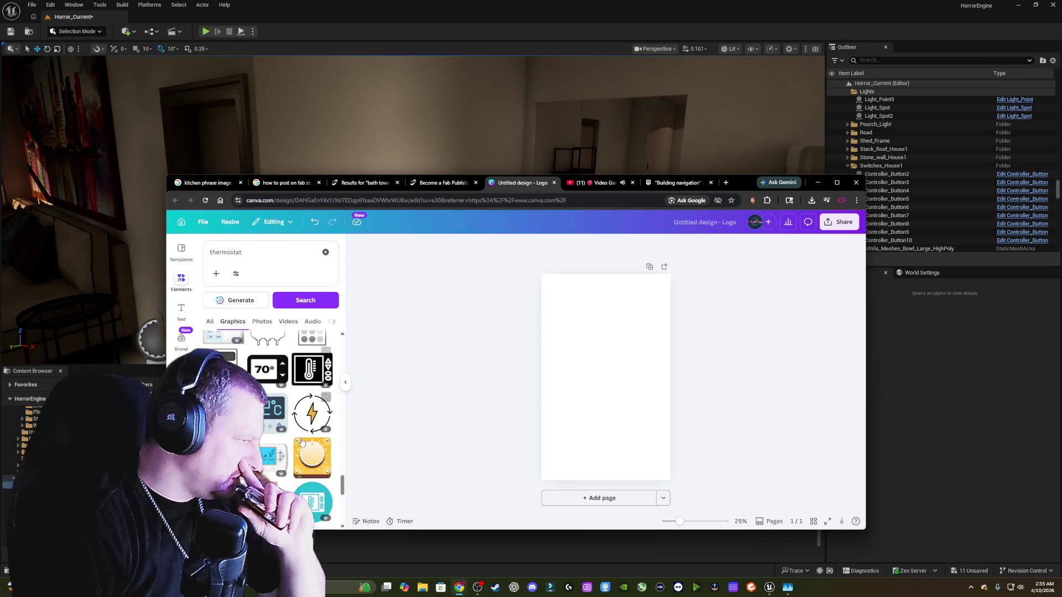
pyautogui.click(277, 457)
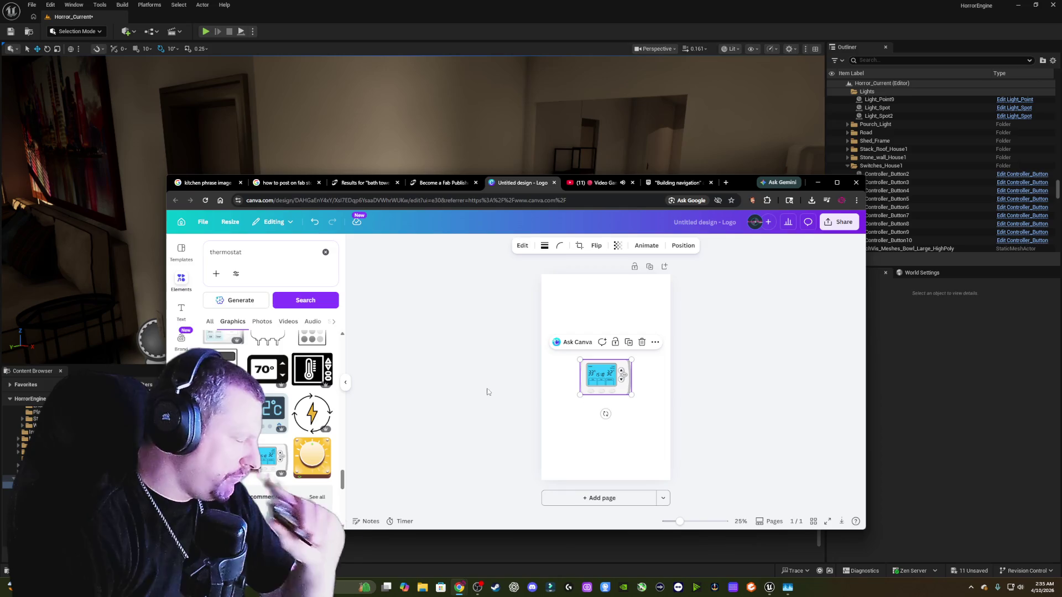
pyautogui.moveTo(572, 356); pyautogui.dragTo(534, 329)
pyautogui.moveTo(633, 395)
pyautogui.mouseDown()
pyautogui.moveTo(667, 415)
pyautogui.moveTo(679, 408)
pyautogui.mouseUp()
# - Turn the thermostat on its side and stretch it to about 2,000 × 1,370 to fill the page
pyautogui.scroll(-3, 314, 393)
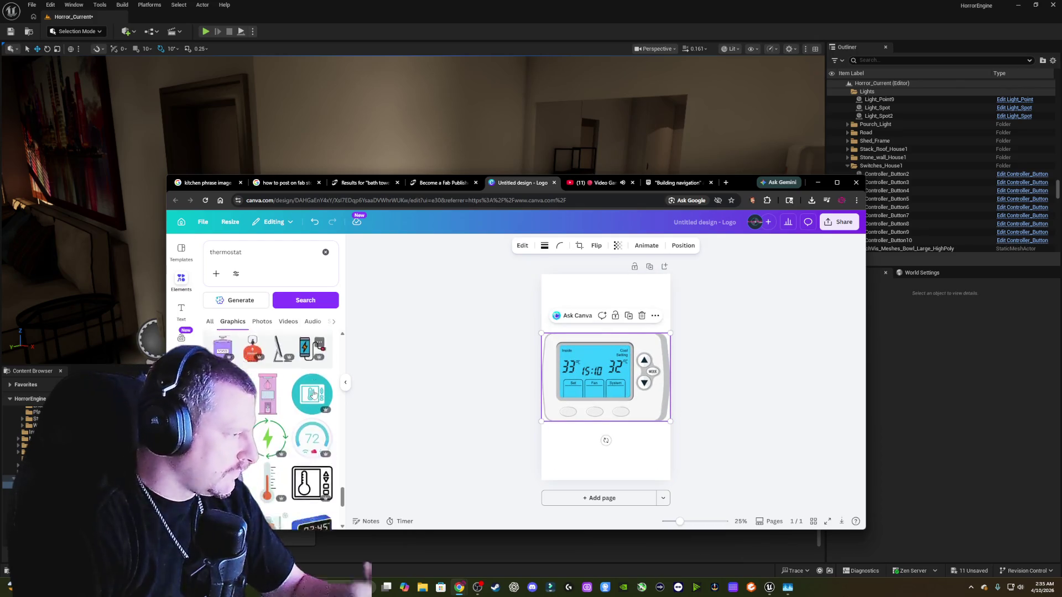
pyautogui.scroll(-3, 313, 394)
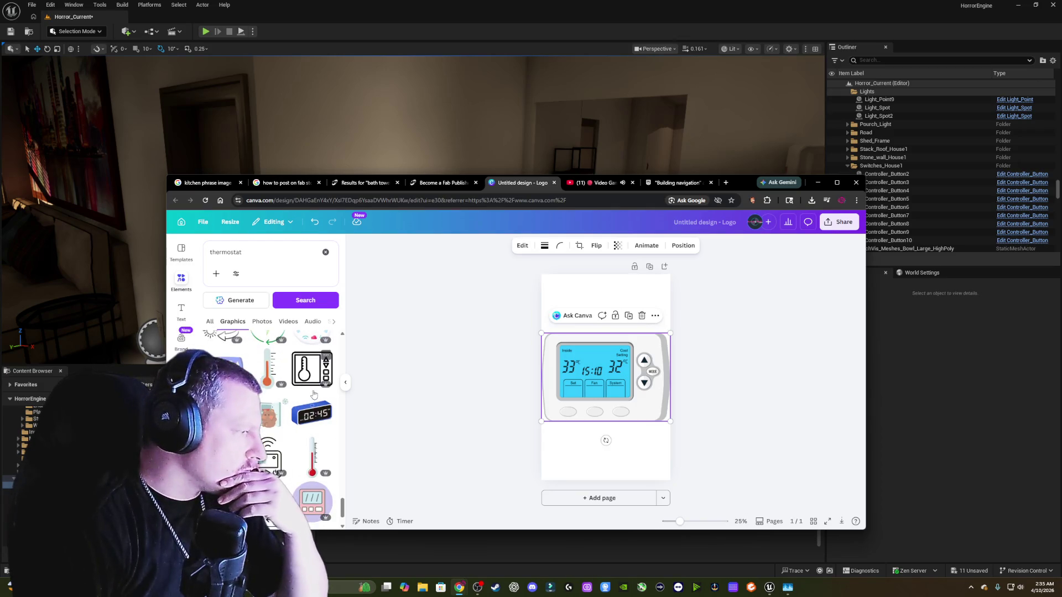
pyautogui.scroll(-4, 314, 394)
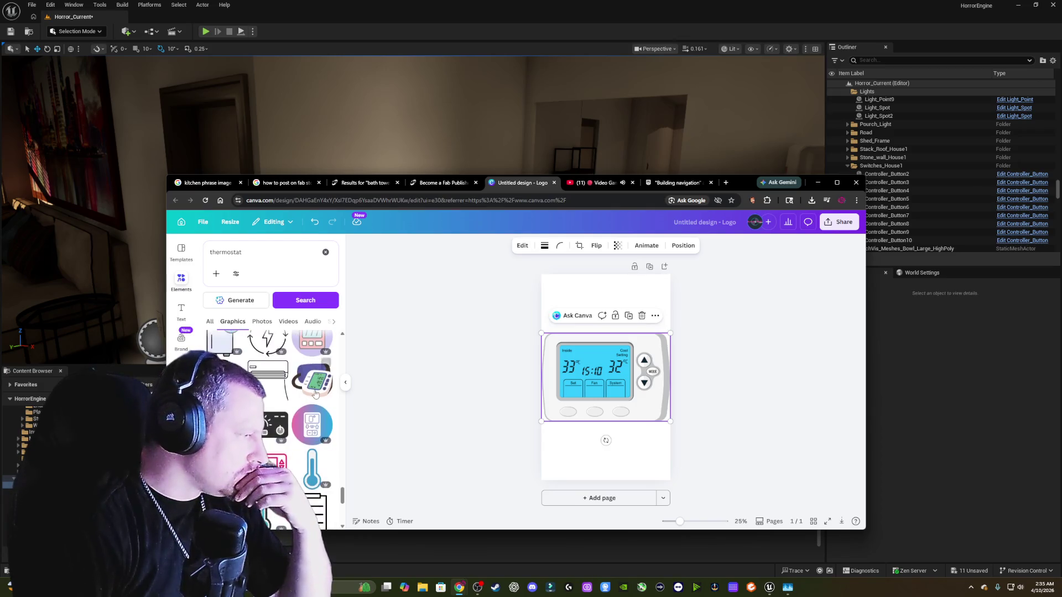
pyautogui.scroll(-4, 314, 393)
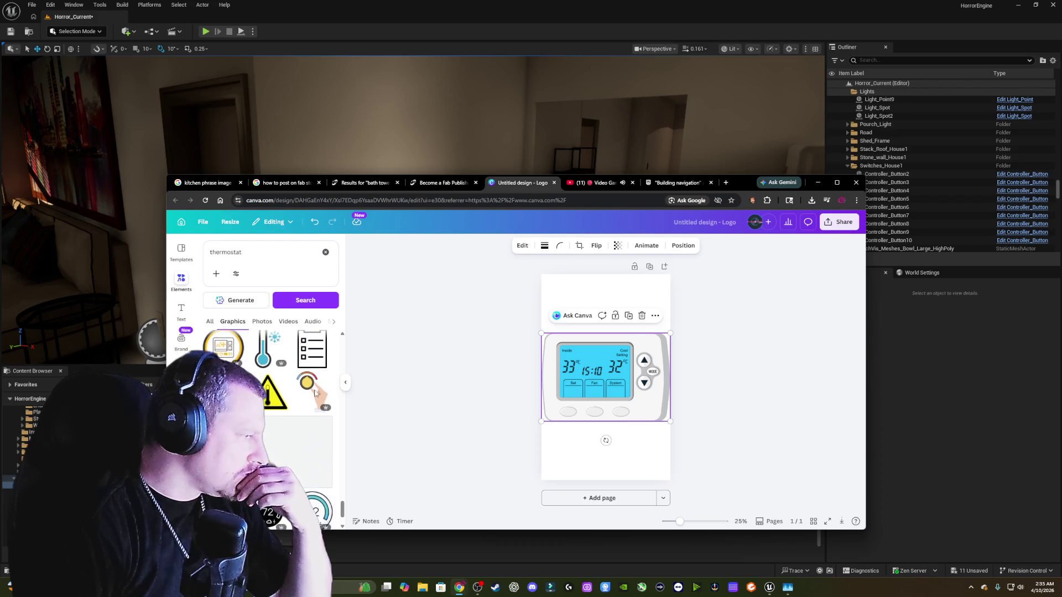
pyautogui.scroll(-4, 315, 394)
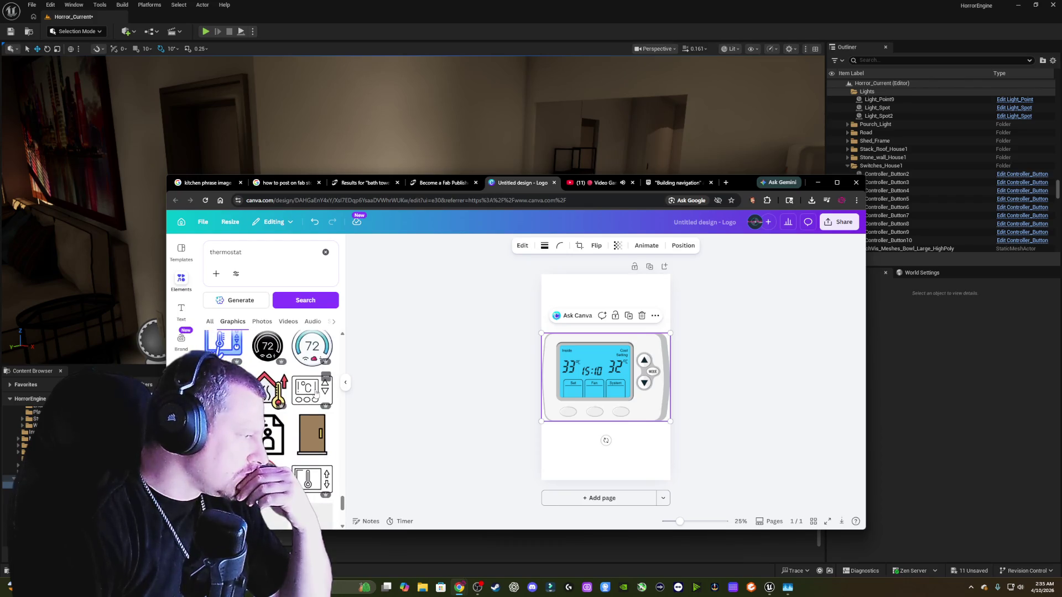
pyautogui.scroll(-3, 316, 392)
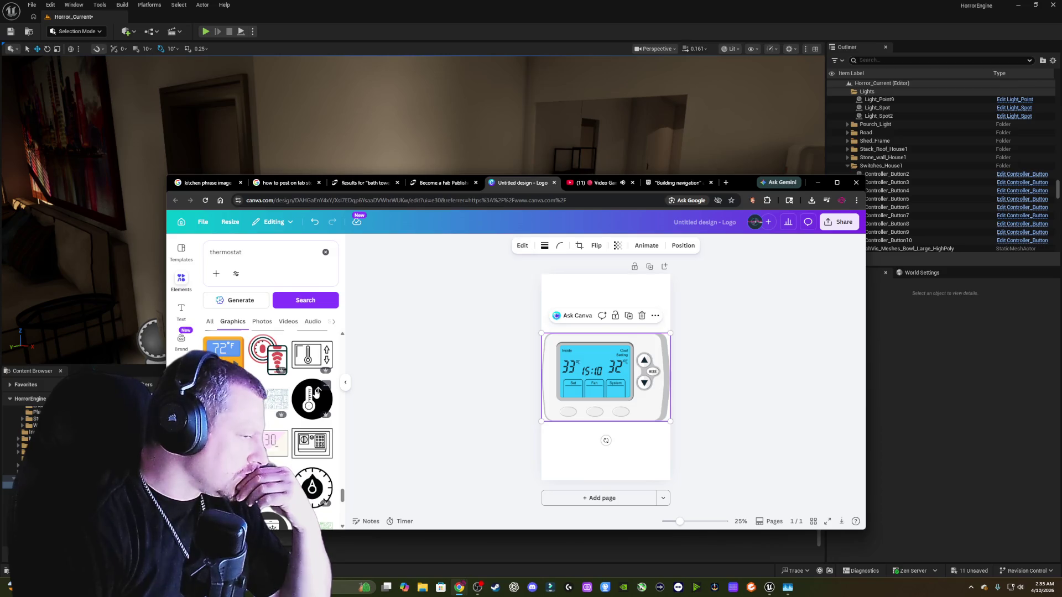
pyautogui.moveTo(606, 440)
pyautogui.mouseDown()
pyautogui.moveTo(512, 416)
pyautogui.moveTo(474, 375)
pyautogui.mouseUp()
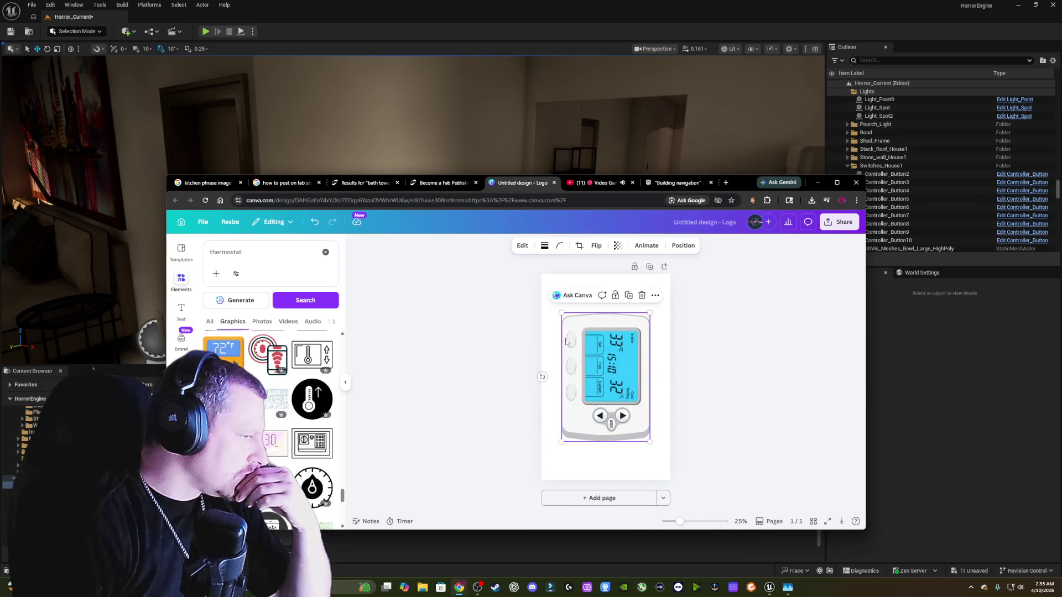
pyautogui.moveTo(561, 313); pyautogui.dragTo(535, 273)
pyautogui.moveTo(651, 442); pyautogui.dragTo(678, 482)
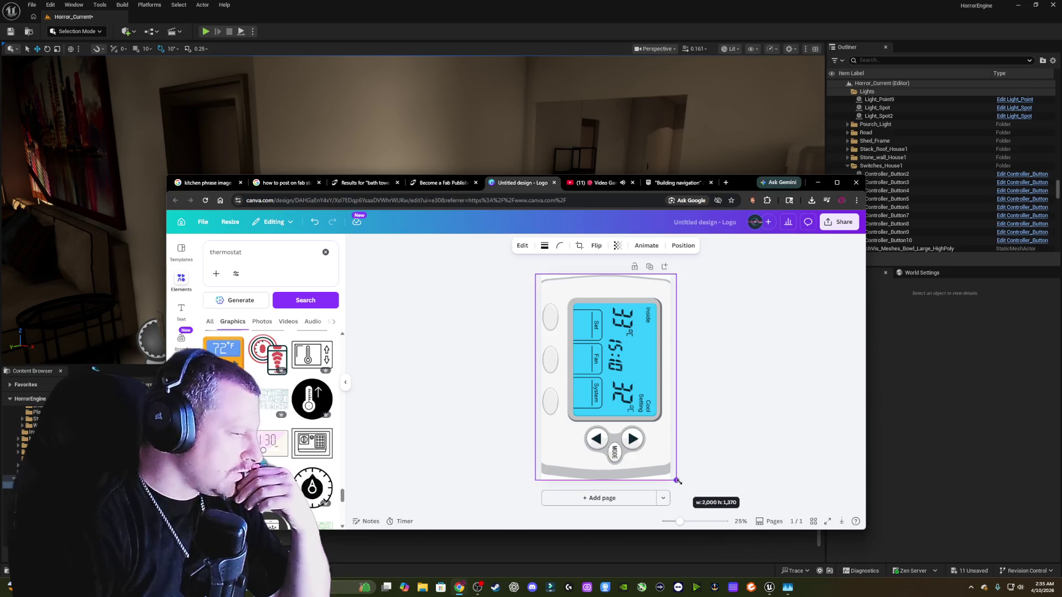
pyautogui.moveTo(678, 481); pyautogui.dragTo(679, 481)
pyautogui.click(230, 222)
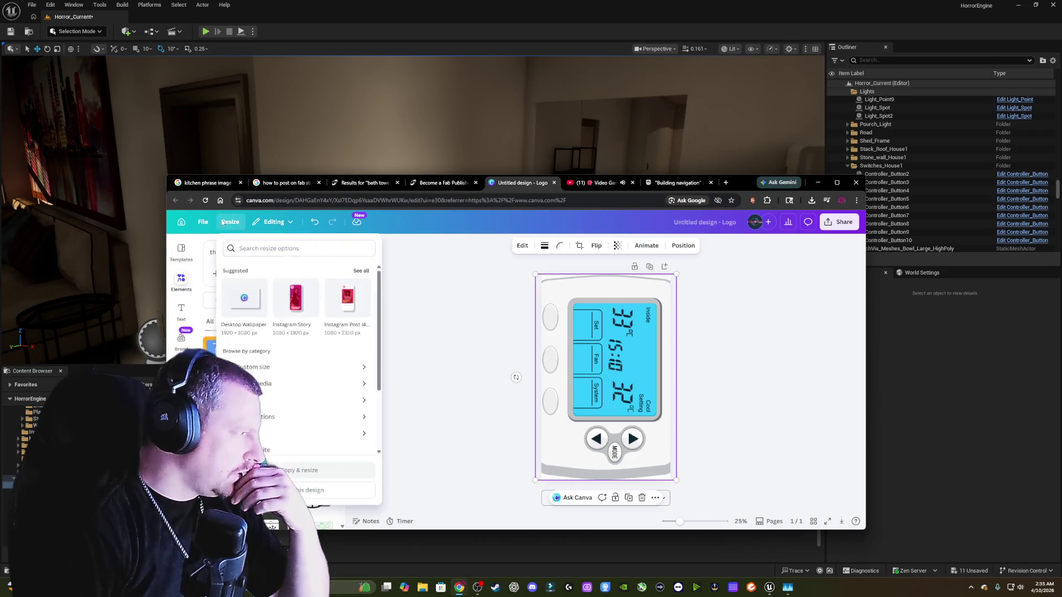
# - Resize the page to a custom 2000 × 1370 px
pyautogui.click(298, 367)
pyautogui.click(257, 299)
pyautogui.write('2000')
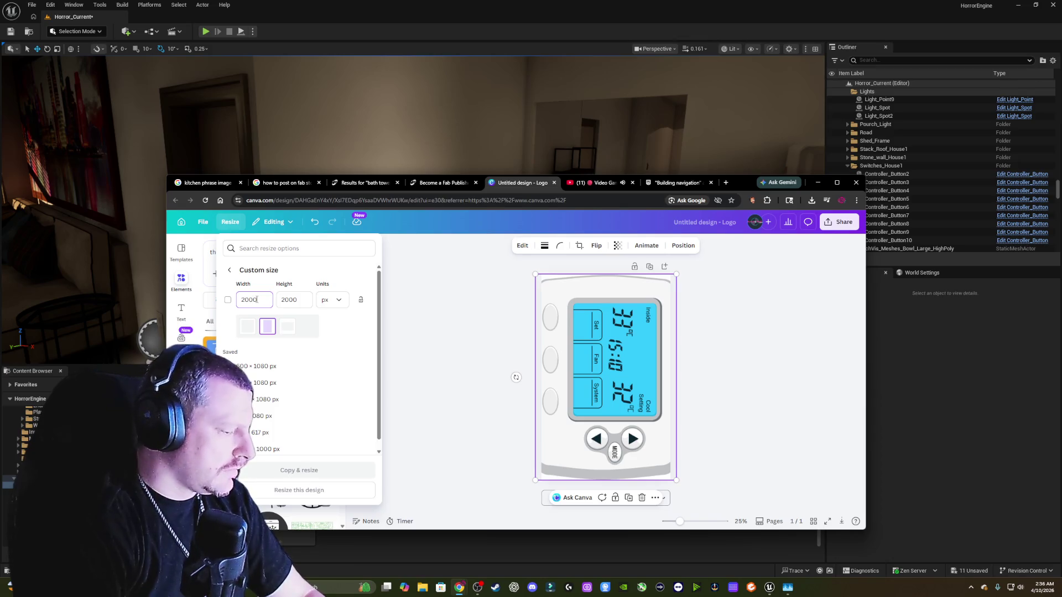
pyautogui.press('Tab')
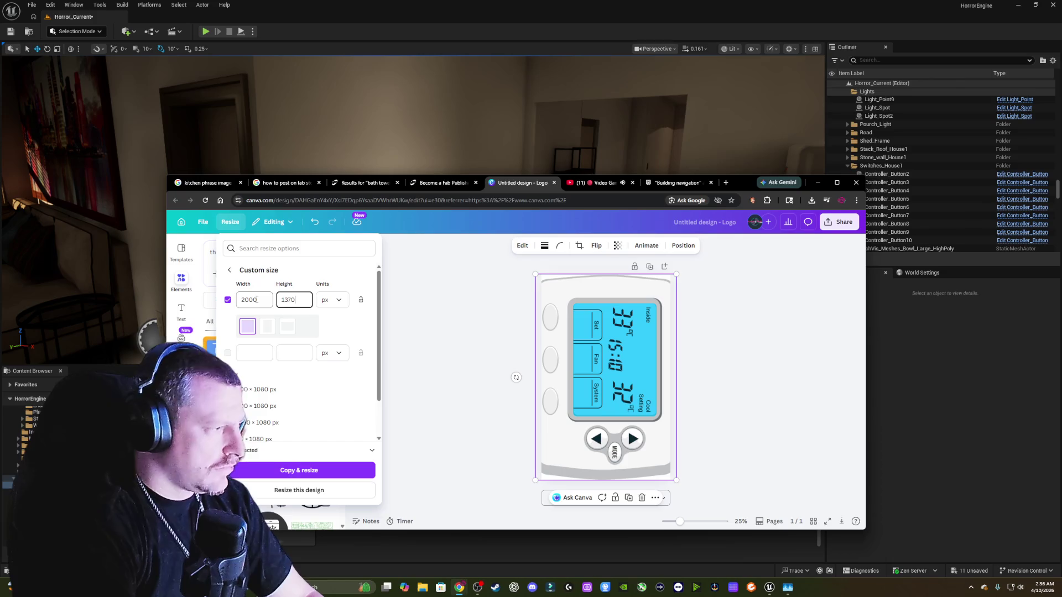
pyautogui.click(299, 490)
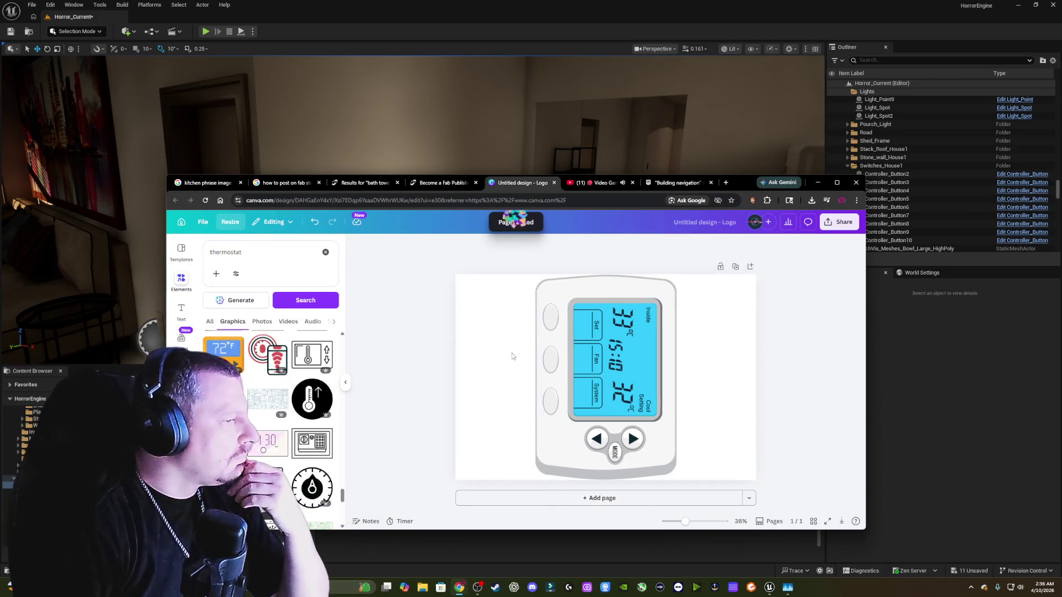
# - Rotate the thermostat back upright and stretch it to fill the wider page
pyautogui.click(634, 377)
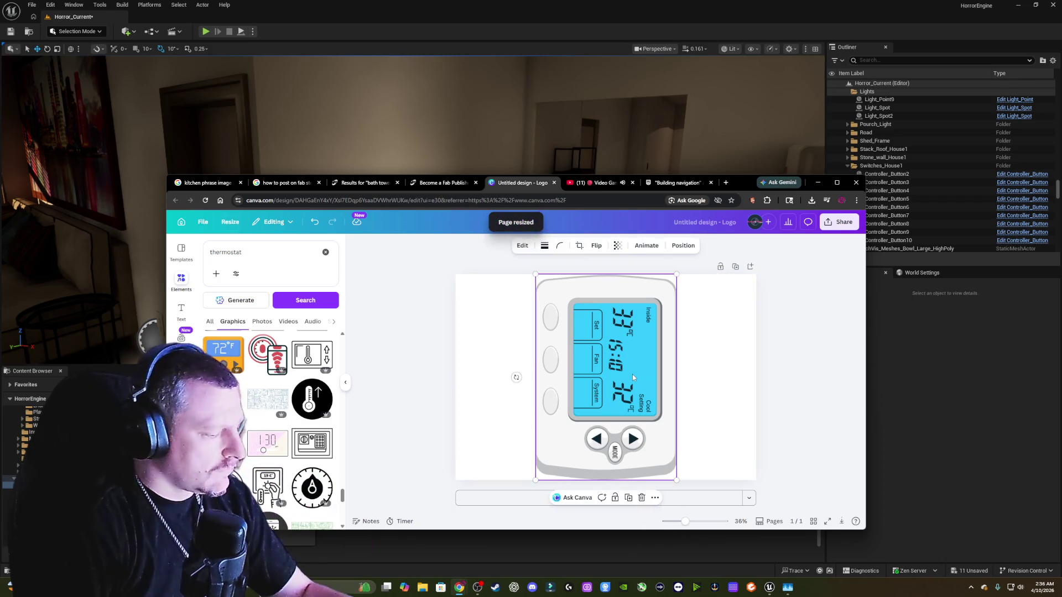
pyautogui.moveTo(516, 377)
pyautogui.mouseDown()
pyautogui.moveTo(645, 418)
pyautogui.moveTo(652, 397)
pyautogui.moveTo(619, 414)
pyautogui.moveTo(606, 410)
pyautogui.mouseUp()
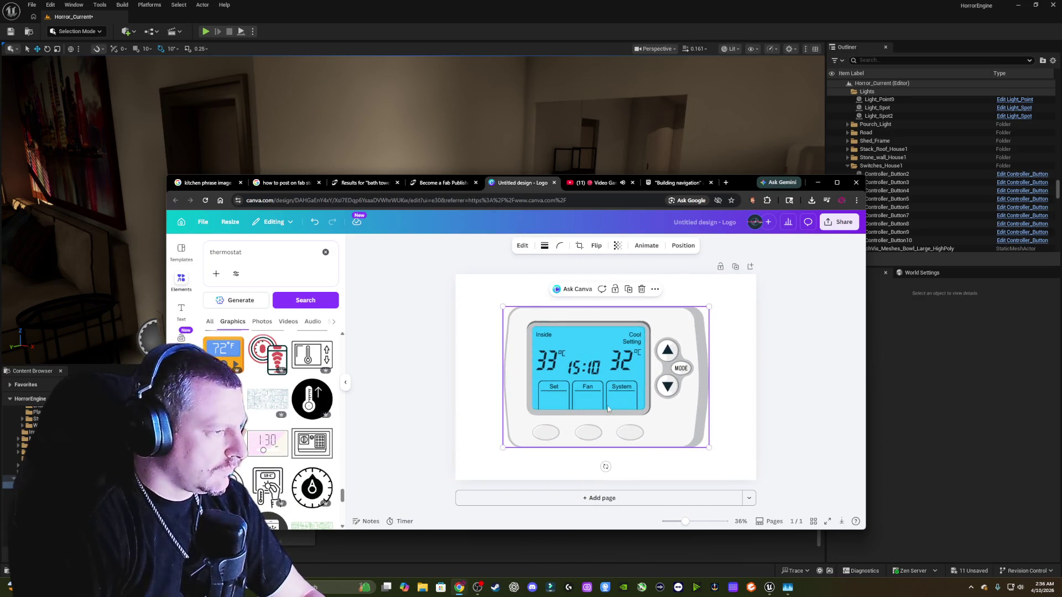
pyautogui.moveTo(502, 307); pyautogui.dragTo(452, 279)
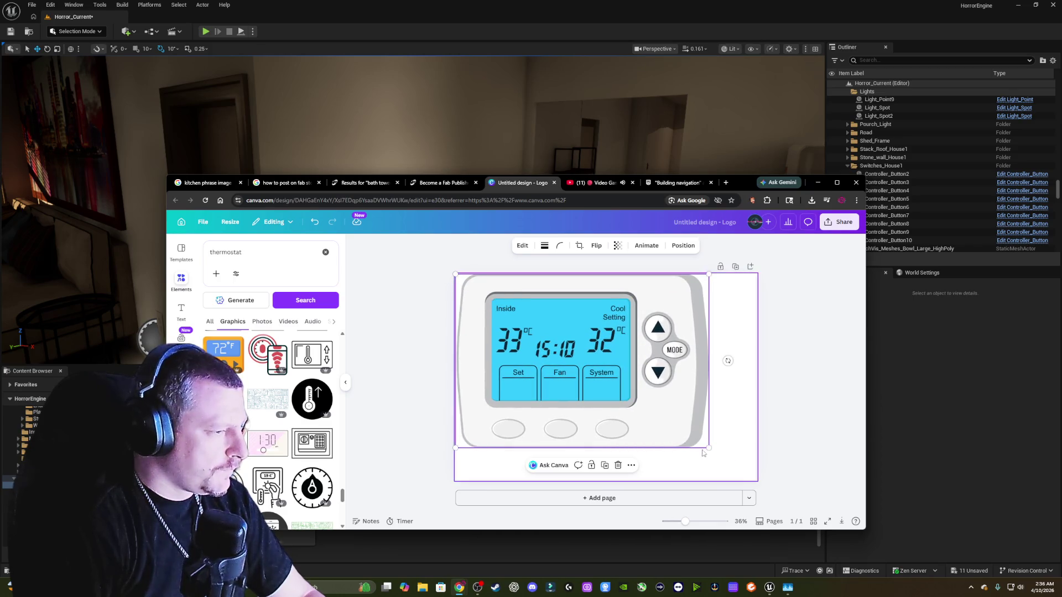
pyautogui.moveTo(709, 448); pyautogui.dragTo(756, 480)
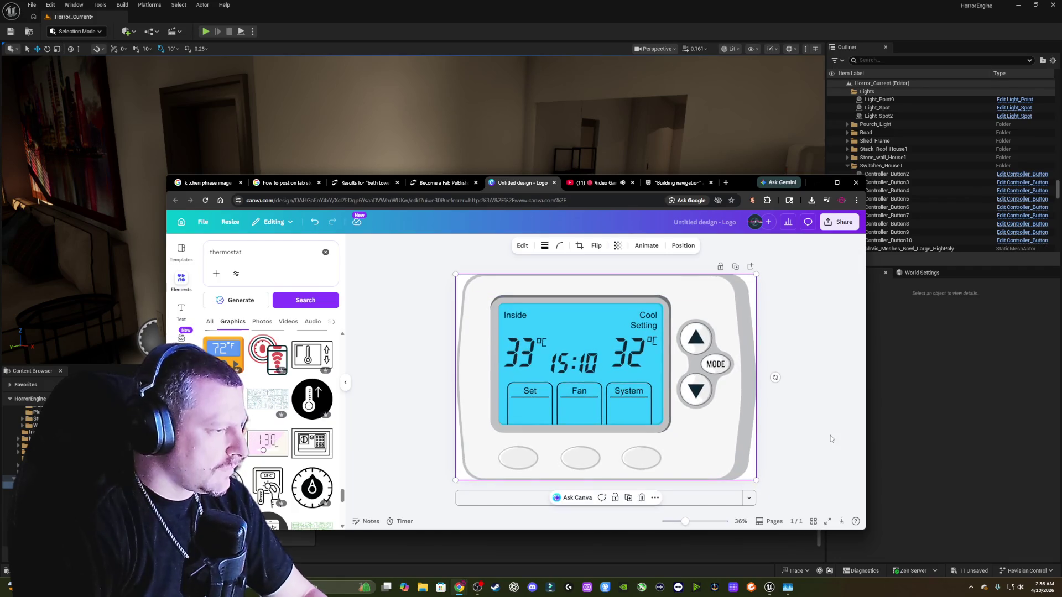
pyautogui.click(829, 436)
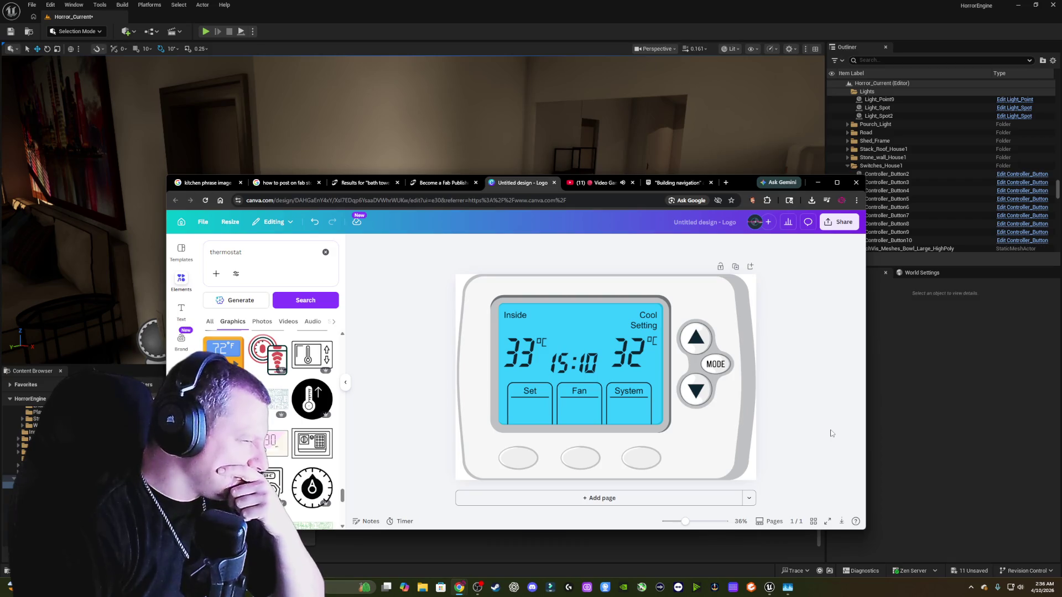
# - Add a small 20°C thermostat graphic from the results, then delete it again
pyautogui.scroll(-5, 293, 396)
pyautogui.scroll(-4, 294, 396)
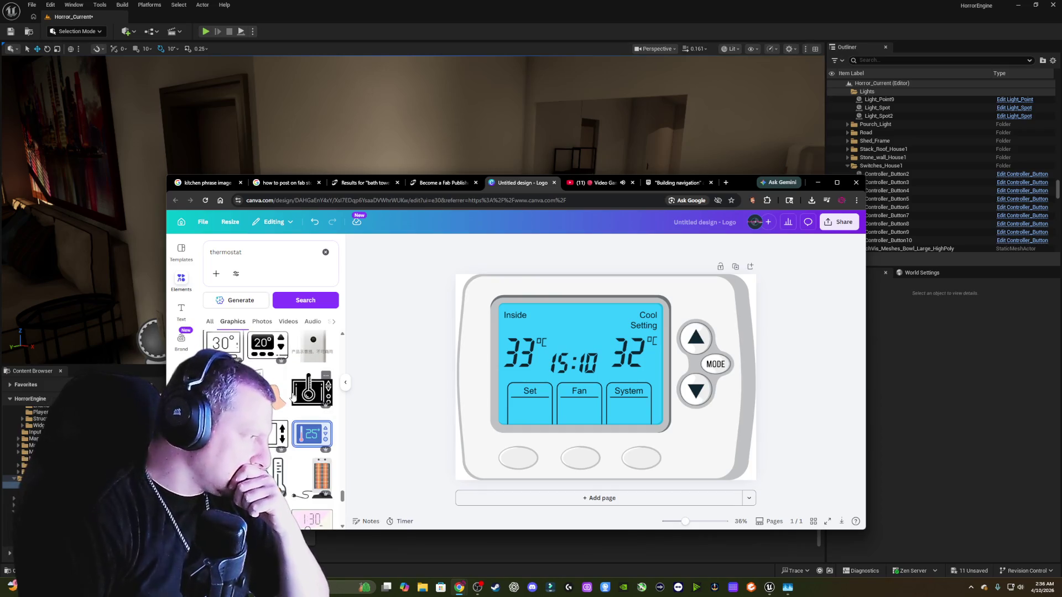
pyautogui.scroll(-4, 293, 397)
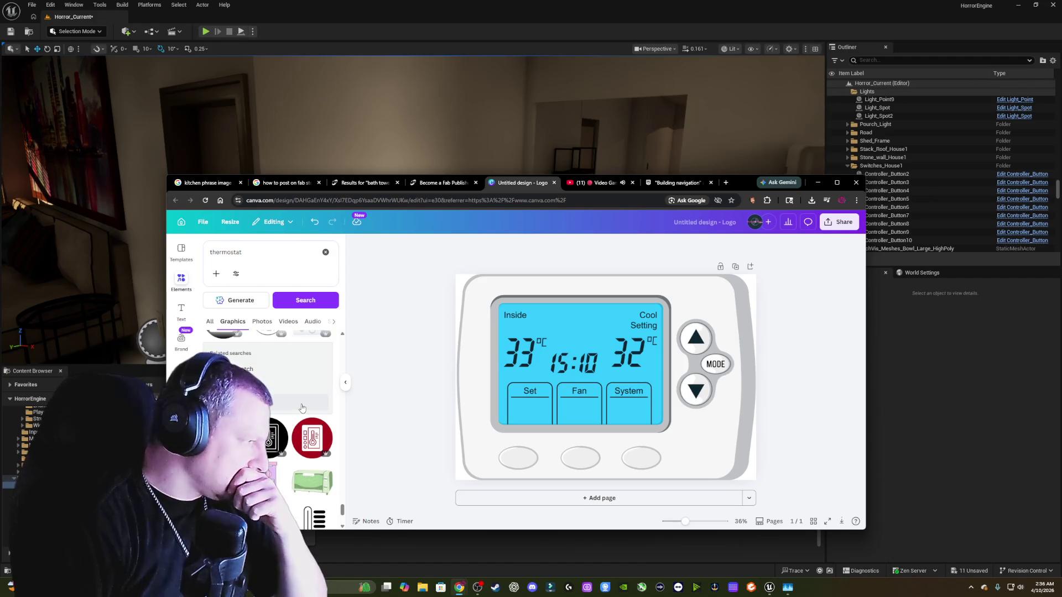
pyautogui.scroll(-3, 302, 408)
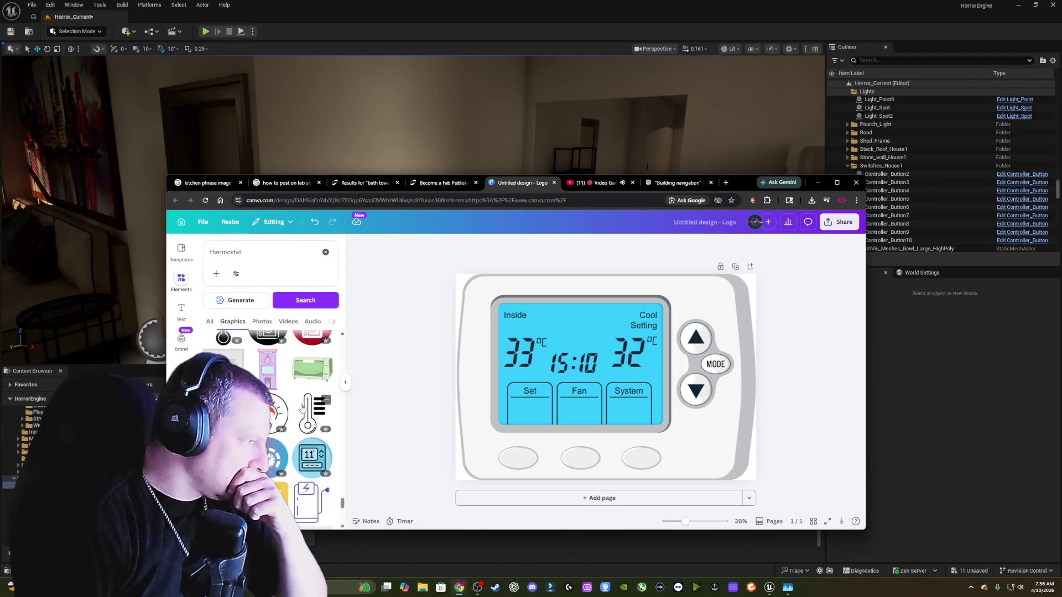
pyautogui.click(224, 368)
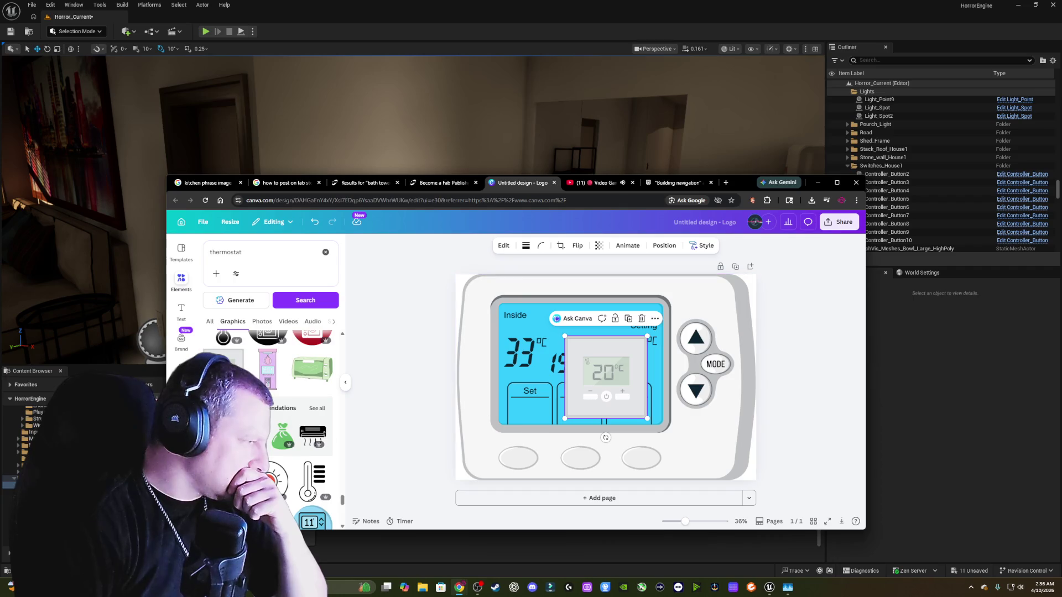
pyautogui.scroll(-3, 310, 431)
pyautogui.scroll(-5, 272, 426)
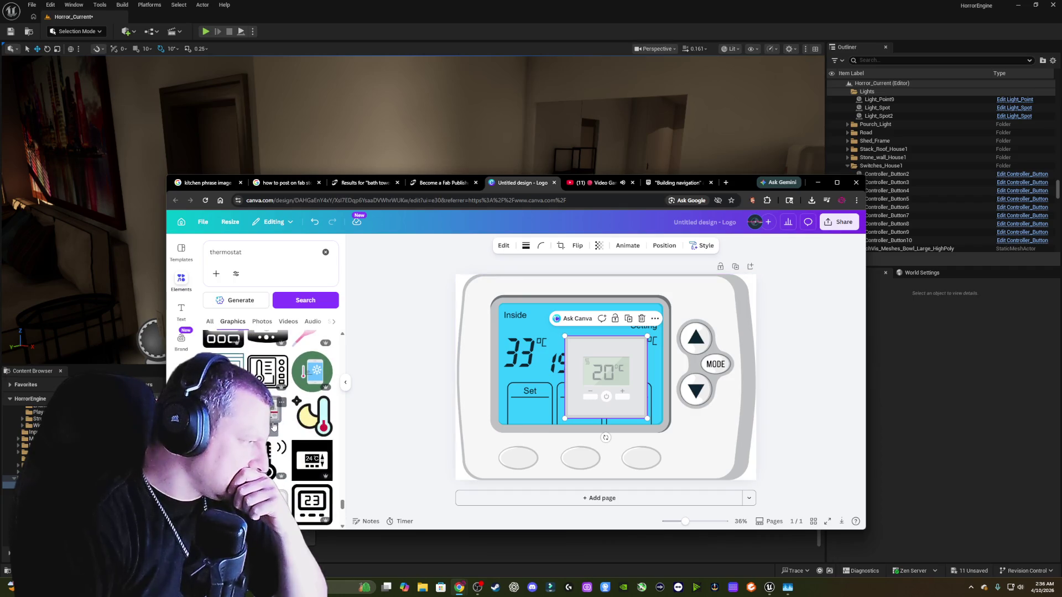
pyautogui.scroll(-5, 273, 426)
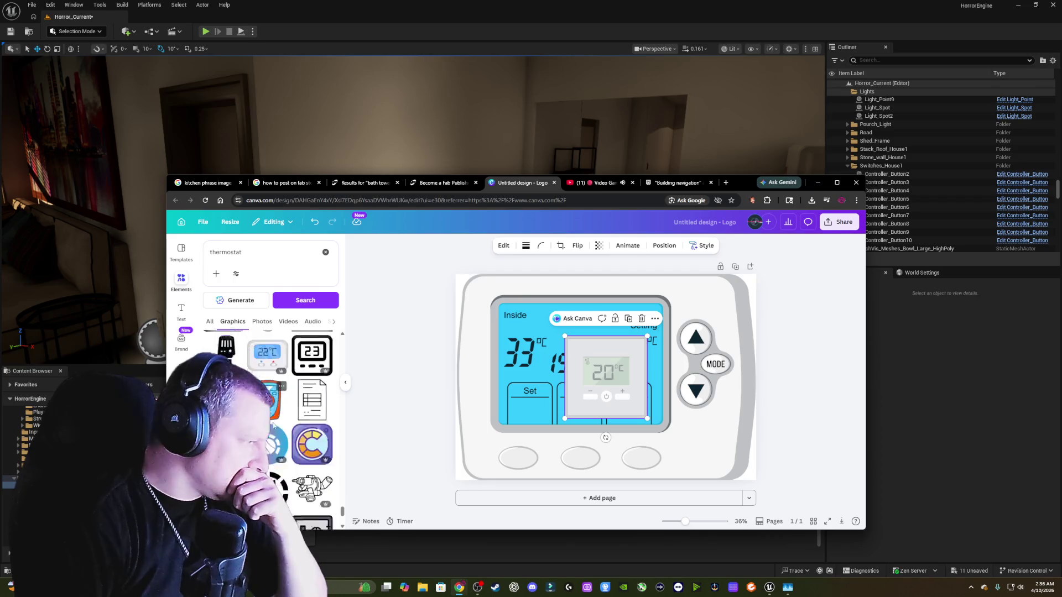
pyautogui.scroll(-3, 273, 426)
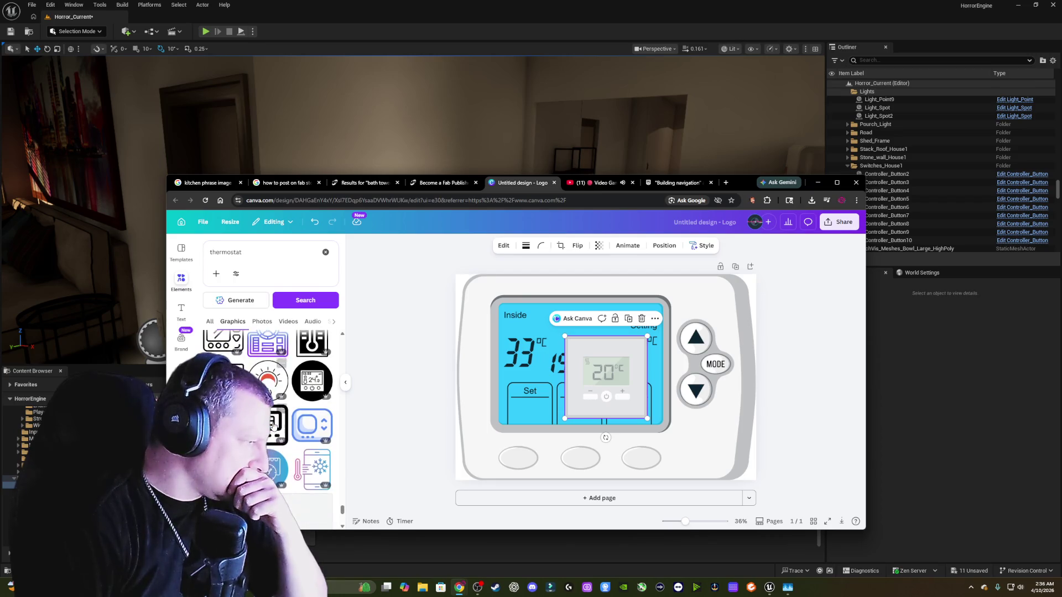
pyautogui.scroll(-5, 273, 426)
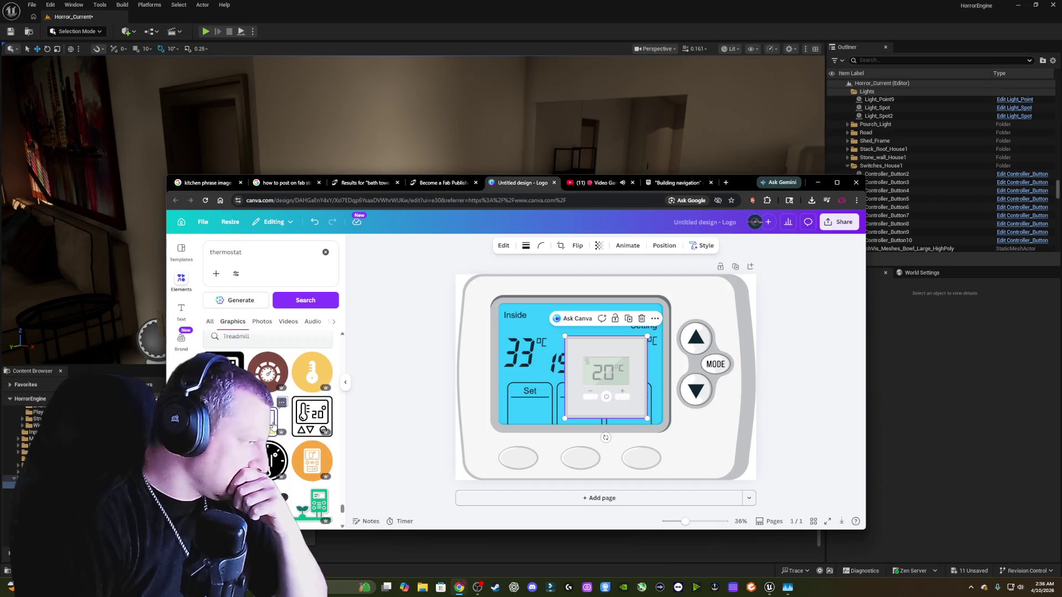
pyautogui.scroll(-1, 274, 426)
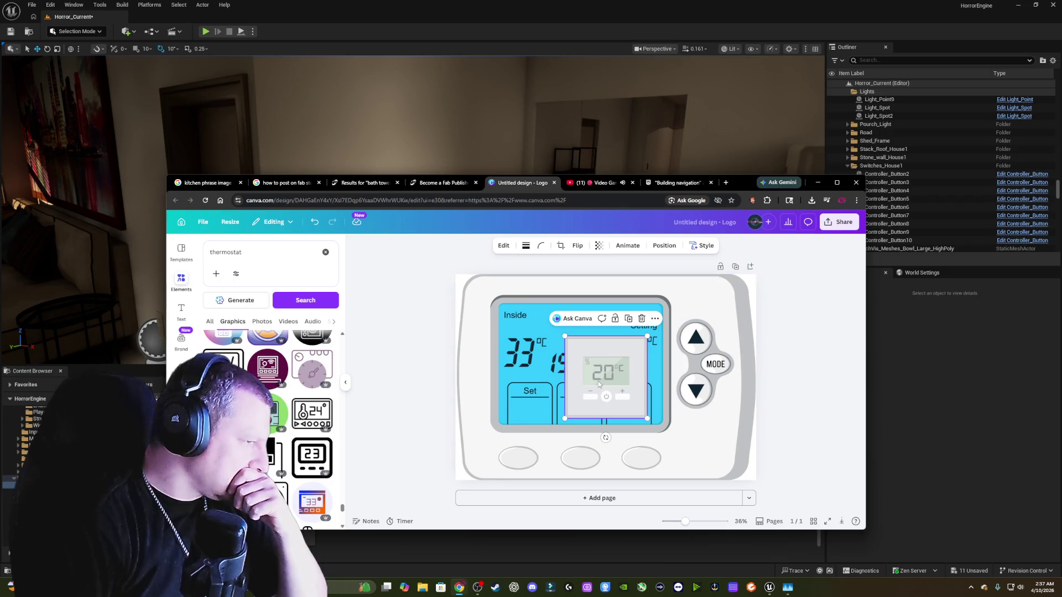
pyautogui.press('Delete')
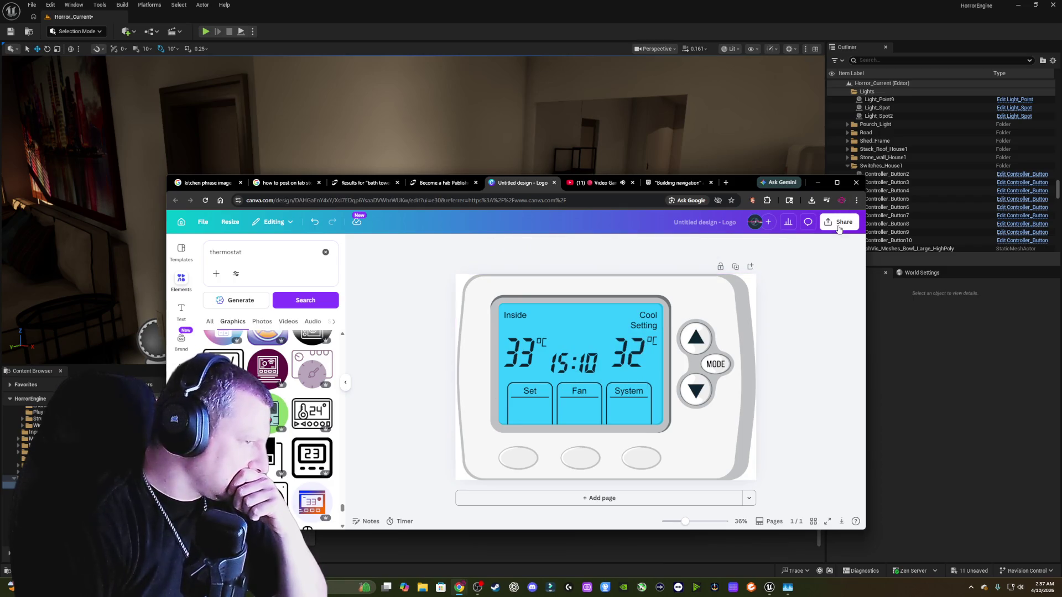
# - Try downloading the design as a PNG from the Share menu
pyautogui.click(840, 222)
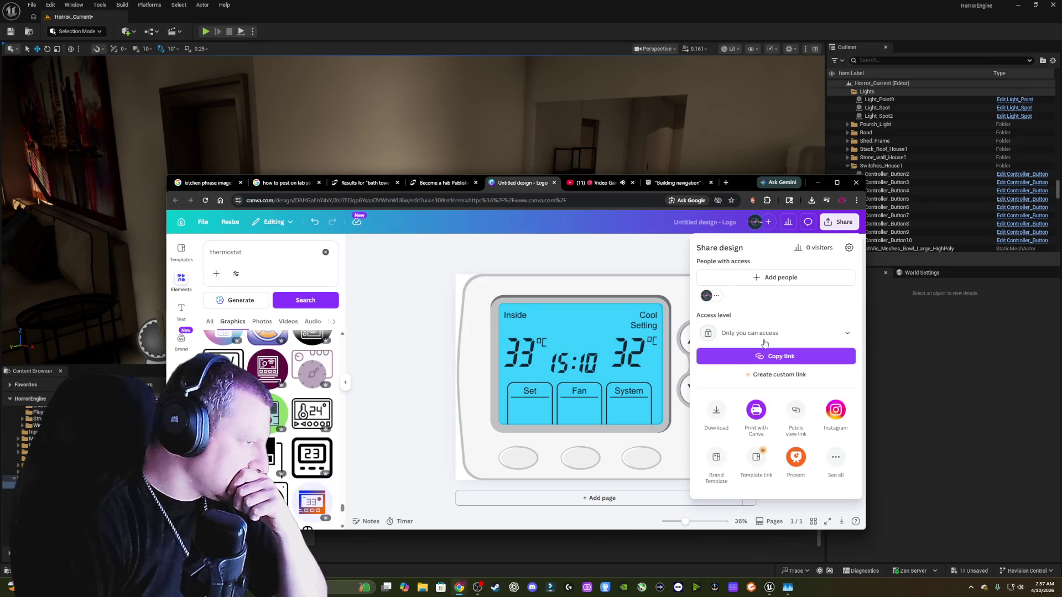
pyautogui.click(716, 412)
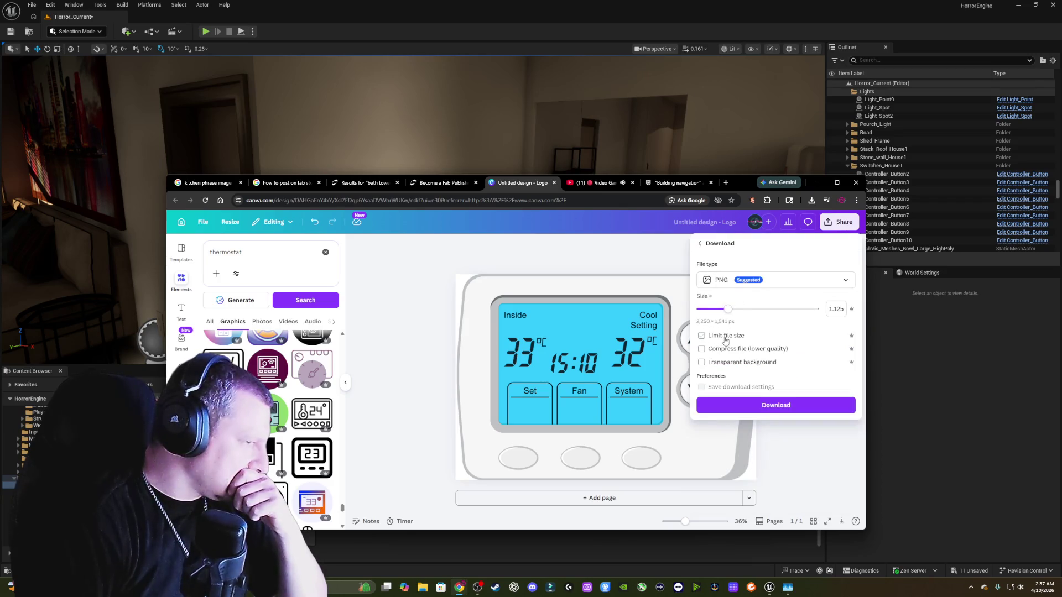
pyautogui.click(778, 406)
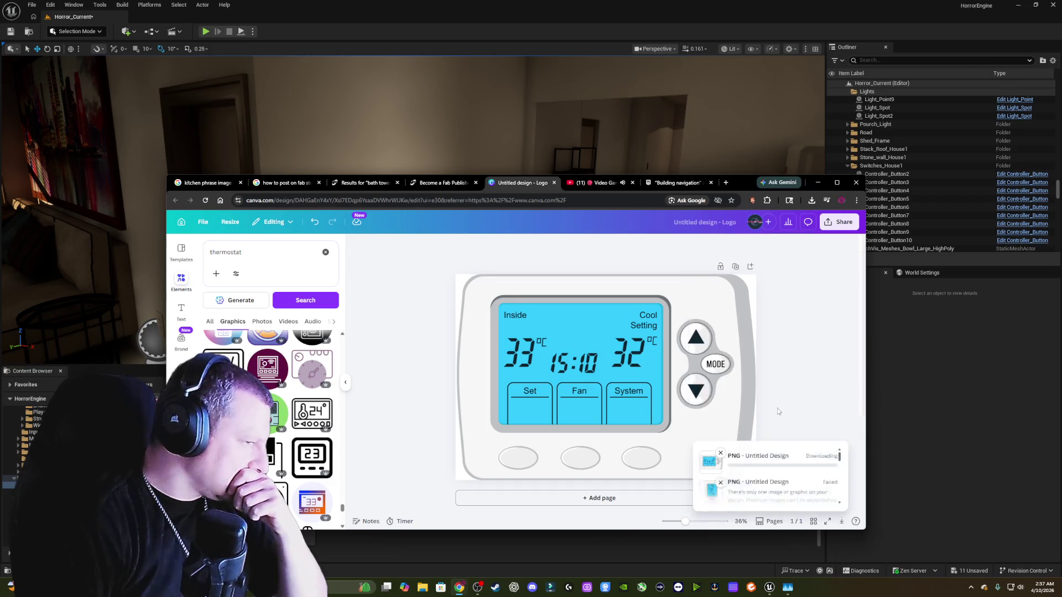
# - Add a yellow thermometer graphic and bring the thermostat in front of it
pyautogui.click(598, 347)
pyautogui.moveTo(597, 346); pyautogui.dragTo(635, 346)
pyautogui.moveTo(224, 413)
pyautogui.mouseDown()
pyautogui.moveTo(476, 360)
pyautogui.moveTo(492, 376)
pyautogui.mouseUp()
pyautogui.moveTo(639, 342); pyautogui.dragTo(606, 342)
pyautogui.click(663, 247)
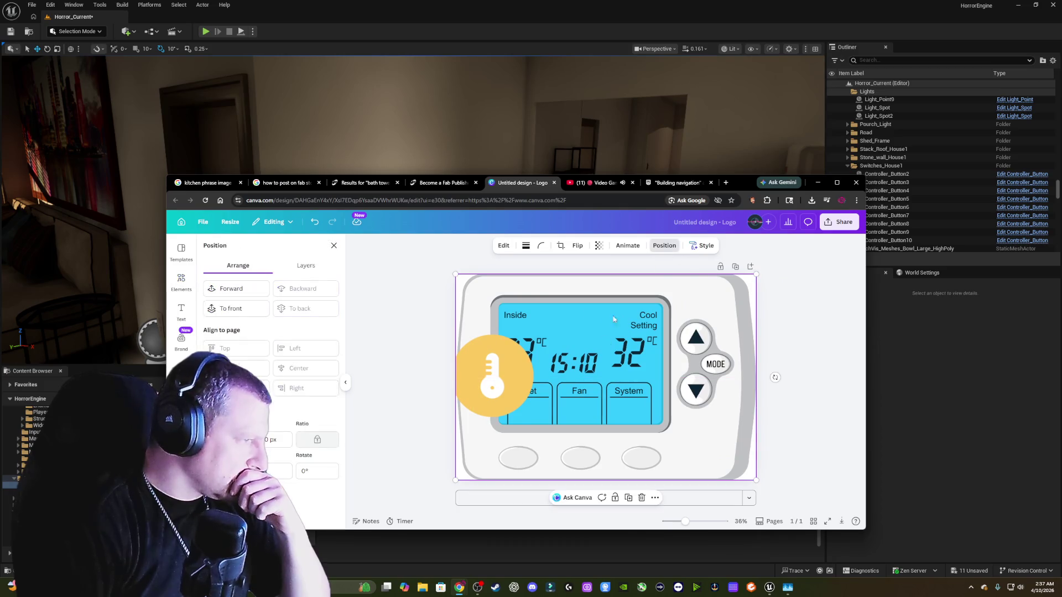
pyautogui.click(232, 308)
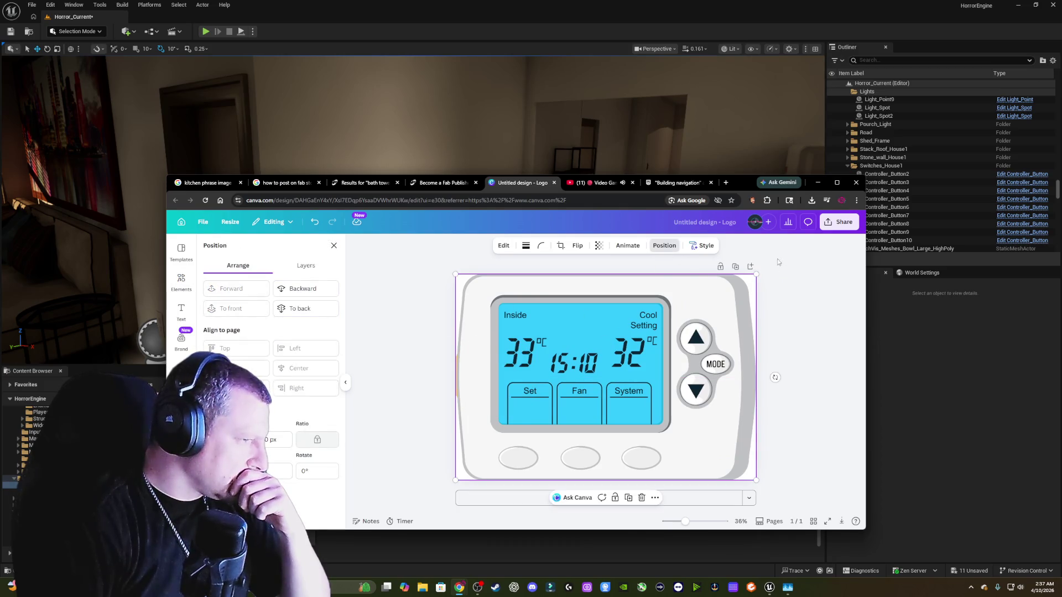
pyautogui.moveTo(486, 379)
pyautogui.mouseDown()
pyautogui.moveTo(520, 380)
pyautogui.moveTo(490, 380)
pyautogui.mouseUp()
# - Download the design again as a PNG, saving it as therma.png, and minimize Chrome
pyautogui.click(841, 222)
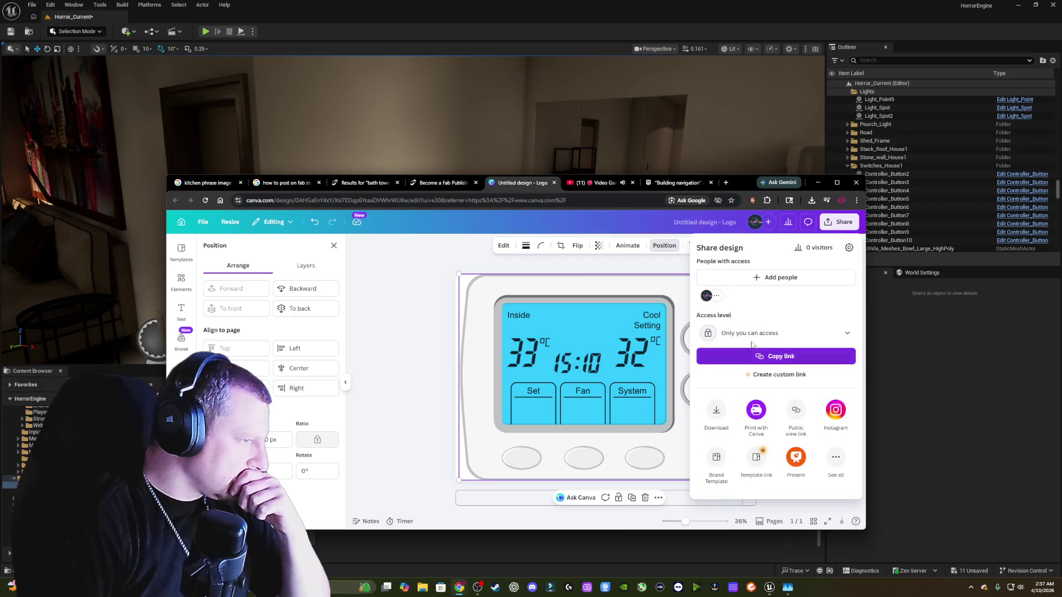
pyautogui.click(721, 420)
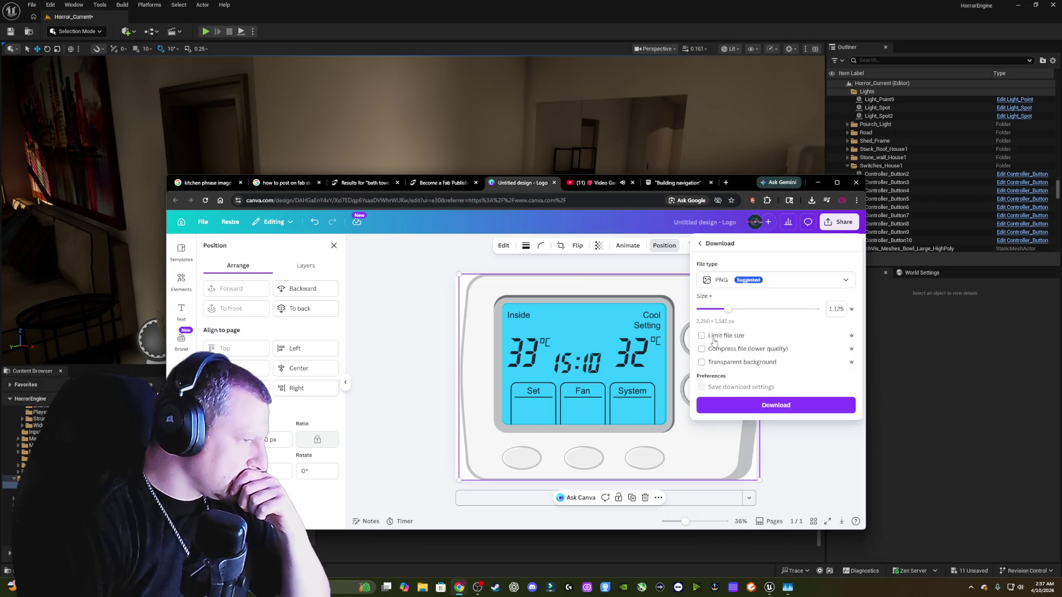
pyautogui.click(769, 411)
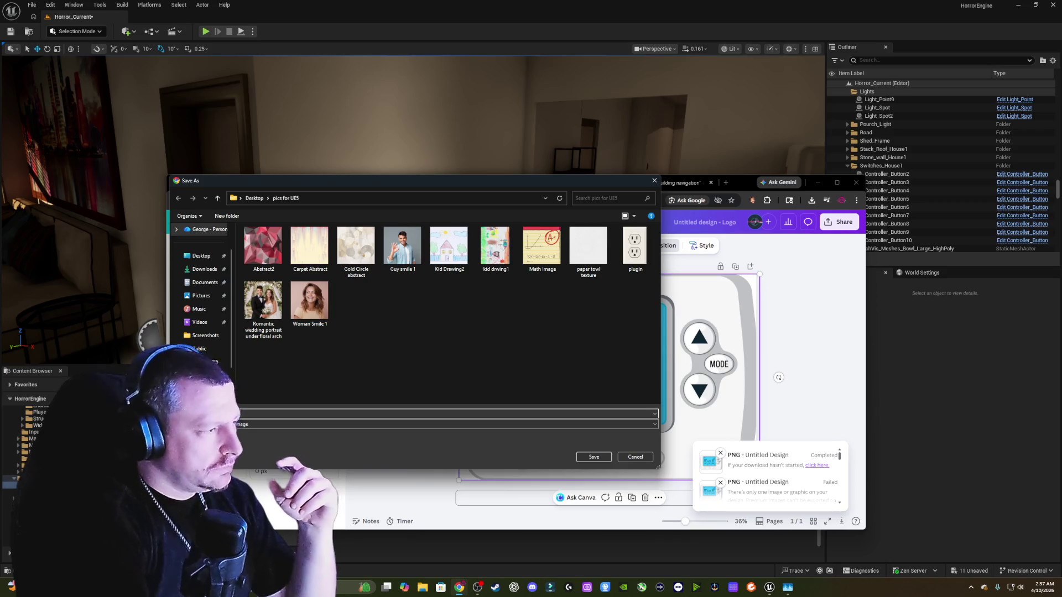
pyautogui.click(594, 457)
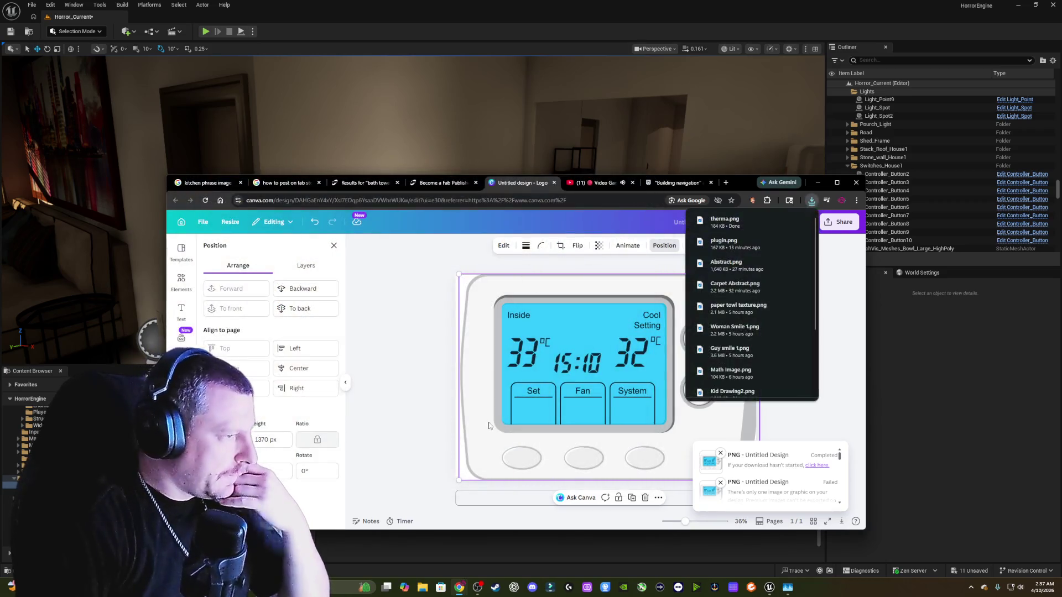
pyautogui.click(816, 182)
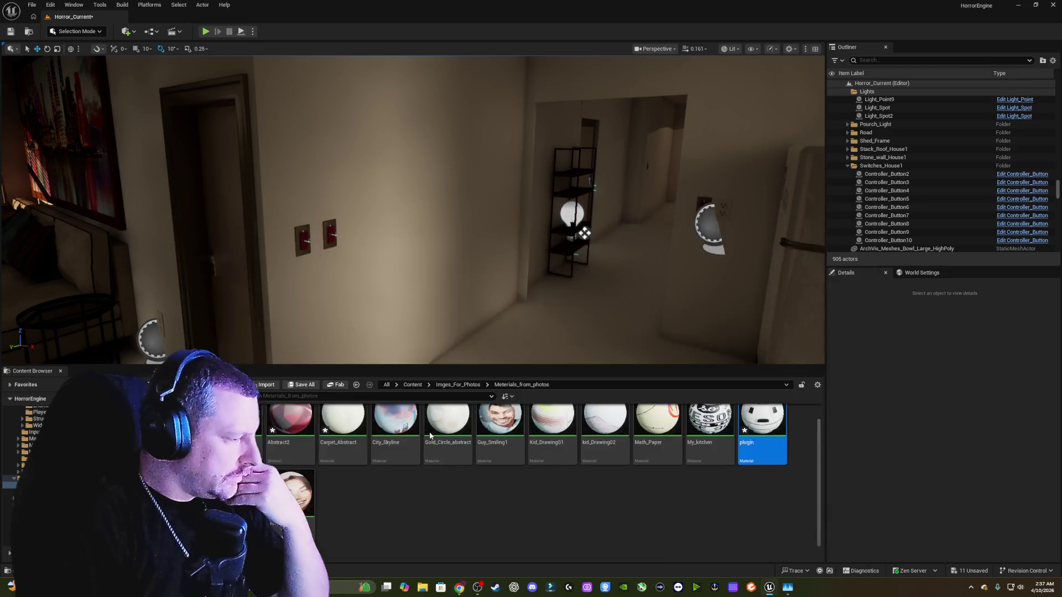
# - In the Meterials_from_photos folder, add a new Material asset and name it Therma
pyautogui.click(356, 385)
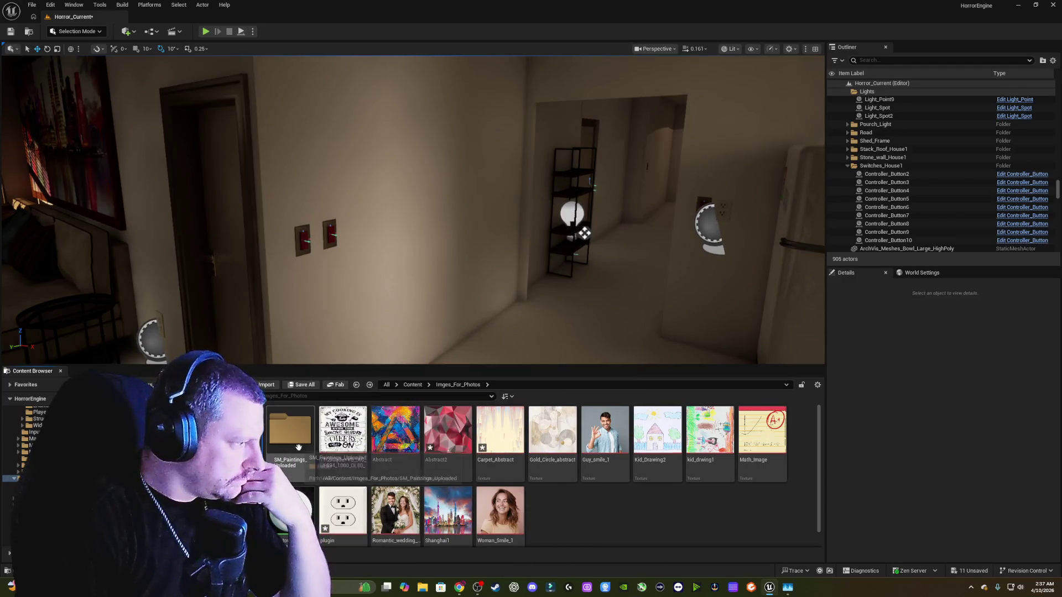
pyautogui.doubleClick(296, 447)
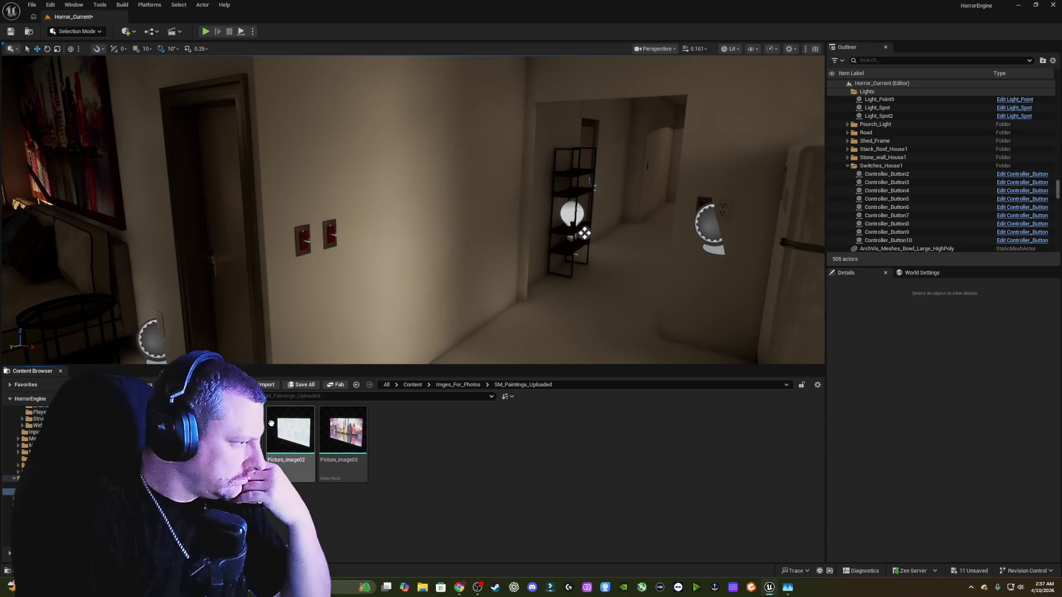
pyautogui.click(356, 385)
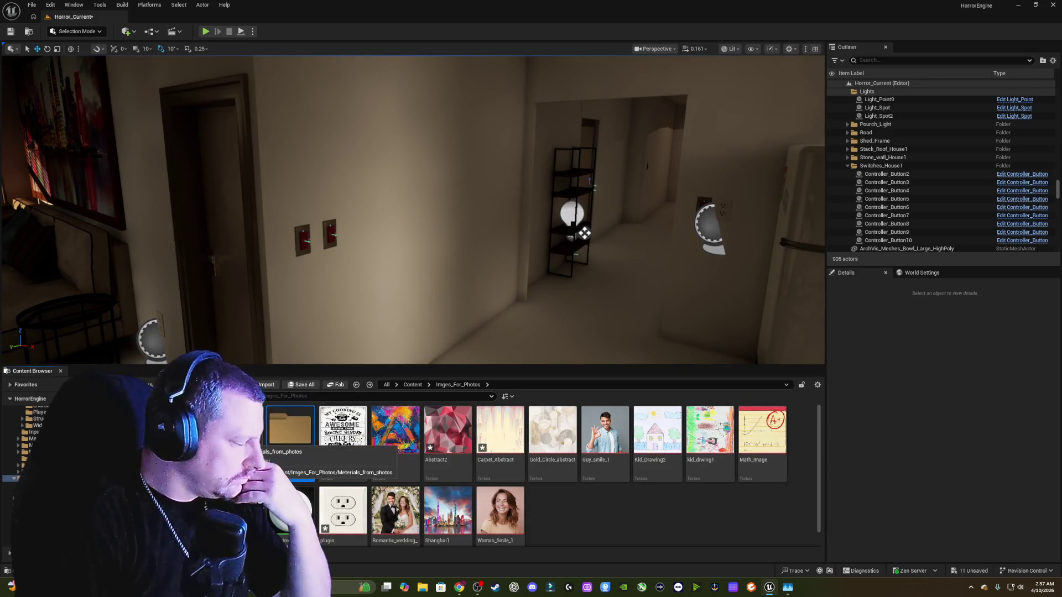
pyautogui.doubleClick(290, 430)
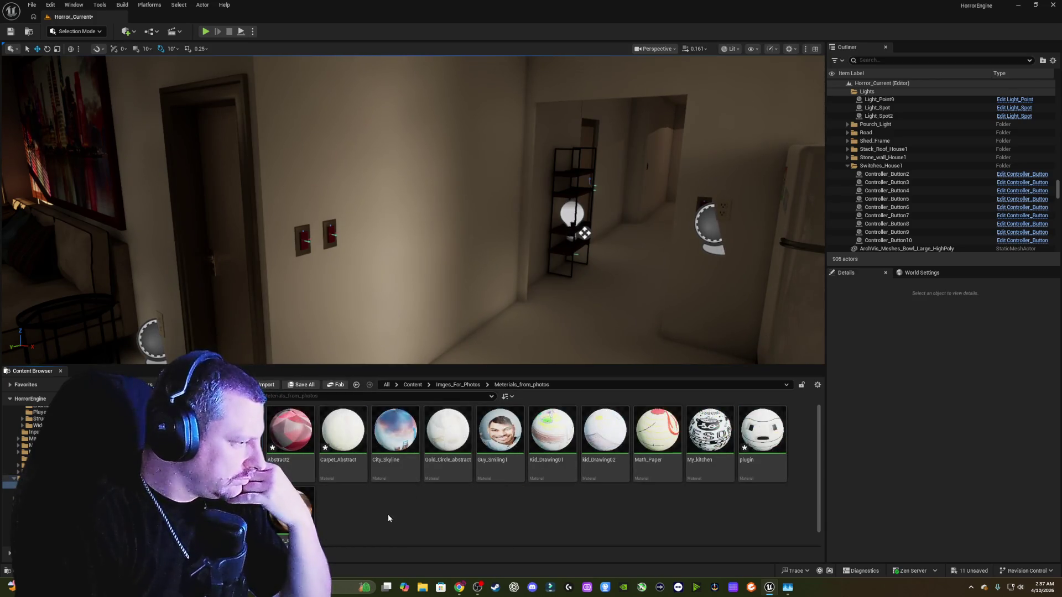
pyautogui.rightClick(390, 514)
pyautogui.click(434, 291)
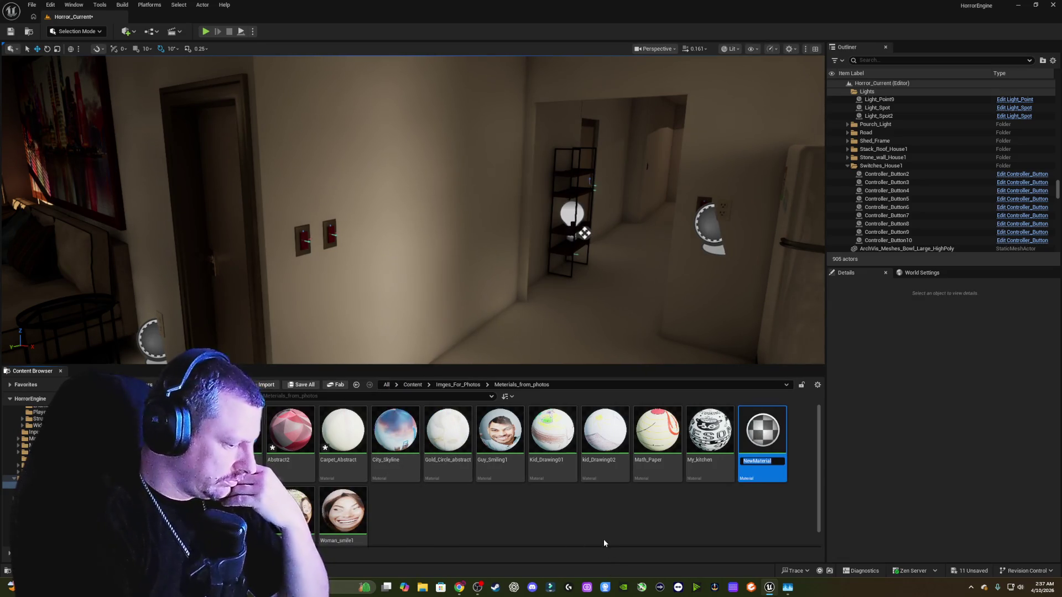
pyautogui.write('Therma')
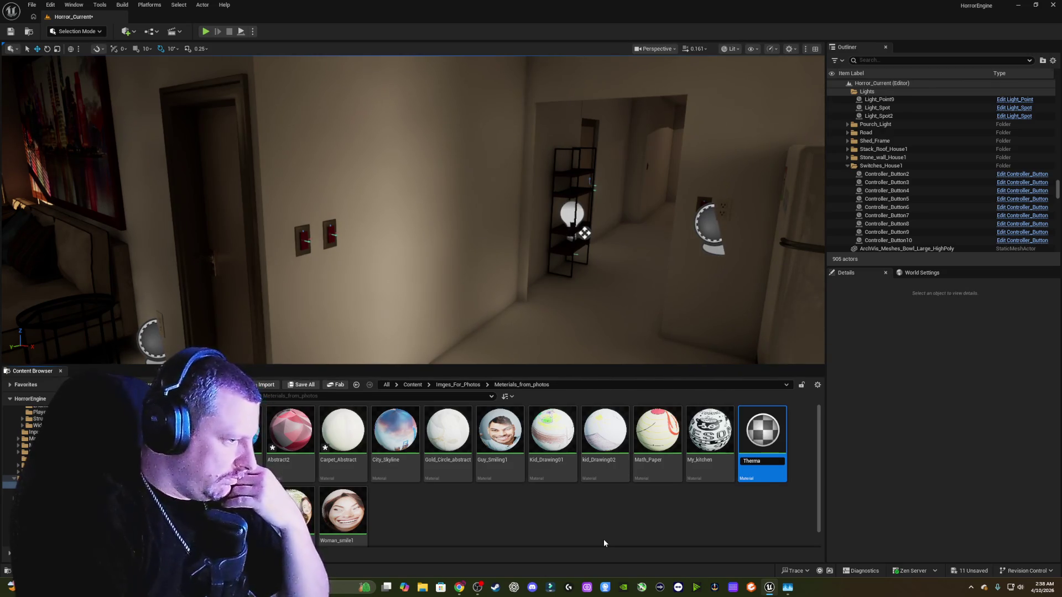
pyautogui.press('Return')
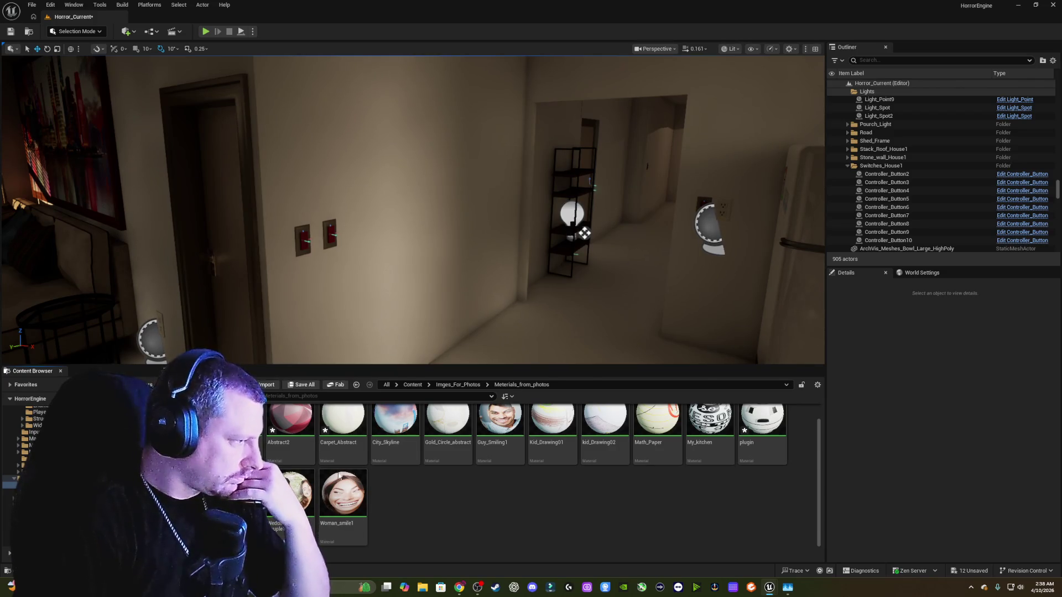
pyautogui.click(356, 385)
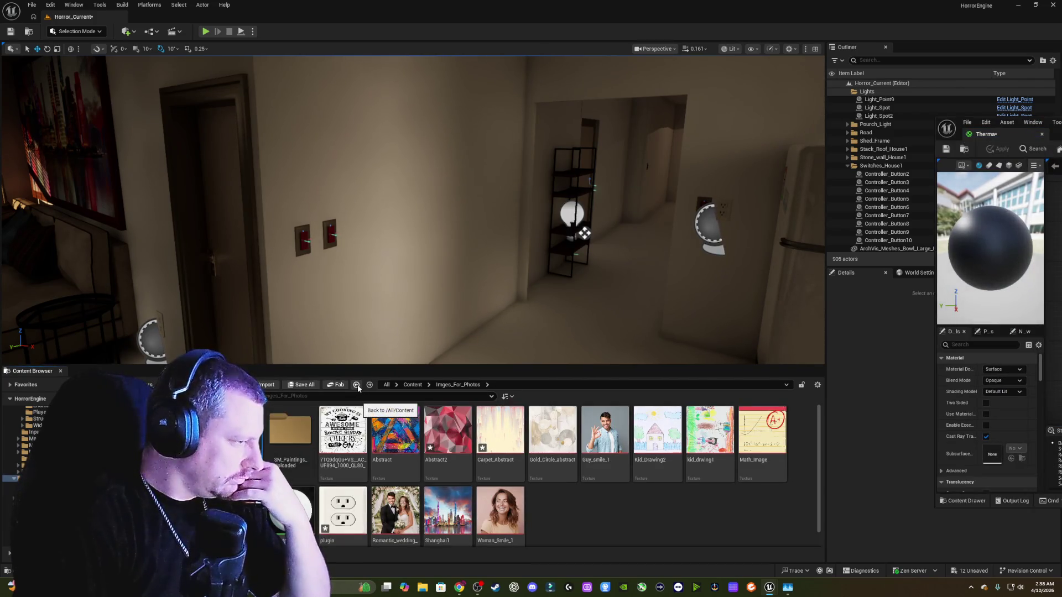
# - Import the therma image into Imges_For_Photos and apply it as the Therma material's texture
pyautogui.rightClick(583, 510)
pyautogui.click(620, 185)
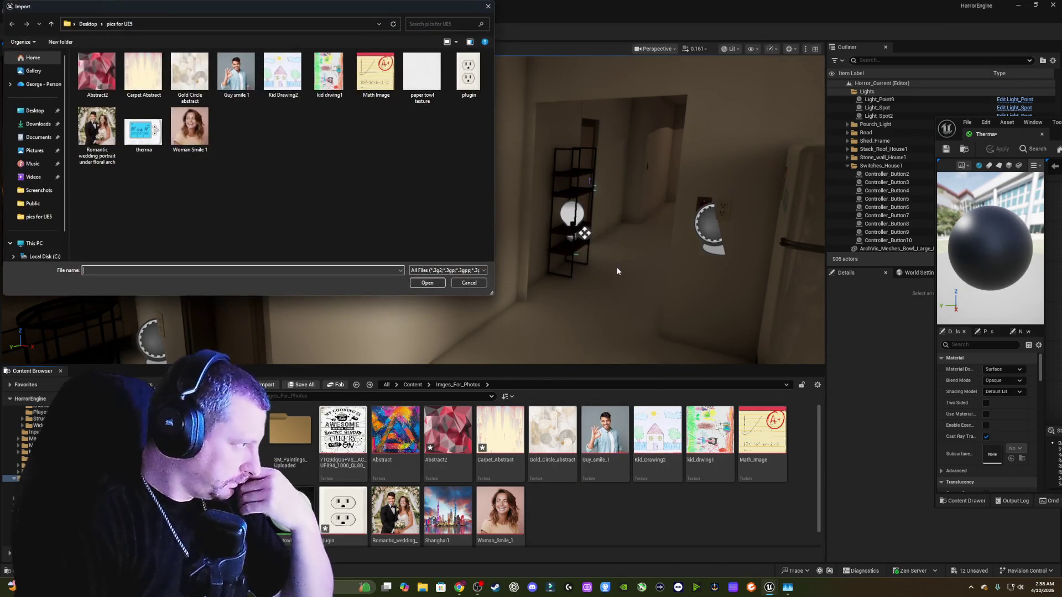
pyautogui.click(144, 131)
pyautogui.click(427, 282)
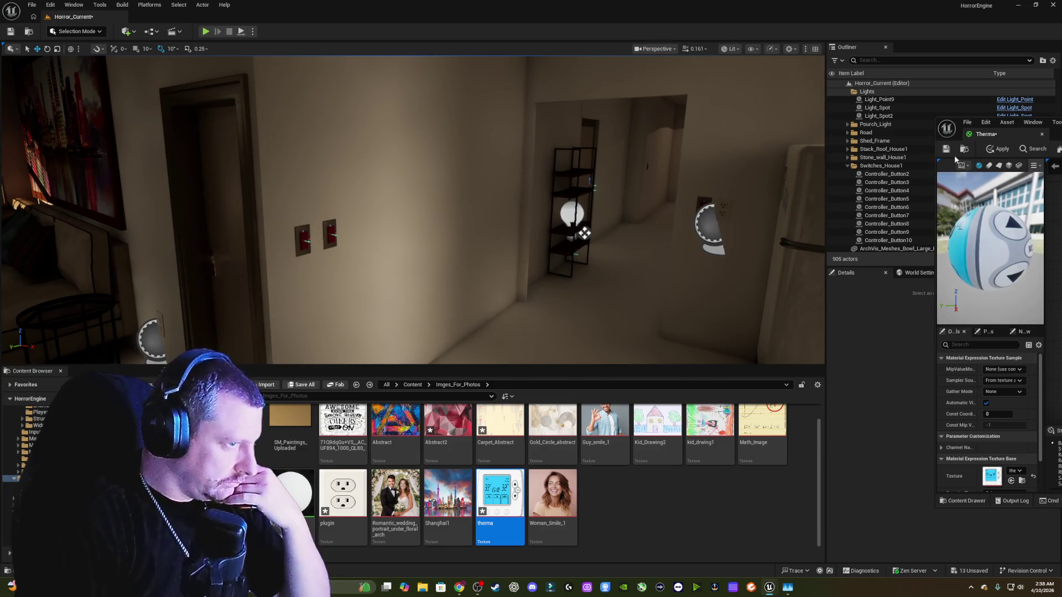
pyautogui.click(998, 151)
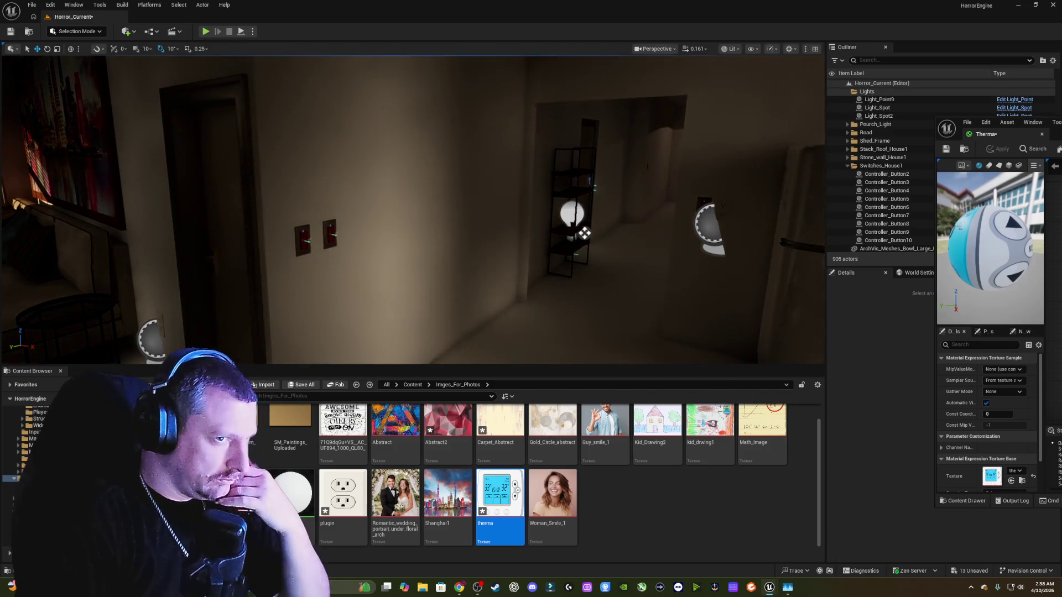
pyautogui.click(645, 365)
pyautogui.click(622, 509)
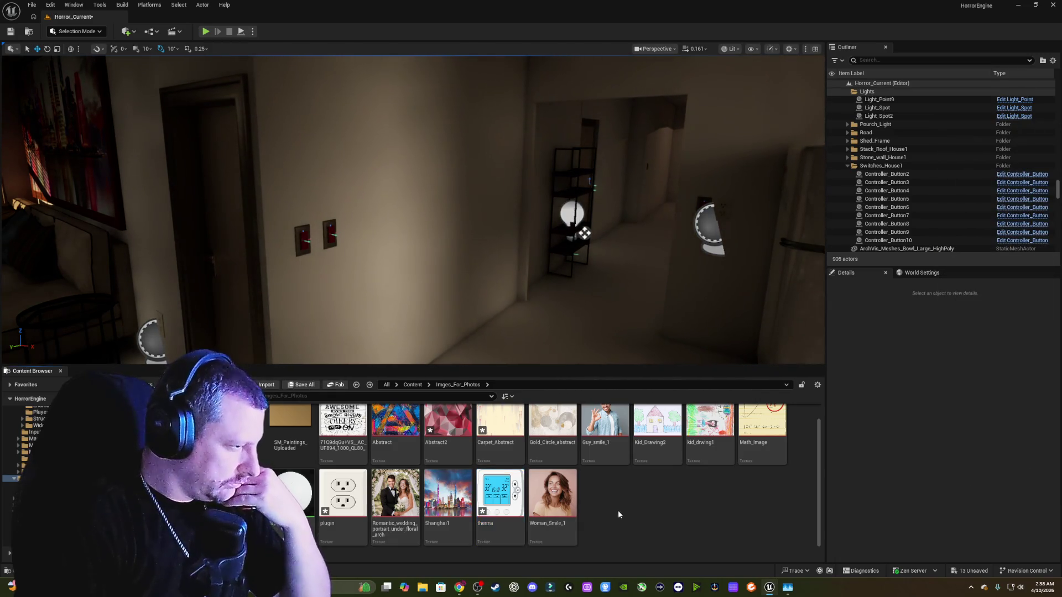
# - Browse back to Meterials_from_photos, face the two-switch hallway wall, and open Quick Add
pyautogui.click(356, 385)
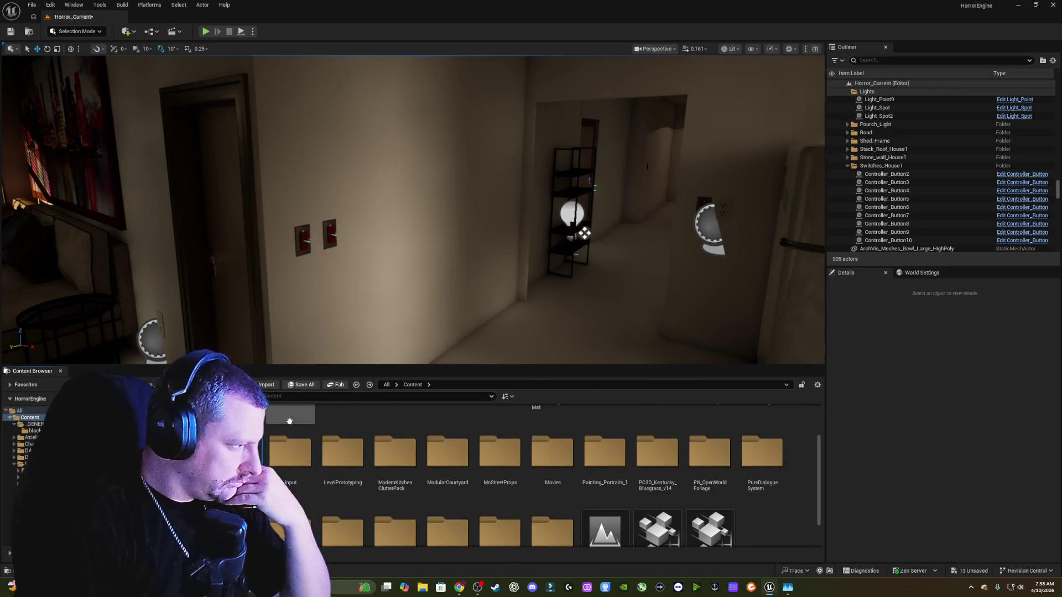
pyautogui.doubleClick(313, 463)
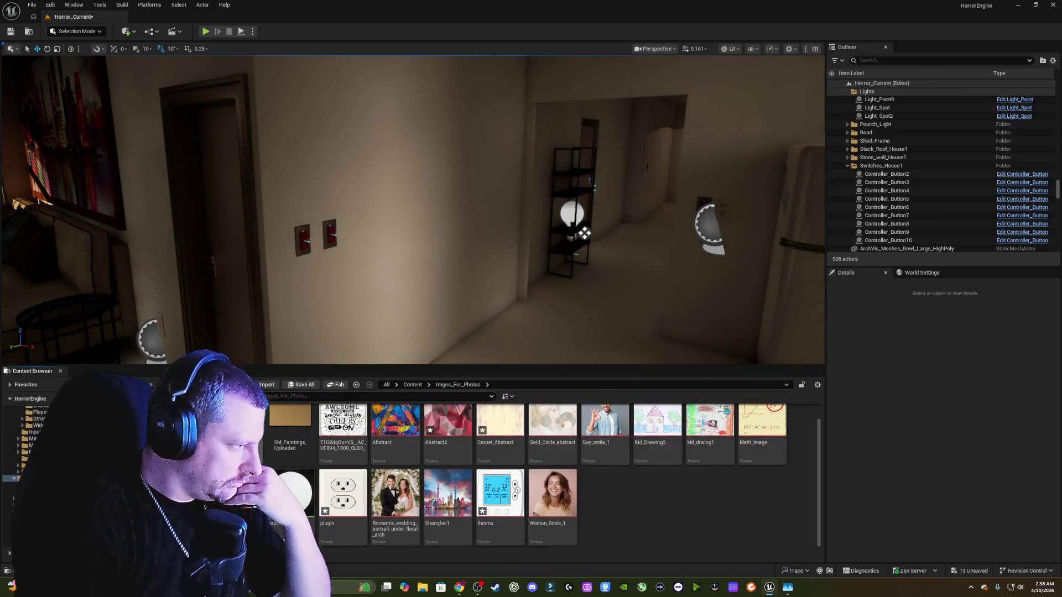
pyautogui.doubleClick(249, 437)
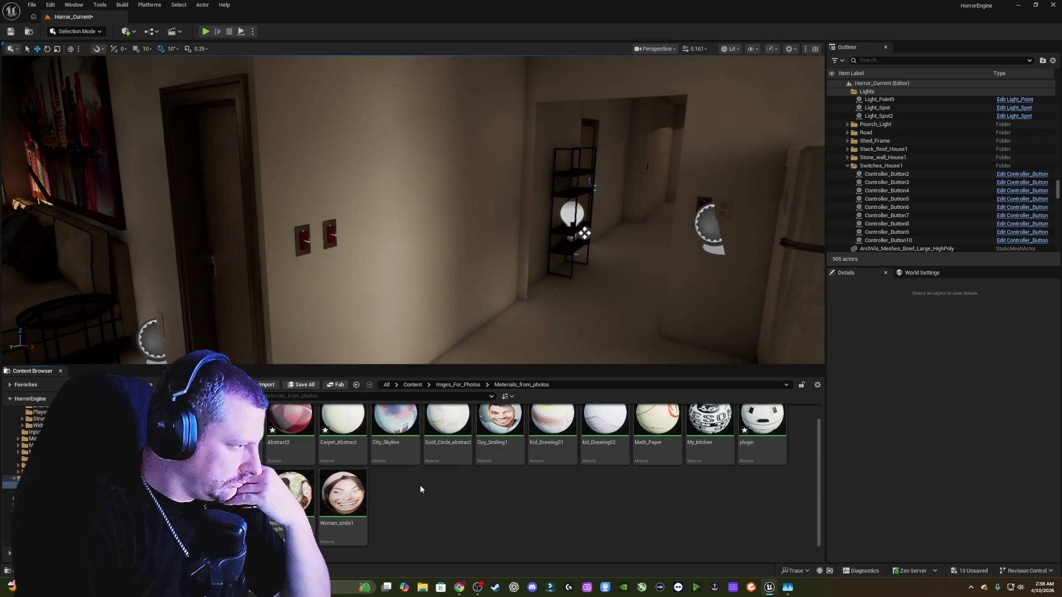
pyautogui.scroll(1, 420, 486)
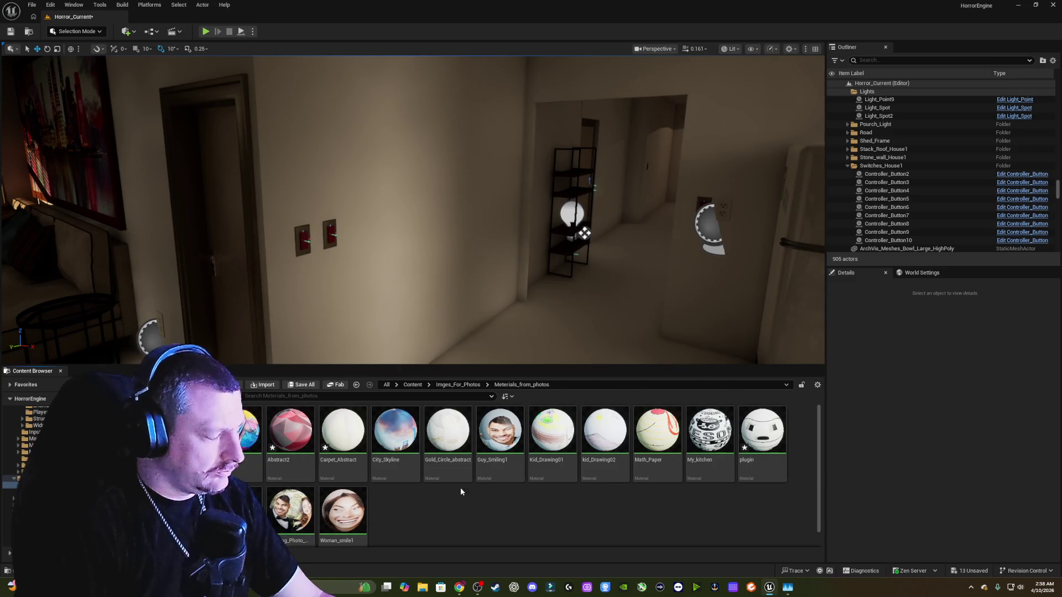
pyautogui.moveTo(498, 327); pyautogui.dragTo(458, 329)
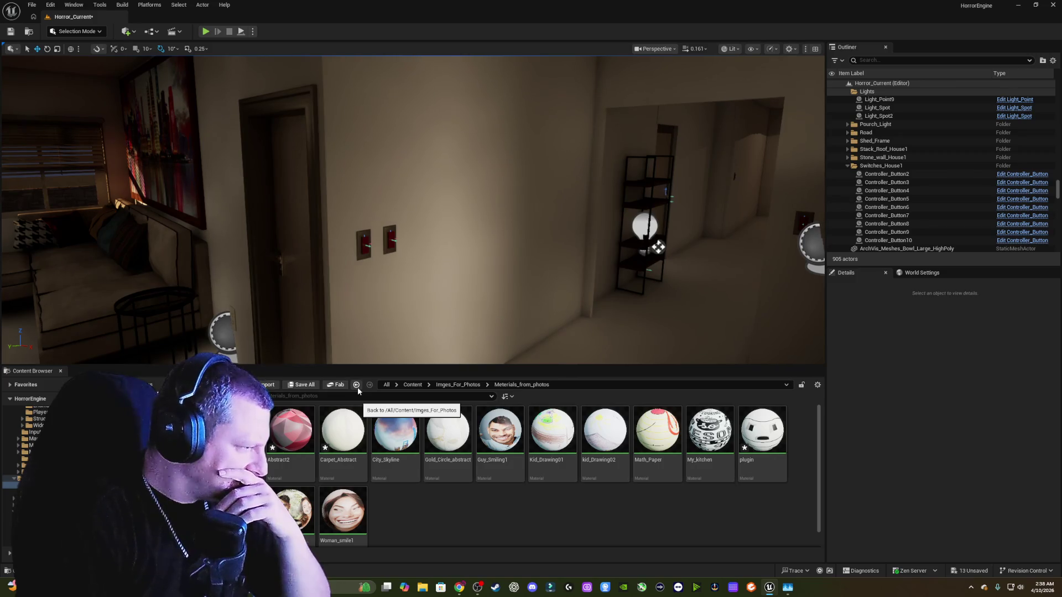
pyautogui.moveTo(433, 289)
pyautogui.mouseDown()
pyautogui.moveTo(431, 326)
pyautogui.moveTo(373, 328)
pyautogui.moveTo(426, 328)
pyautogui.mouseUp()
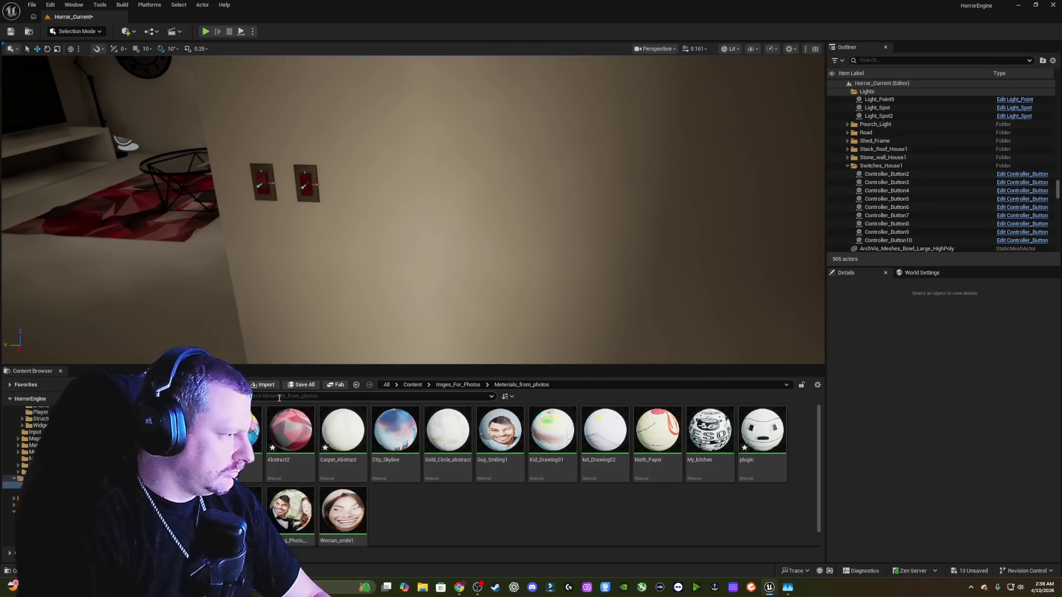
pyautogui.click(133, 35)
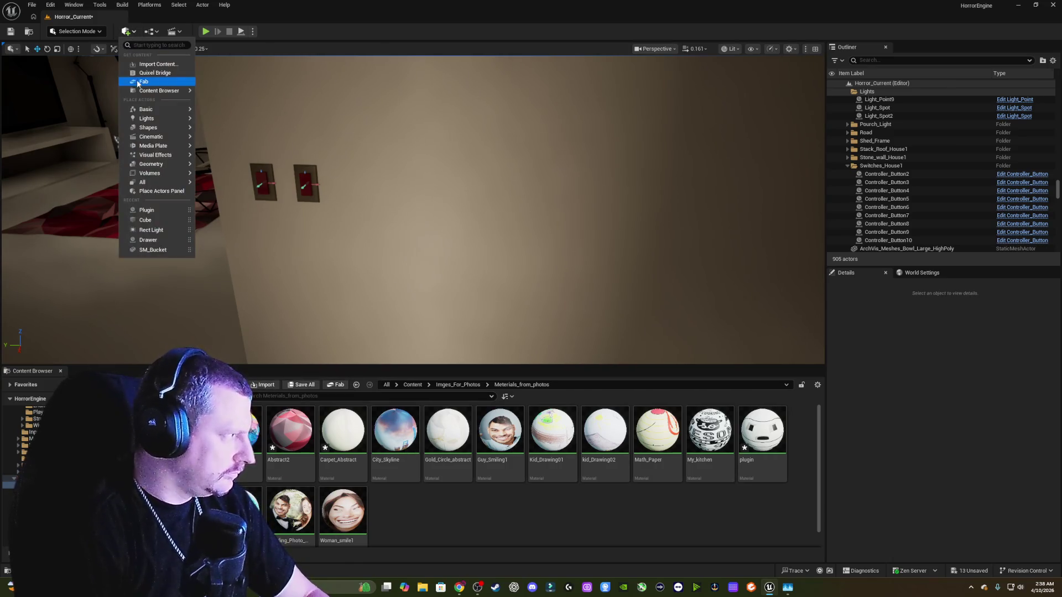
# - Add a new cube and move it out toward the hallway wall, raising it slightly
pyautogui.moveTo(159, 121)
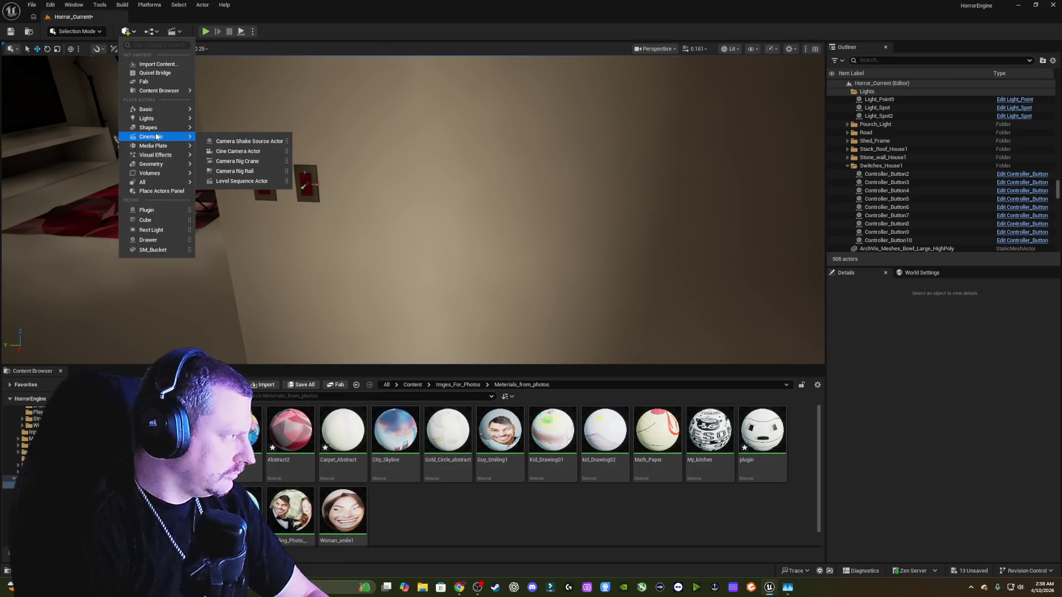
pyautogui.click(224, 132)
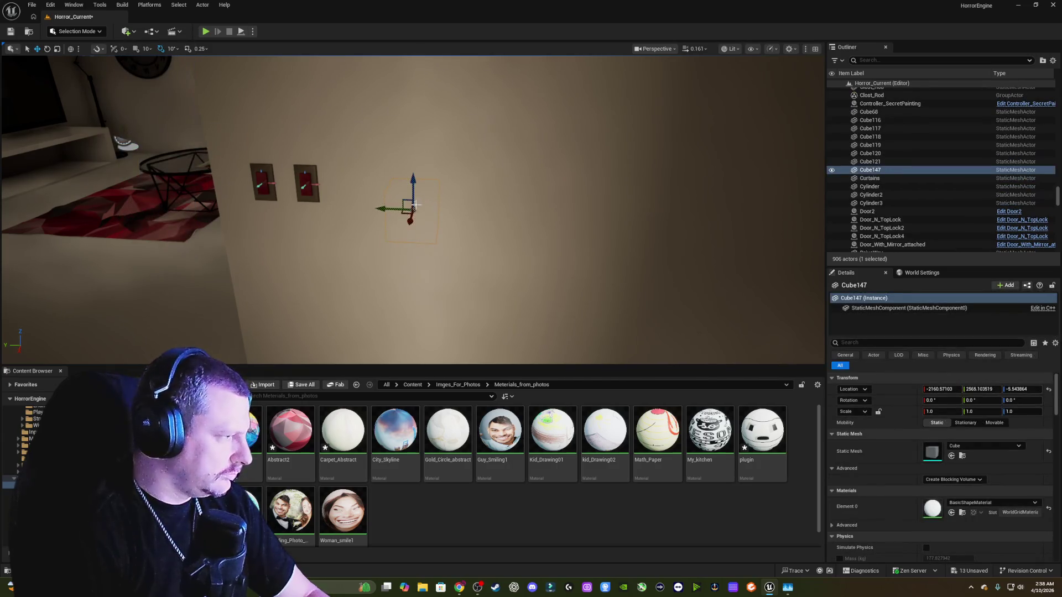
pyautogui.moveTo(408, 222); pyautogui.dragTo(367, 327)
pyautogui.press('f')
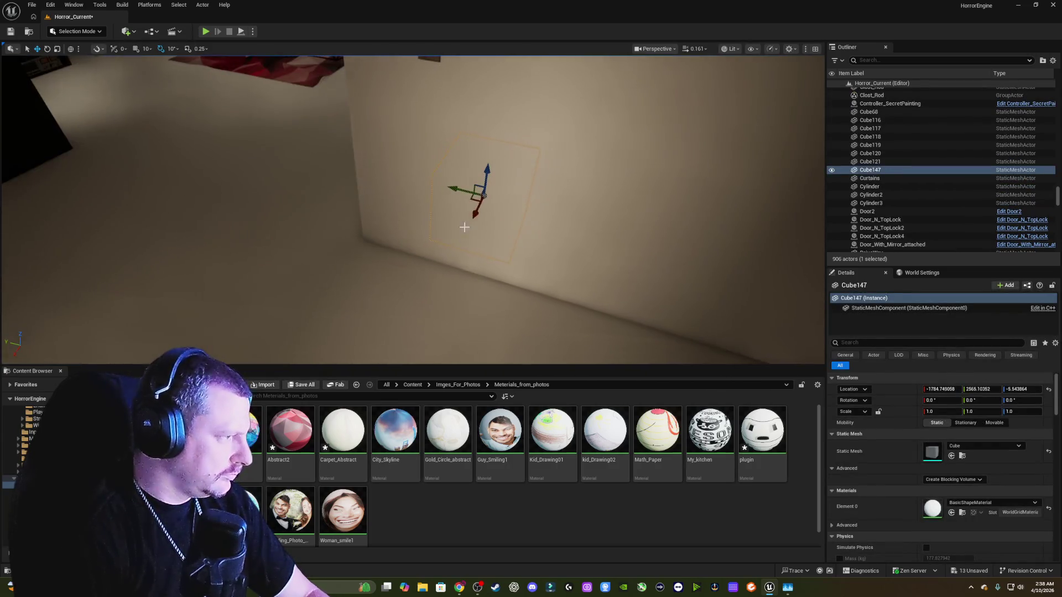
pyautogui.moveTo(472, 216); pyautogui.dragTo(384, 362)
pyautogui.press('f')
pyautogui.moveTo(413, 314)
pyautogui.mouseDown()
pyautogui.moveTo(410, 125)
pyautogui.moveTo(437, 129)
pyautogui.mouseUp()
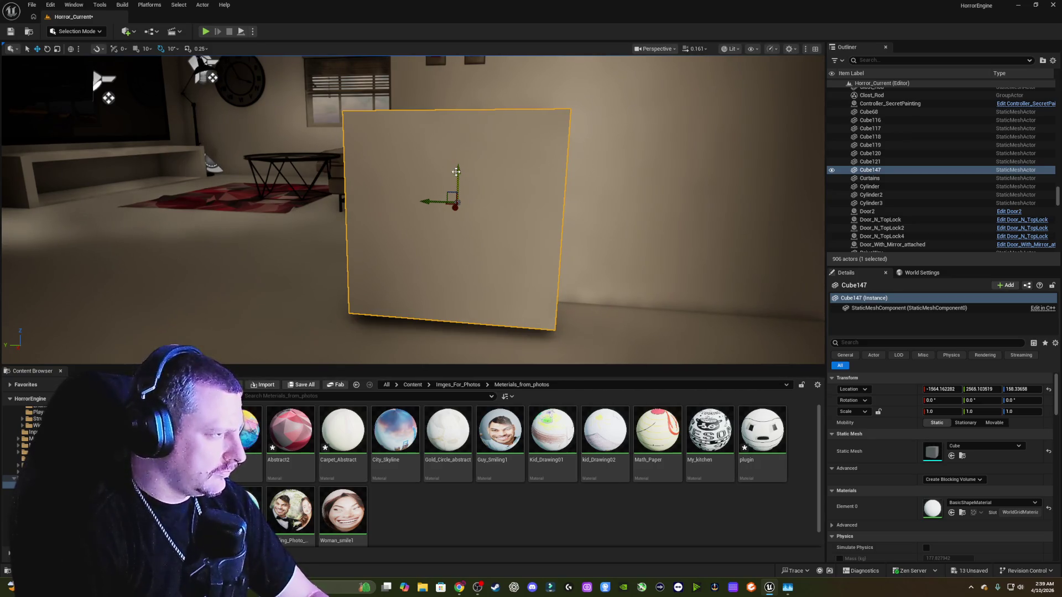
pyautogui.moveTo(456, 171)
pyautogui.mouseDown()
pyautogui.moveTo(457, 191)
pyautogui.moveTo(461, 161)
pyautogui.moveTo(461, 218)
pyautogui.moveTo(433, 189)
pyautogui.moveTo(451, 189)
pyautogui.mouseUp()
# - Apply the Therma material to the cube mesh in its own mesh editor
pyautogui.press('r')
pyautogui.scroll(5, 479, 194)
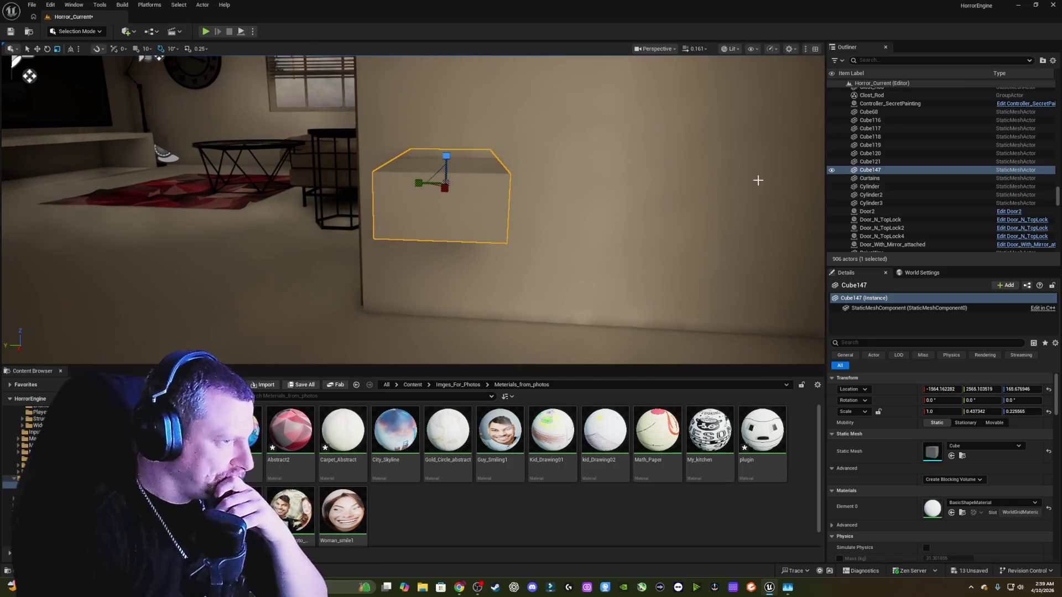
pyautogui.rightClick(449, 206)
pyautogui.click(594, 252)
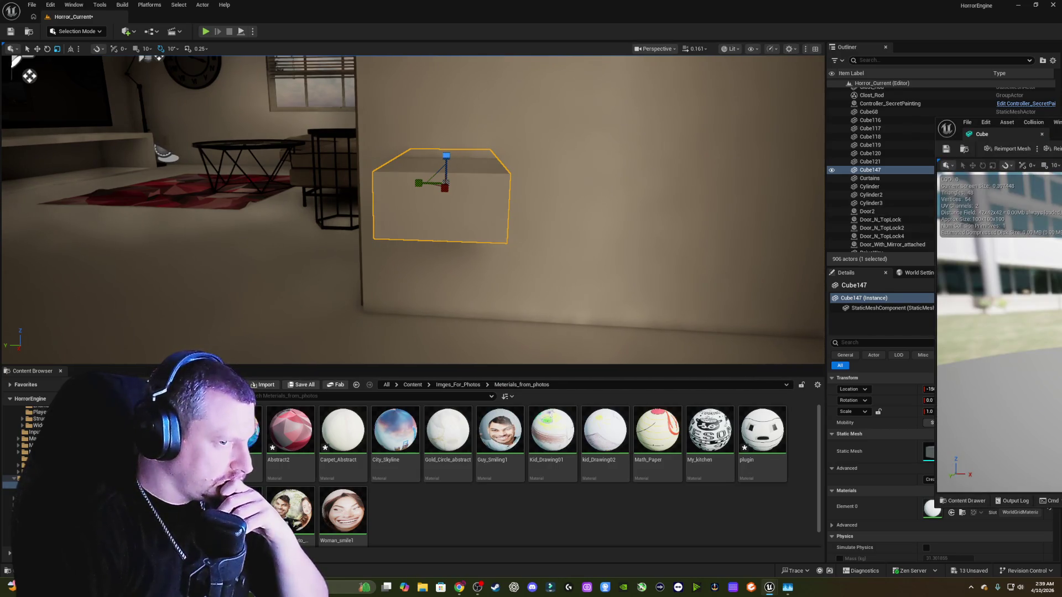
pyautogui.moveTo(244, 514); pyautogui.dragTo(932, 508)
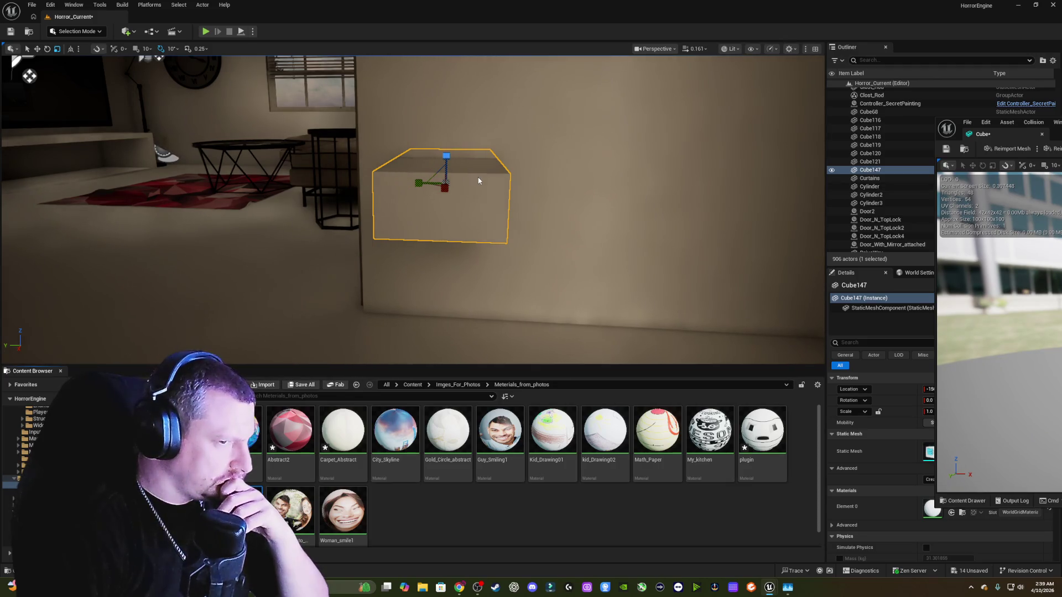
pyautogui.moveTo(479, 175); pyautogui.dragTo(498, 160)
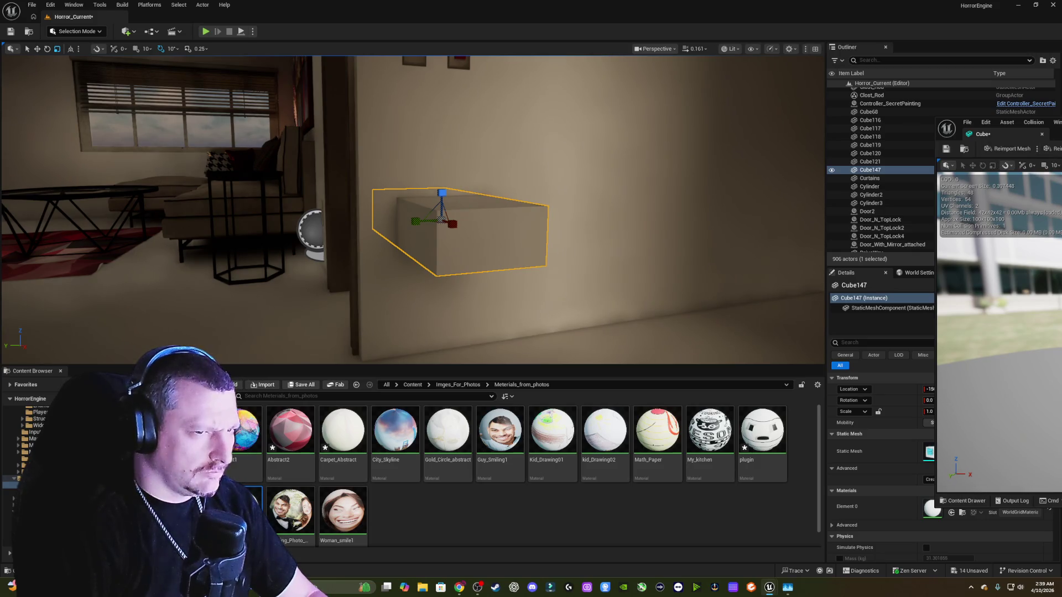
pyautogui.hotkey('alt', 'Tab')
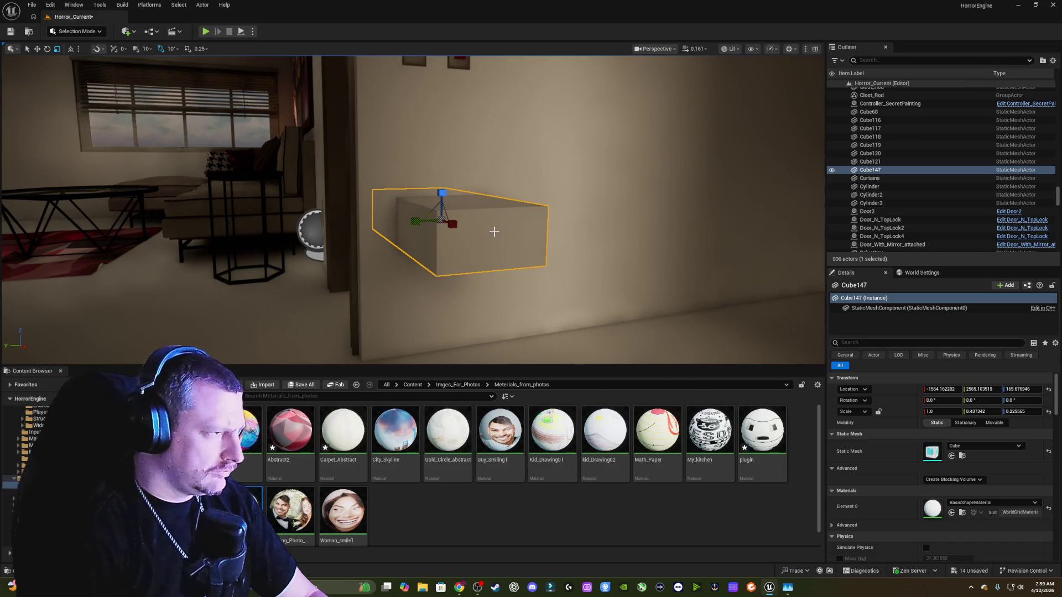
# - Move the cube onto the wall, rotate it to -180° and flatten it into a thin panel
pyautogui.press('w')
pyautogui.moveTo(449, 223)
pyautogui.mouseDown()
pyautogui.moveTo(536, 244)
pyautogui.moveTo(527, 253)
pyautogui.moveTo(550, 224)
pyautogui.moveTo(514, 293)
pyautogui.moveTo(483, 288)
pyautogui.moveTo(515, 294)
pyautogui.mouseUp()
pyautogui.press('e')
pyautogui.moveTo(619, 197); pyautogui.dragTo(732, 197)
pyautogui.press('r')
pyautogui.moveTo(436, 256); pyautogui.dragTo(405, 259)
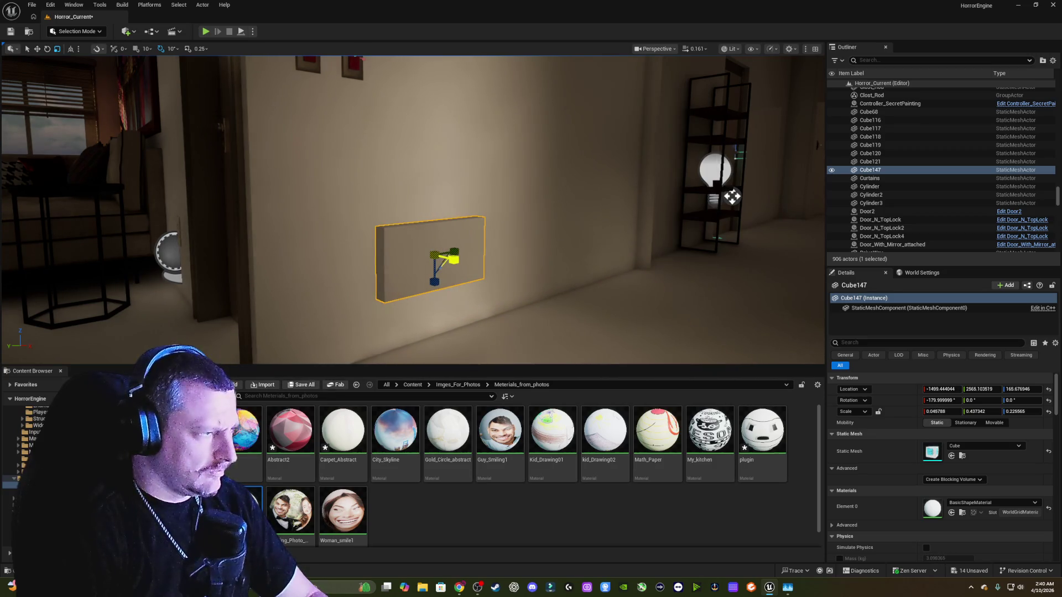
pyautogui.rightClick(423, 242)
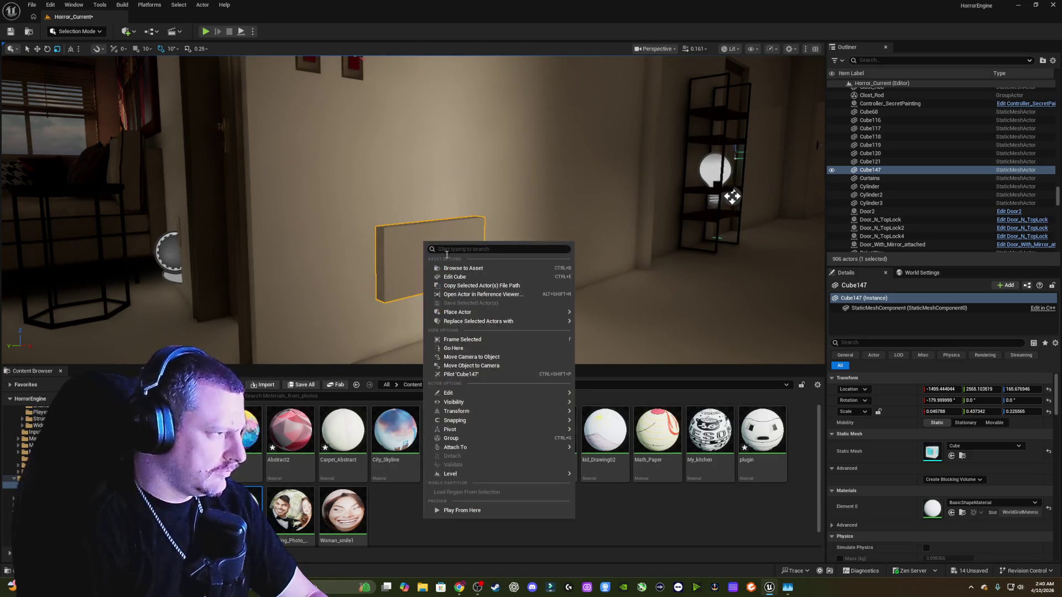
pyautogui.click(456, 277)
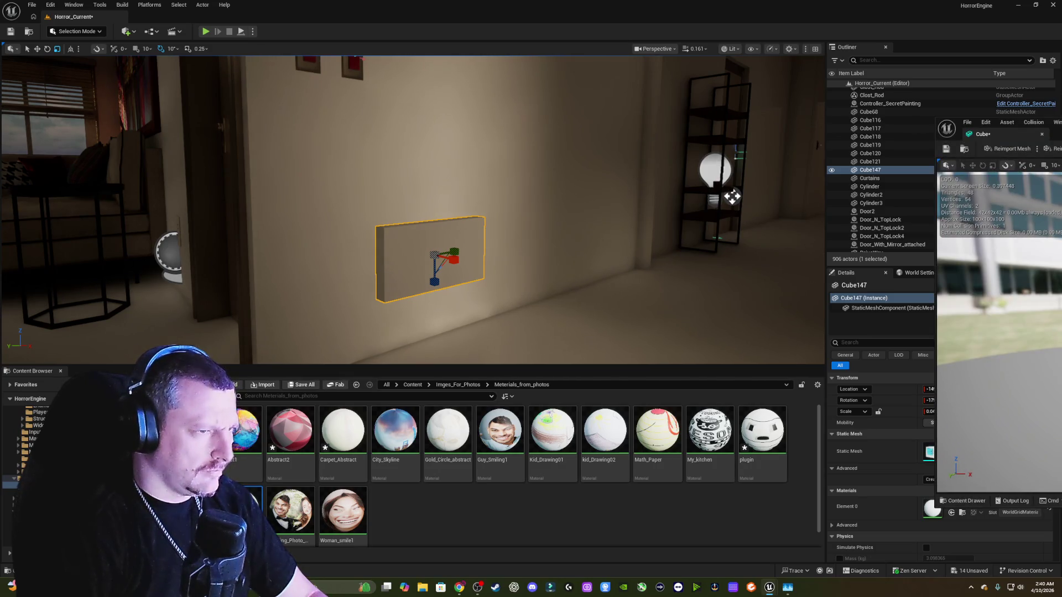
pyautogui.moveTo(996, 122)
pyautogui.mouseDown()
pyautogui.moveTo(829, 102)
pyautogui.moveTo(724, 104)
pyautogui.mouseUp()
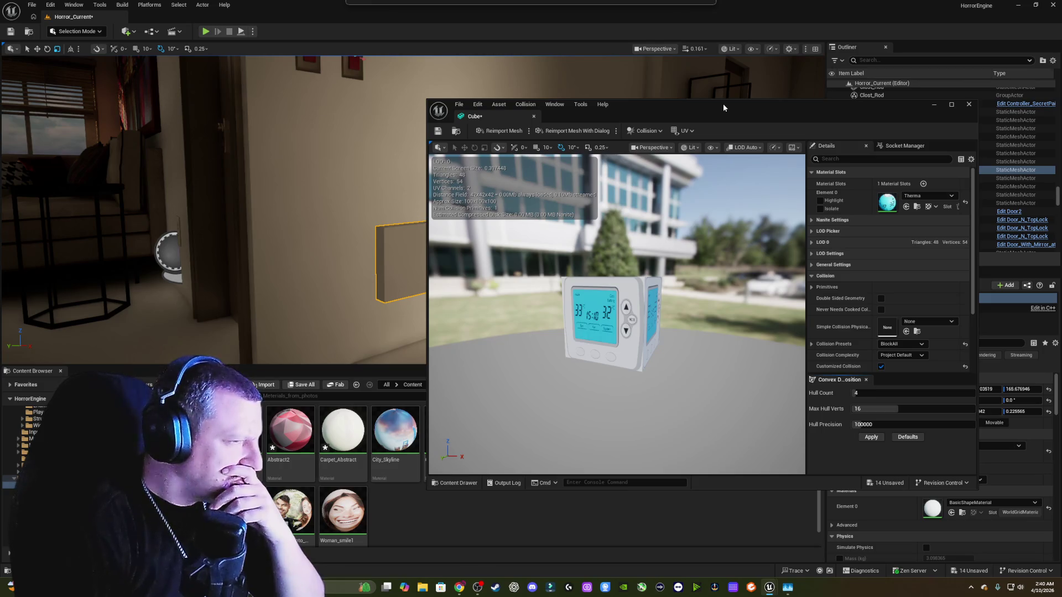
pyautogui.click(968, 104)
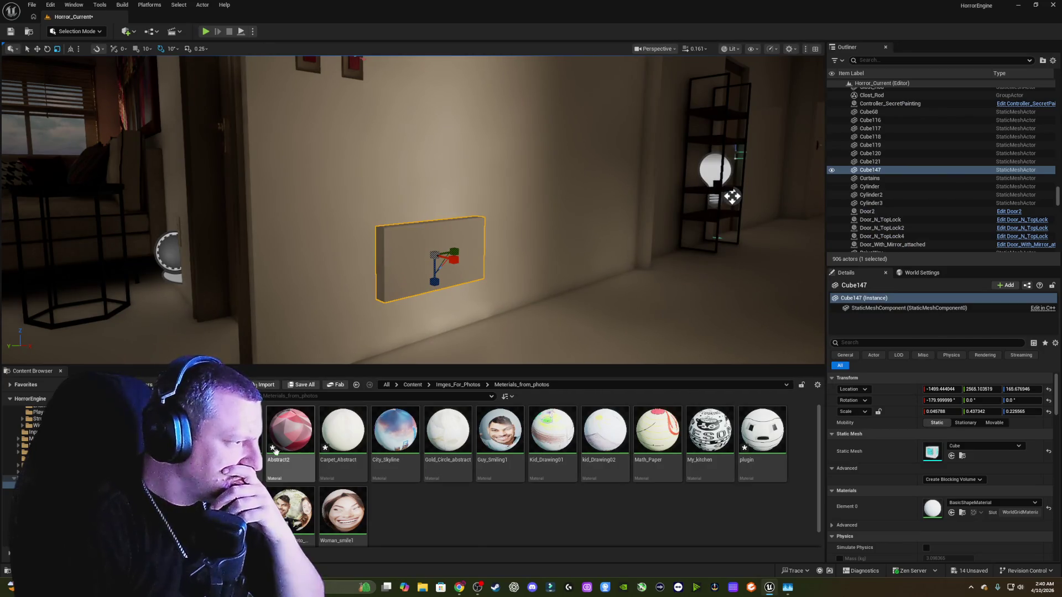
pyautogui.moveTo(292, 509); pyautogui.dragTo(429, 251)
# - Rotate the thermostat panel toward upright and make it shorter
pyautogui.moveTo(498, 238)
pyautogui.mouseDown()
pyautogui.moveTo(467, 207)
pyautogui.moveTo(441, 275)
pyautogui.mouseUp()
pyautogui.press('e')
pyautogui.moveTo(375, 230)
pyautogui.mouseDown()
pyautogui.moveTo(415, 210)
pyautogui.moveTo(434, 235)
pyautogui.moveTo(424, 320)
pyautogui.moveTo(391, 322)
pyautogui.moveTo(406, 324)
pyautogui.mouseUp()
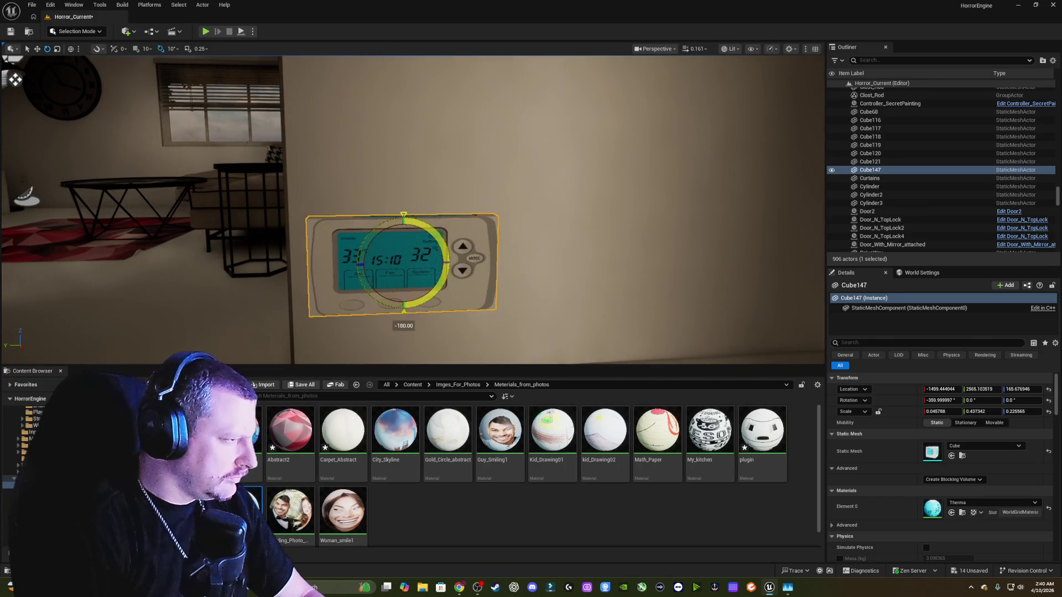
pyautogui.press('w')
pyautogui.moveTo(503, 262)
pyautogui.mouseDown()
pyautogui.moveTo(488, 273)
pyautogui.moveTo(426, 276)
pyautogui.mouseUp()
pyautogui.moveTo(477, 252)
pyautogui.mouseDown()
pyautogui.moveTo(477, 269)
pyautogui.moveTo(530, 250)
pyautogui.mouseUp()
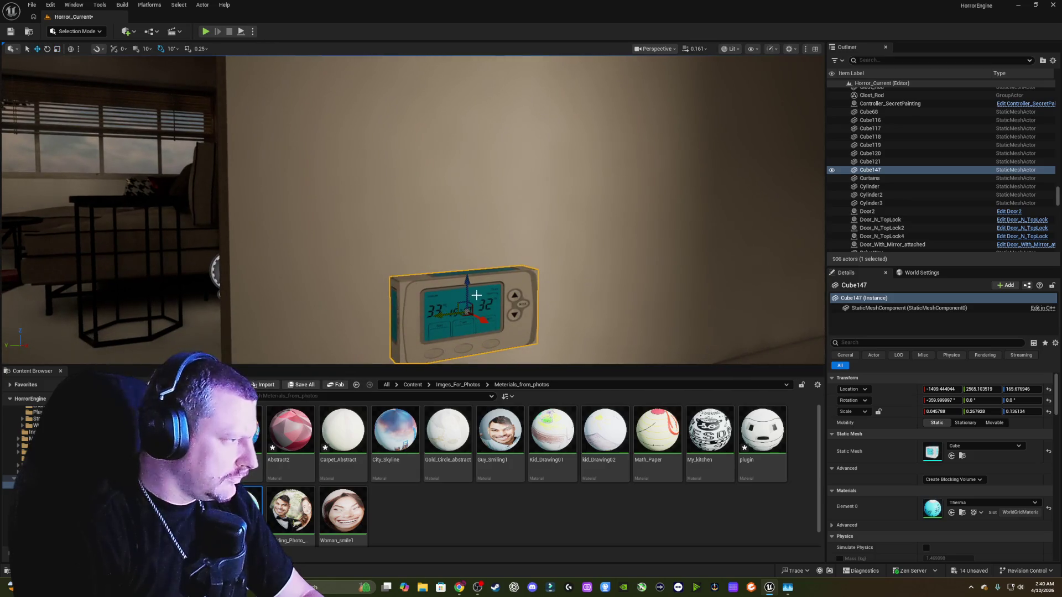
# - Raise the panel to switch height flush with the wall beside the switches, then delete it
pyautogui.moveTo(469, 285); pyautogui.dragTo(469, 94)
pyautogui.moveTo(387, 166); pyautogui.dragTo(144, 66)
pyautogui.moveTo(387, 221); pyautogui.dragTo(354, 221)
pyautogui.moveTo(447, 249)
pyautogui.mouseDown()
pyautogui.moveTo(464, 177)
pyautogui.moveTo(465, 108)
pyautogui.mouseUp()
pyautogui.moveTo(387, 222)
pyautogui.mouseDown()
pyautogui.moveTo(388, 182)
pyautogui.moveTo(398, 232)
pyautogui.moveTo(428, 249)
pyautogui.moveTo(365, 286)
pyautogui.moveTo(554, 209)
pyautogui.moveTo(617, 200)
pyautogui.moveTo(609, 211)
pyautogui.mouseUp()
pyautogui.press('f')
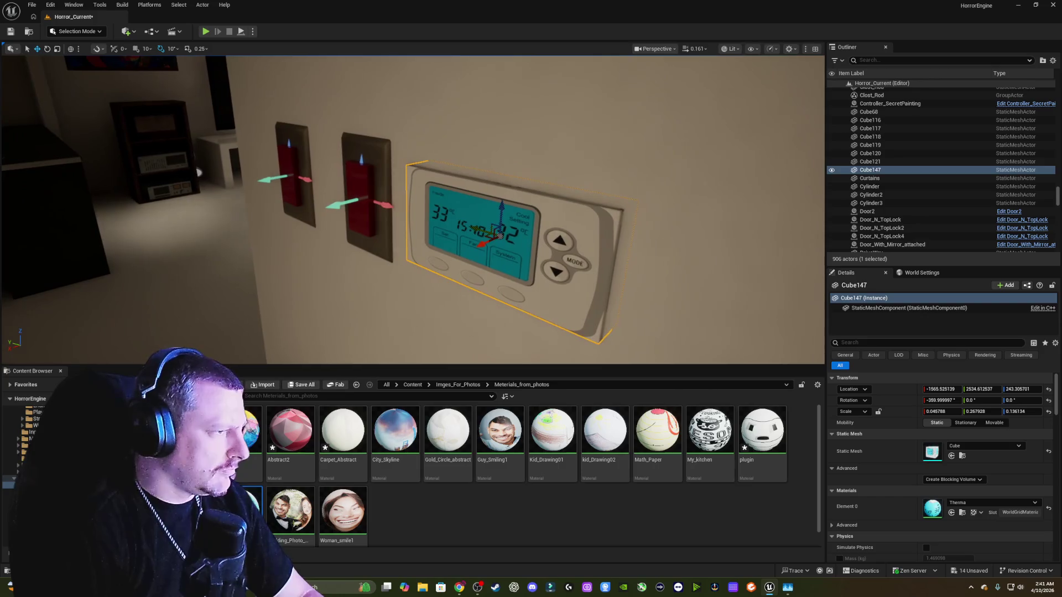
pyautogui.moveTo(485, 242)
pyautogui.mouseDown()
pyautogui.moveTo(477, 226)
pyautogui.moveTo(514, 205)
pyautogui.mouseUp()
pyautogui.moveTo(587, 164)
pyautogui.mouseDown()
pyautogui.moveTo(634, 164)
pyautogui.moveTo(548, 189)
pyautogui.mouseUp()
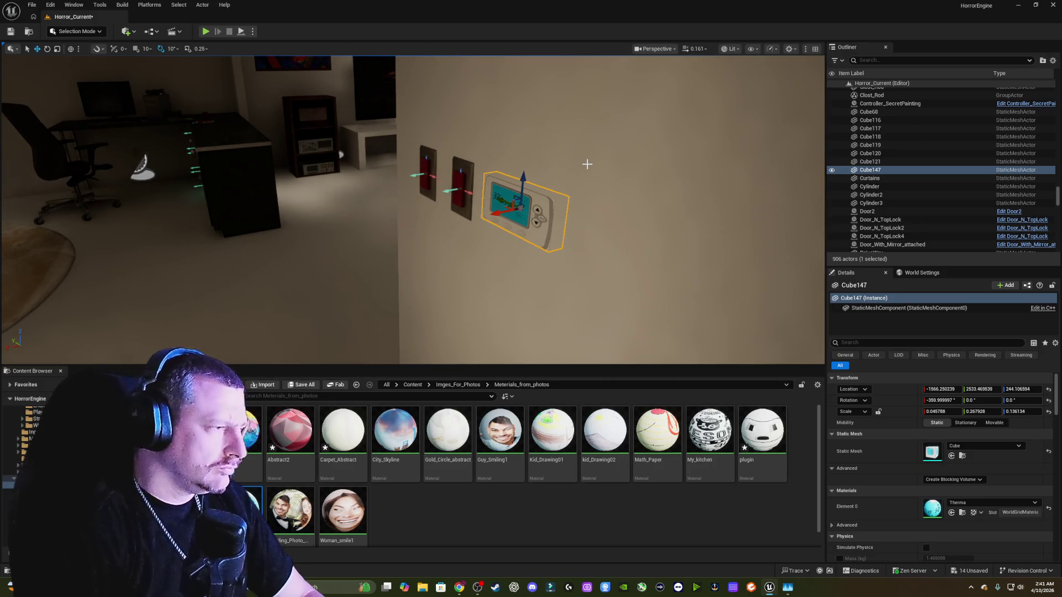
pyautogui.press('Delete')
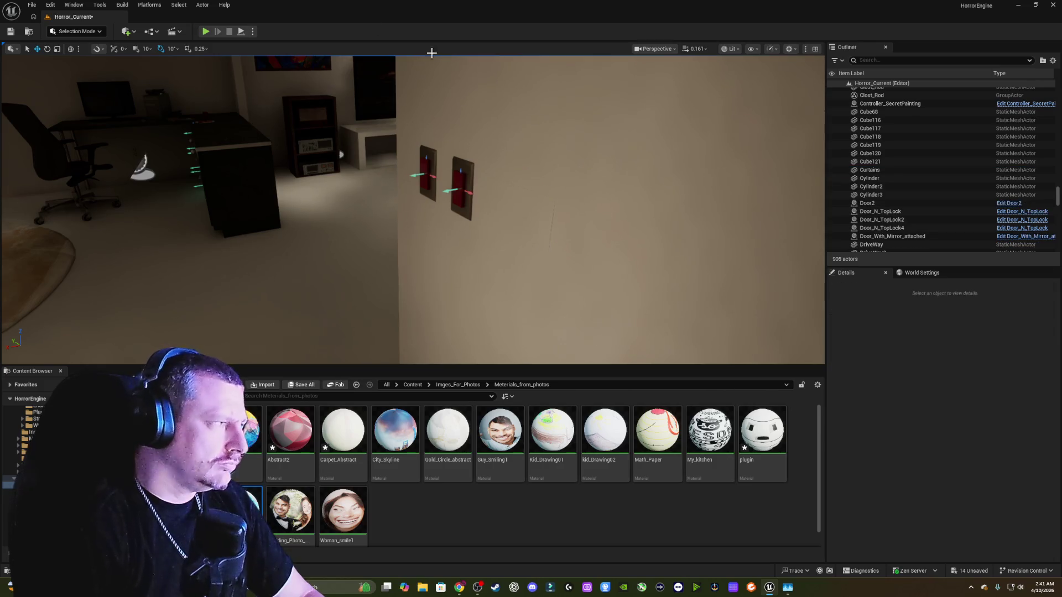
# - Place a new cylinder by the desk and give it the Therma material
pyautogui.click(127, 31)
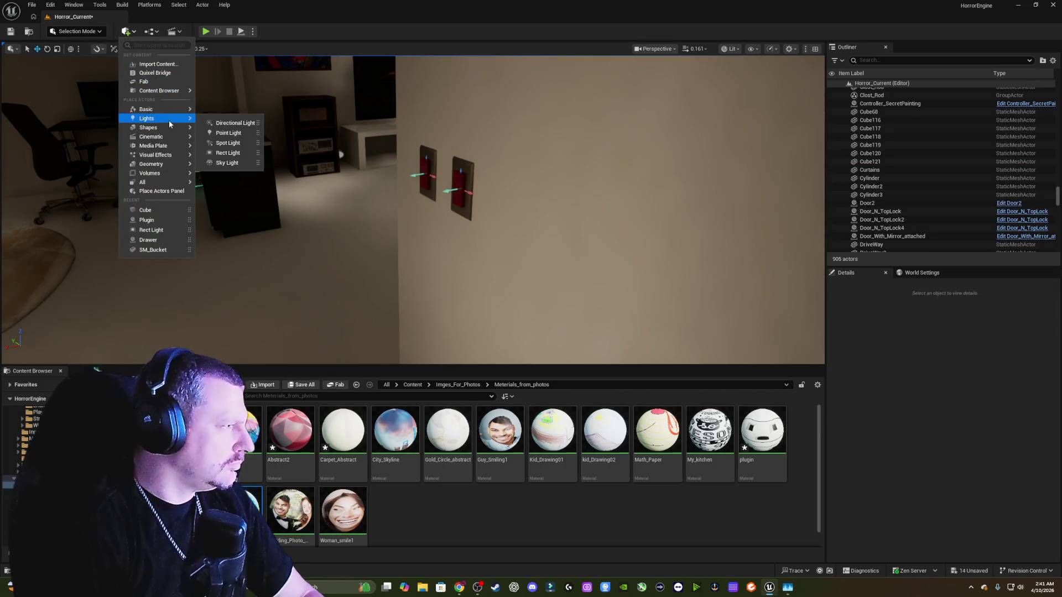
pyautogui.moveTo(169, 137)
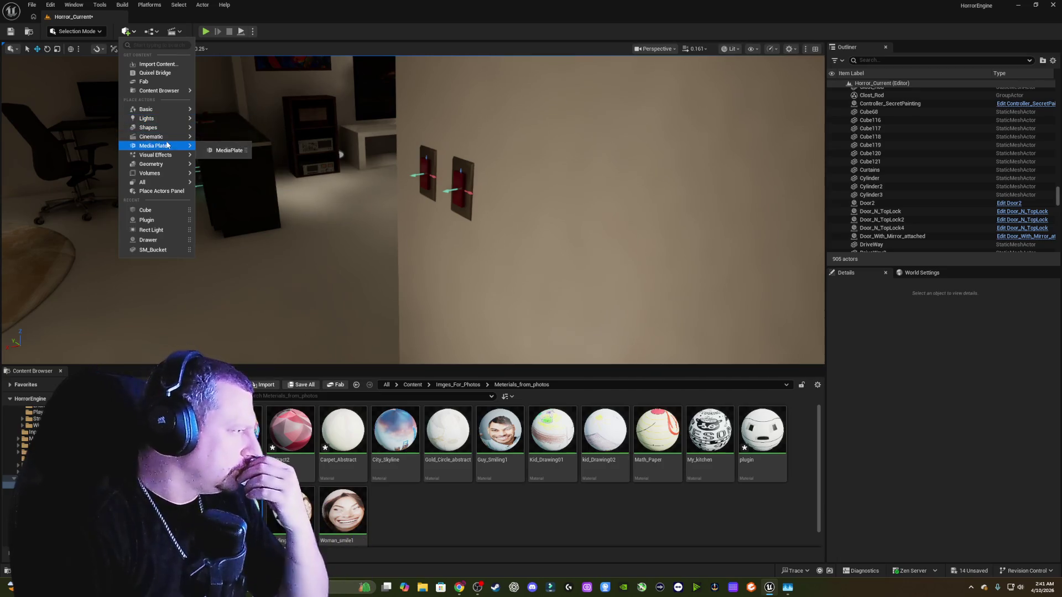
pyautogui.moveTo(162, 114)
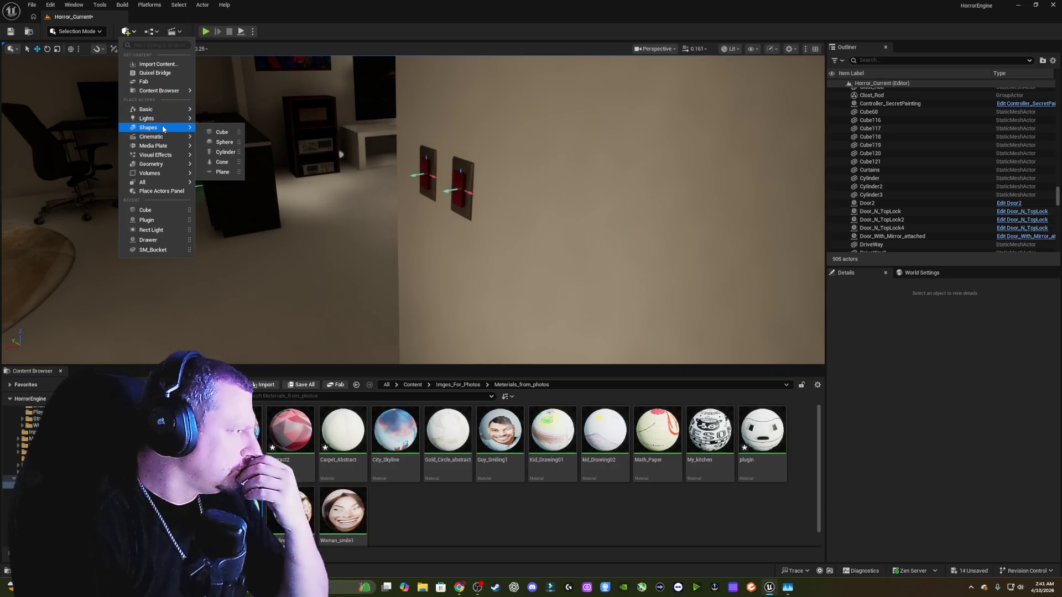
pyautogui.moveTo(225, 152)
pyautogui.mouseDown()
pyautogui.moveTo(414, 196)
pyautogui.moveTo(221, 260)
pyautogui.moveTo(179, 248)
pyautogui.moveTo(187, 231)
pyautogui.moveTo(174, 209)
pyautogui.mouseUp()
pyautogui.moveTo(265, 191); pyautogui.dragTo(332, 185)
pyautogui.moveTo(171, 96)
pyautogui.mouseDown()
pyautogui.moveTo(101, 247)
pyautogui.moveTo(482, 265)
pyautogui.moveTo(550, 324)
pyautogui.moveTo(498, 327)
pyautogui.moveTo(477, 148)
pyautogui.mouseUp()
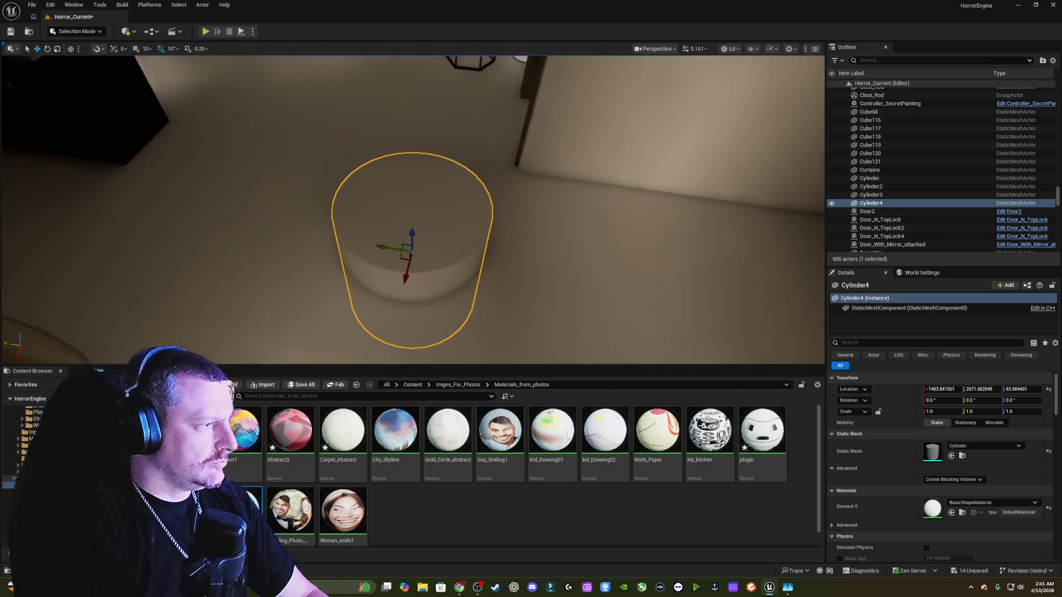
pyautogui.moveTo(249, 503)
pyautogui.mouseDown()
pyautogui.moveTo(403, 218)
pyautogui.moveTo(409, 233)
pyautogui.mouseUp()
# - Turn the cylinder so its display faces out, enlarge it slightly, then delete it
pyautogui.moveTo(491, 164); pyautogui.dragTo(485, 161)
pyautogui.press('e')
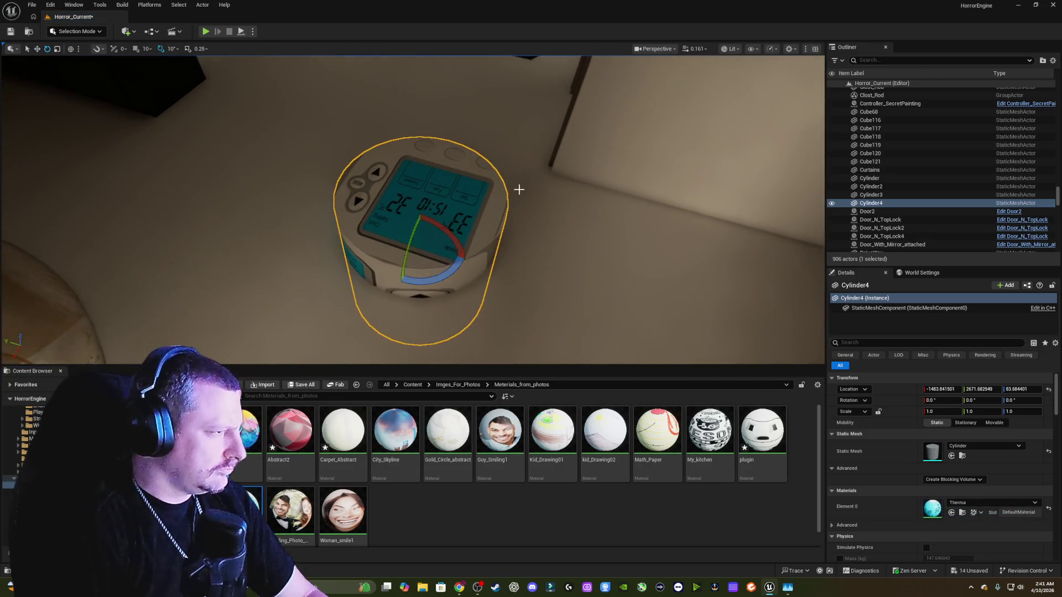
pyautogui.moveTo(446, 275)
pyautogui.mouseDown()
pyautogui.moveTo(462, 254)
pyautogui.moveTo(421, 221)
pyautogui.moveTo(443, 266)
pyautogui.moveTo(432, 287)
pyautogui.mouseUp()
pyautogui.press('f')
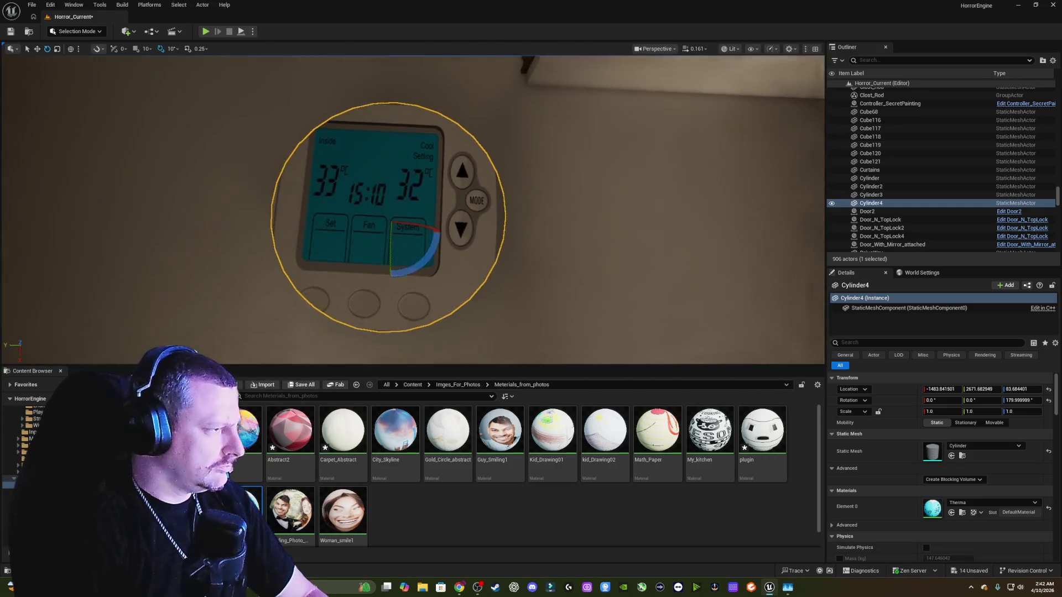
pyautogui.moveTo(391, 233); pyautogui.dragTo(465, 232)
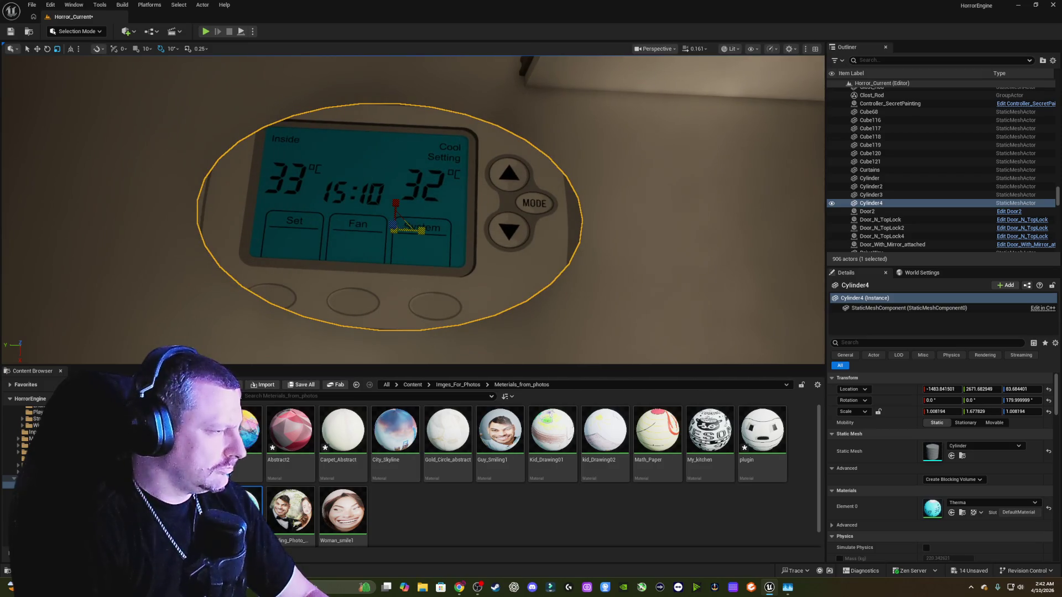
pyautogui.press('Delete')
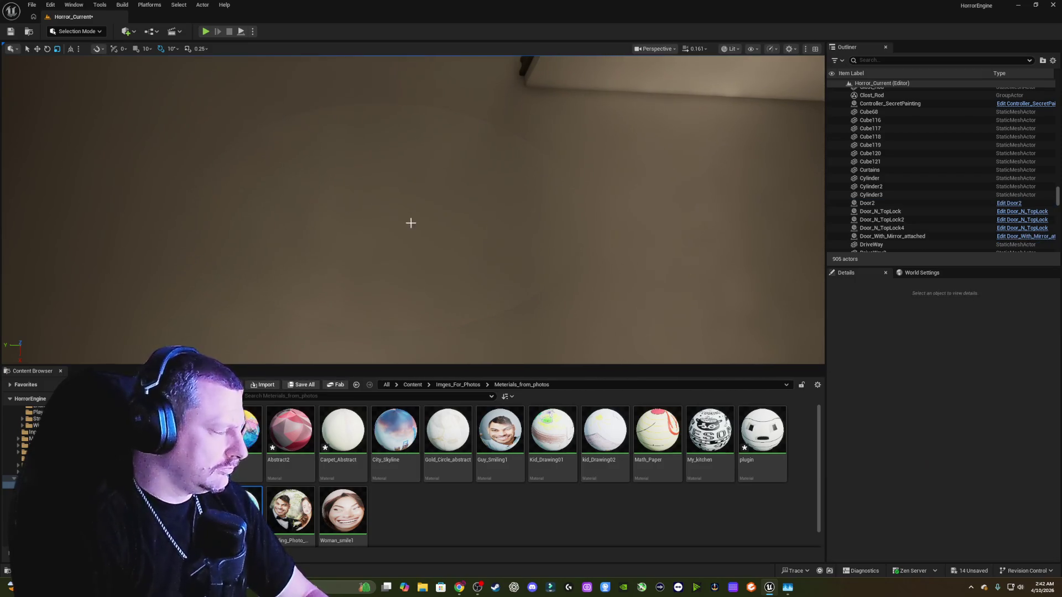
# - Remove the stray cylinder and undo back to restore the thermostat panel Cube147
pyautogui.moveTo(450, 203); pyautogui.dragTo(450, 204)
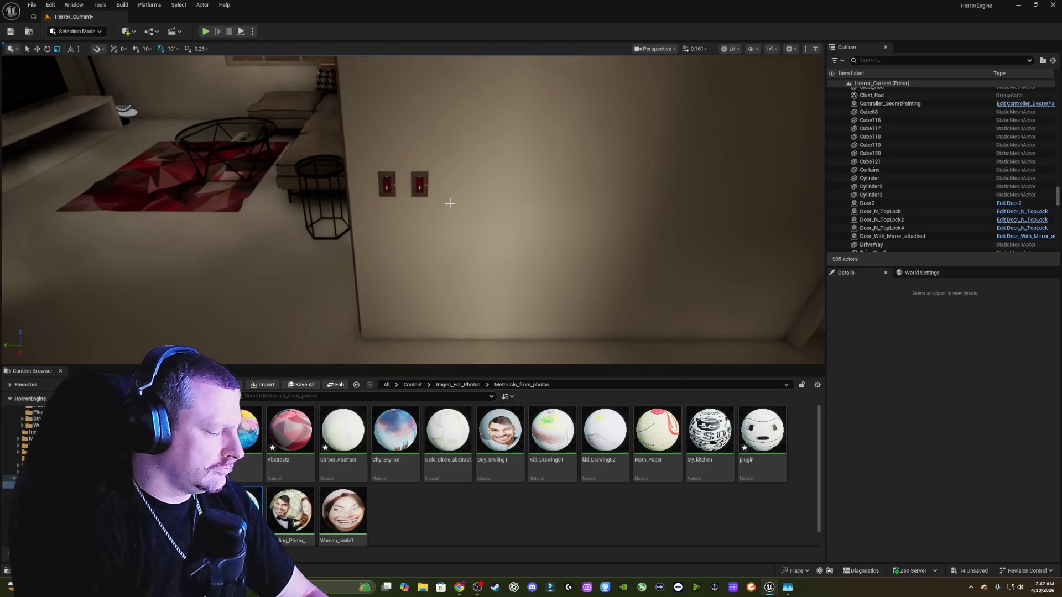
pyautogui.hotkey('ctrl', 'z')
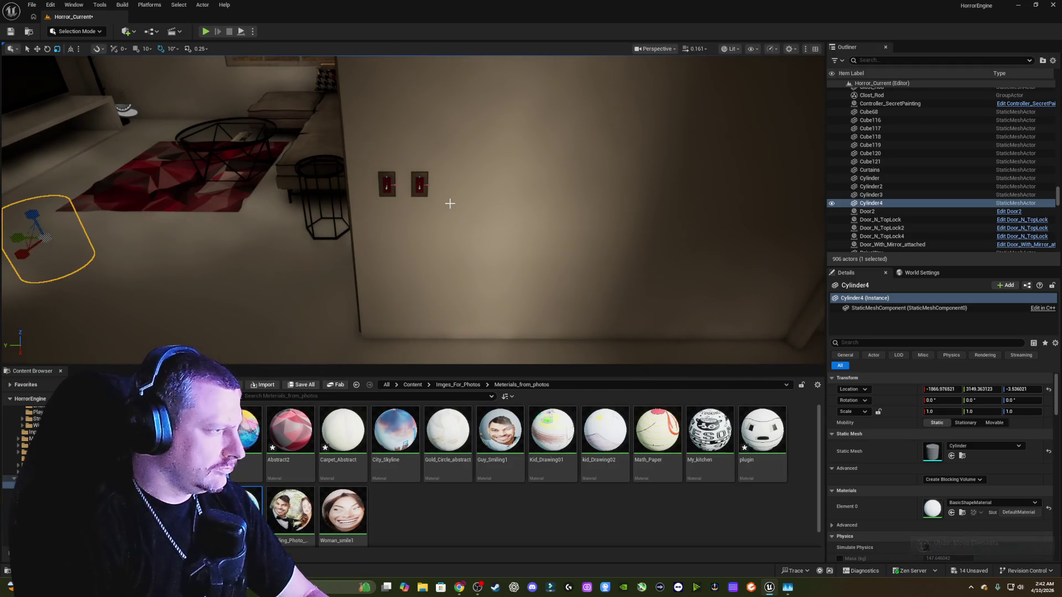
pyautogui.press('Delete')
pyautogui.hotkey('ctrl', 'z')
# - Widen the thermostat panel along its X axis
pyautogui.moveTo(450, 204)
pyautogui.mouseDown()
pyautogui.moveTo(426, 215)
pyautogui.moveTo(506, 215)
pyautogui.mouseUp()
pyautogui.press('e')
pyautogui.press('w')
pyautogui.press('r')
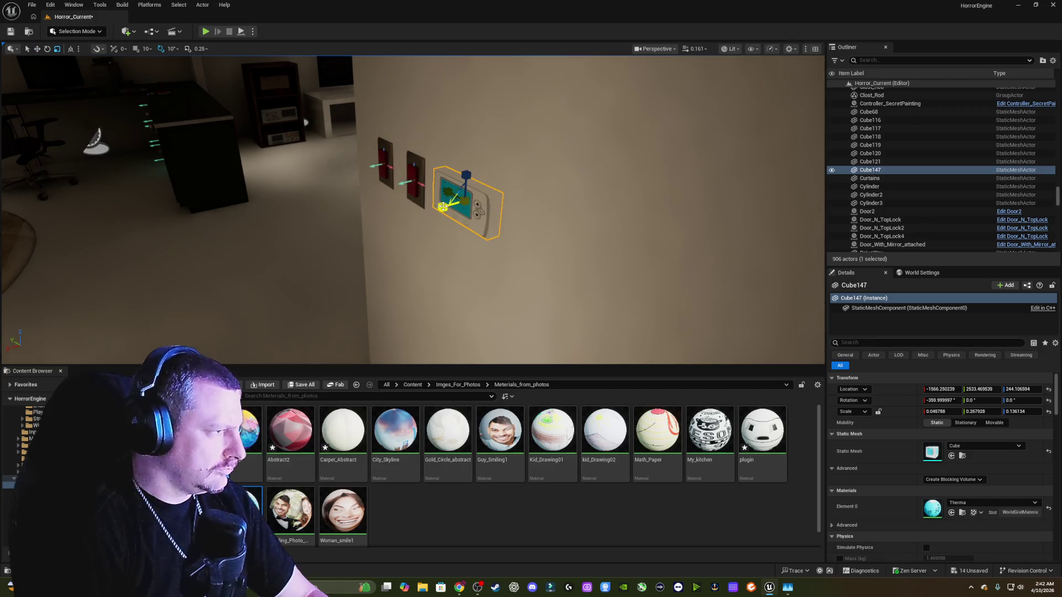
pyautogui.moveTo(442, 207); pyautogui.dragTo(443, 206)
pyautogui.press('w')
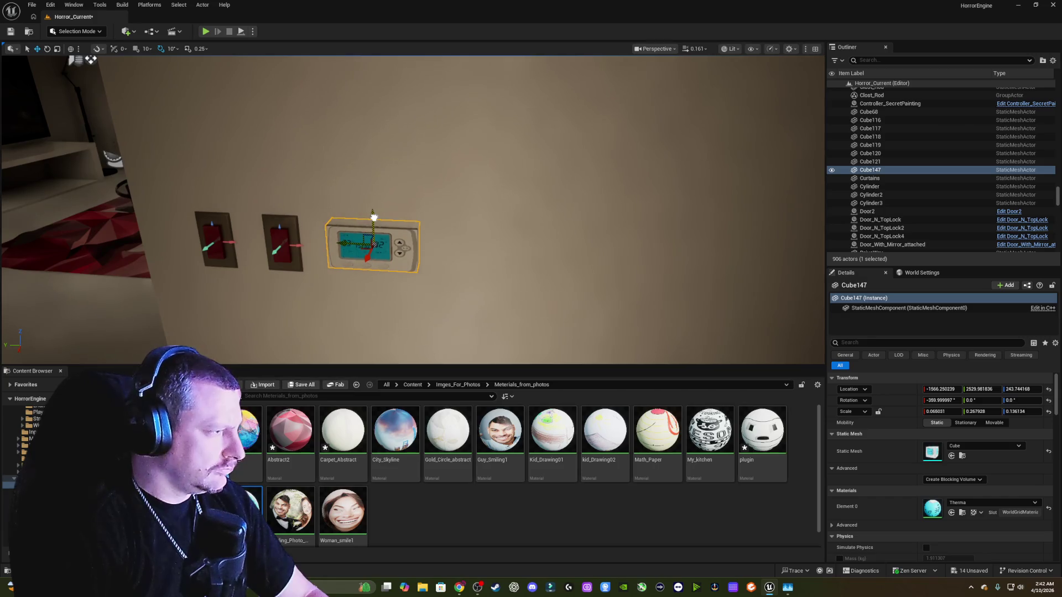
pyautogui.press('Escape')
# - Slide the thermostat panel along the hallway wall right beside the two light switches
pyautogui.moveTo(536, 225)
pyautogui.mouseDown()
pyautogui.moveTo(655, 183)
pyautogui.moveTo(533, 201)
pyautogui.moveTo(544, 206)
pyautogui.moveTo(602, 161)
pyautogui.moveTo(426, 166)
pyautogui.moveTo(481, 166)
pyautogui.mouseUp()
pyautogui.moveTo(696, 262); pyautogui.dragTo(695, 264)
pyautogui.moveTo(481, 166)
pyautogui.mouseDown()
pyautogui.moveTo(501, 162)
pyautogui.moveTo(448, 162)
pyautogui.mouseUp()
pyautogui.click(415, 231)
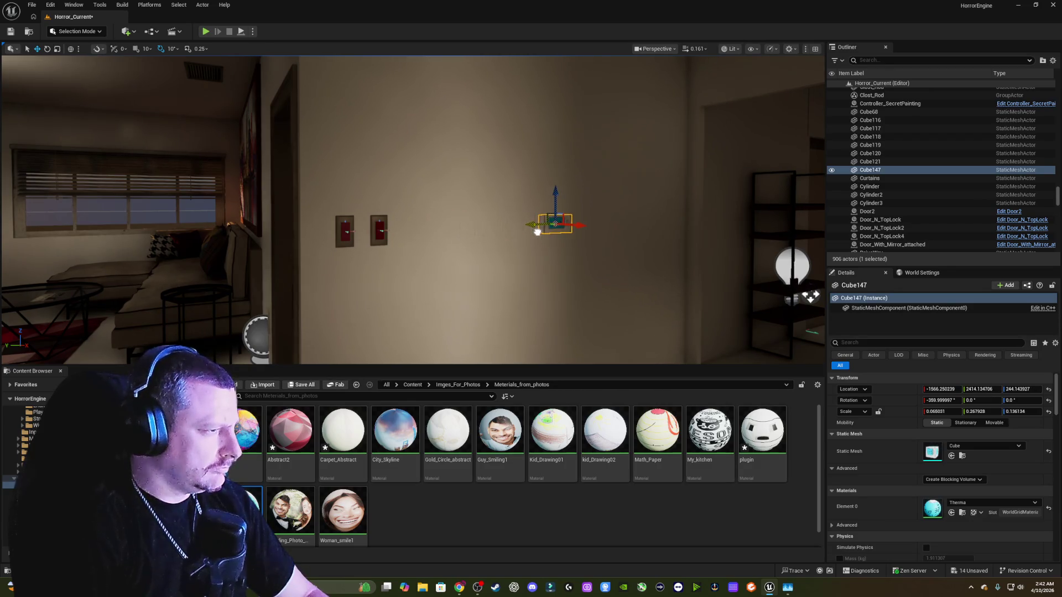
pyautogui.moveTo(525, 232); pyautogui.dragTo(448, 241)
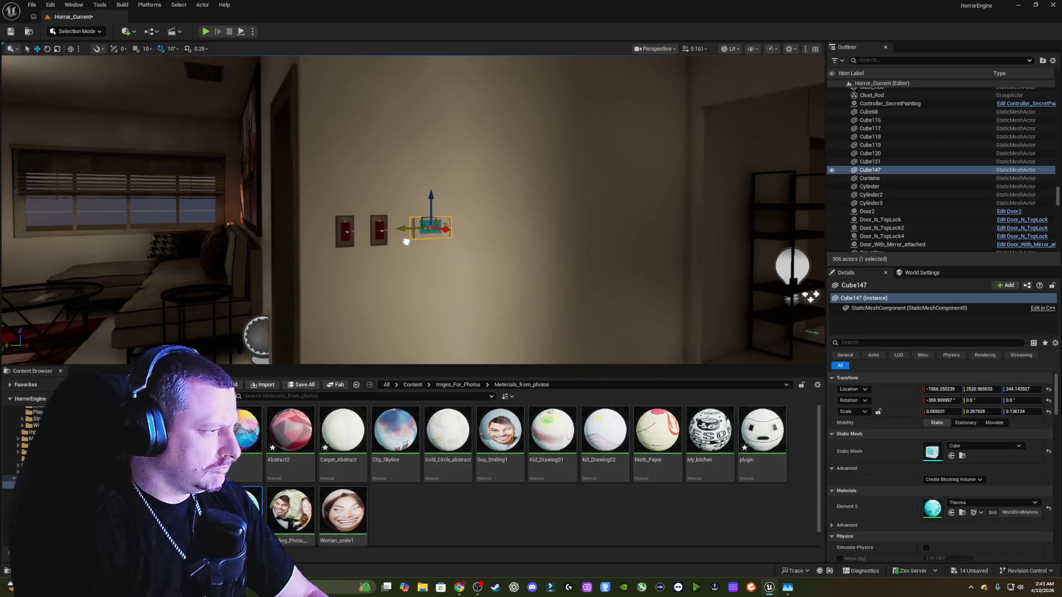
pyautogui.click(384, 239)
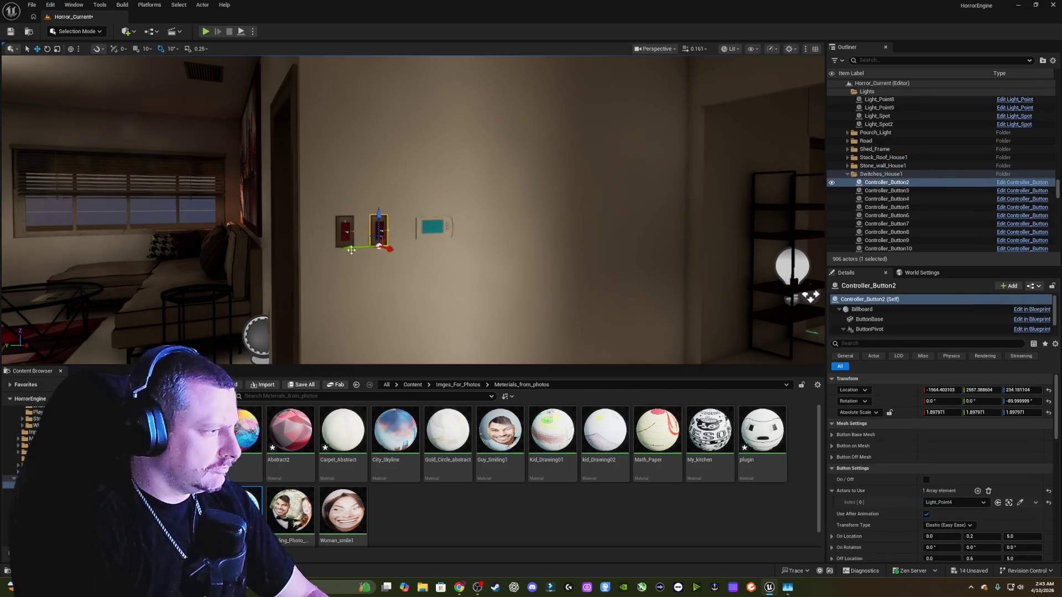
pyautogui.press('Escape')
pyautogui.moveTo(350, 250)
pyautogui.mouseDown()
pyautogui.moveTo(442, 248)
pyautogui.moveTo(387, 262)
pyautogui.moveTo(371, 246)
pyautogui.mouseUp()
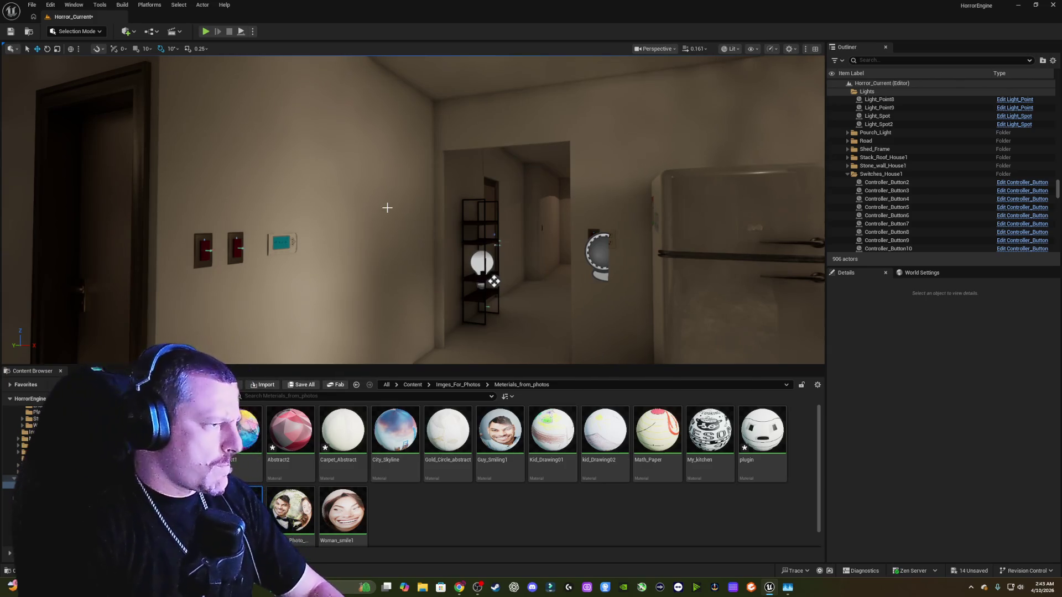
pyautogui.moveTo(419, 226); pyautogui.dragTo(421, 264)
pyautogui.rightClick(422, 265)
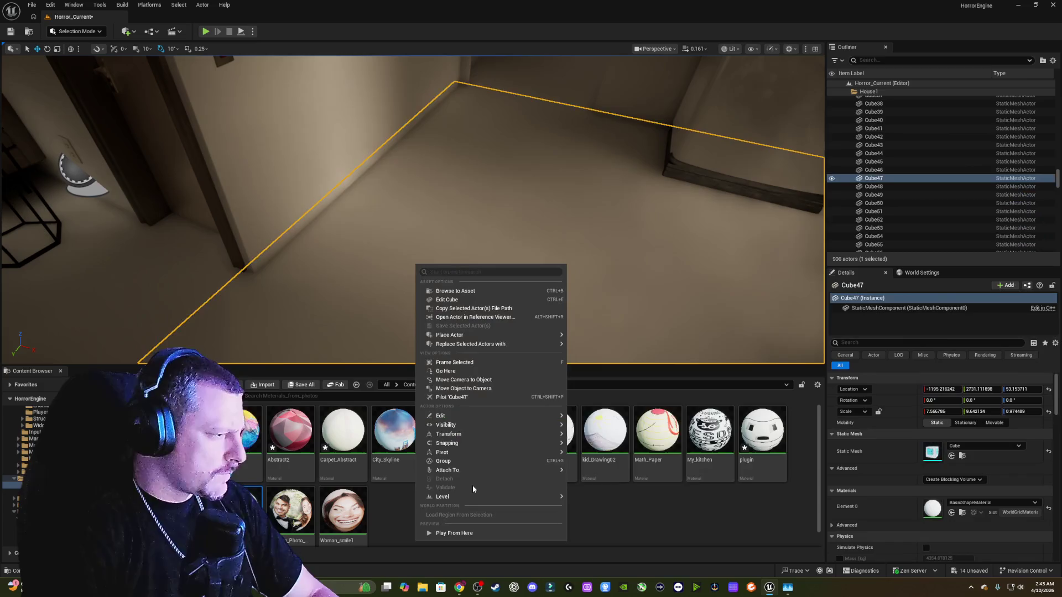
# - Play from the floor spot, walk to the thermostat, back up to see both switches, then stop
pyautogui.click(483, 529)
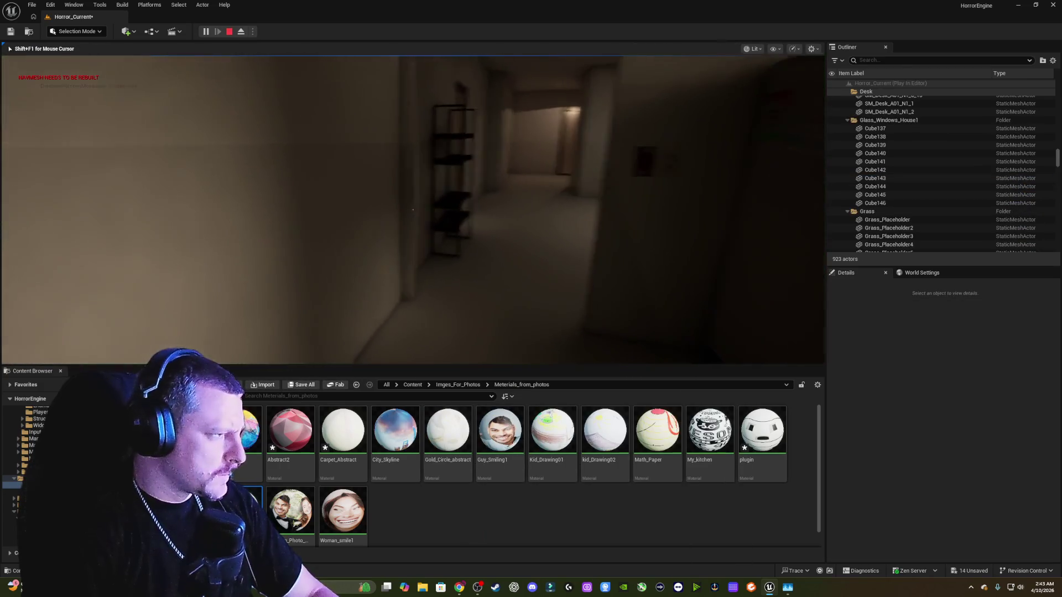
pyautogui.press('w')
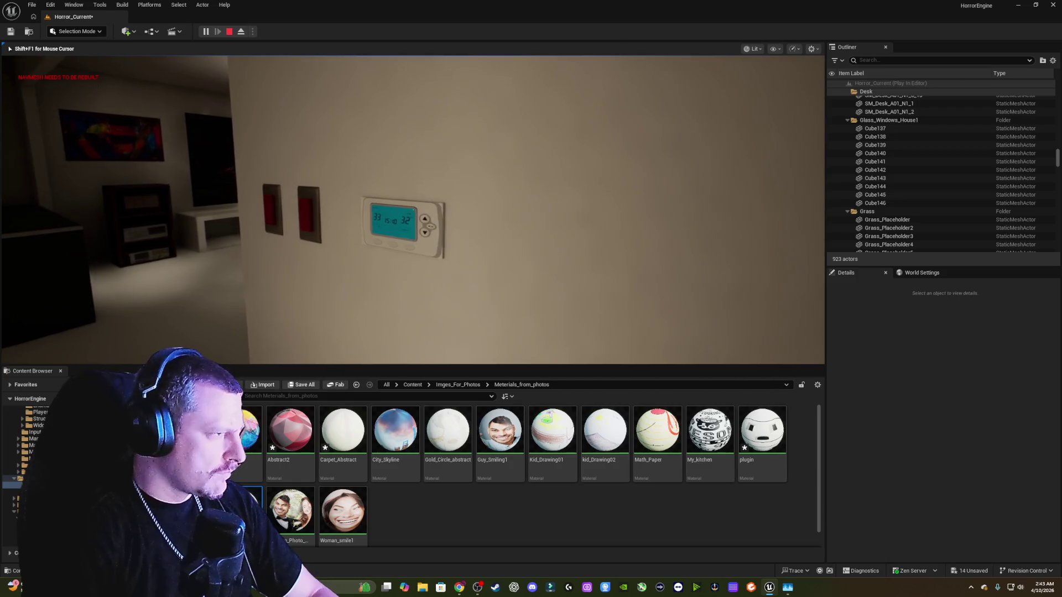
pyautogui.press('s')
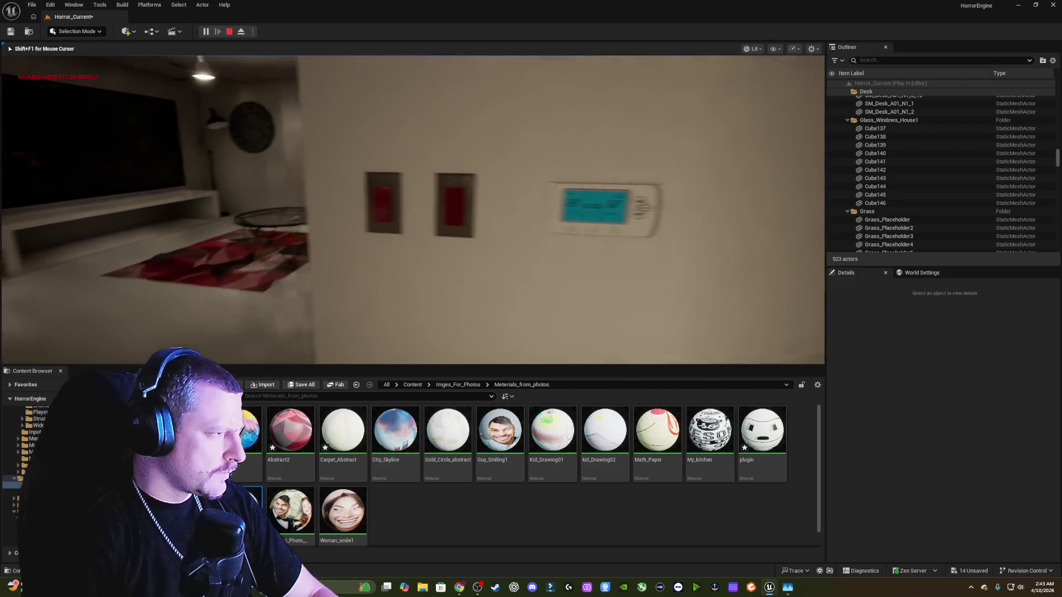
pyautogui.press('s')
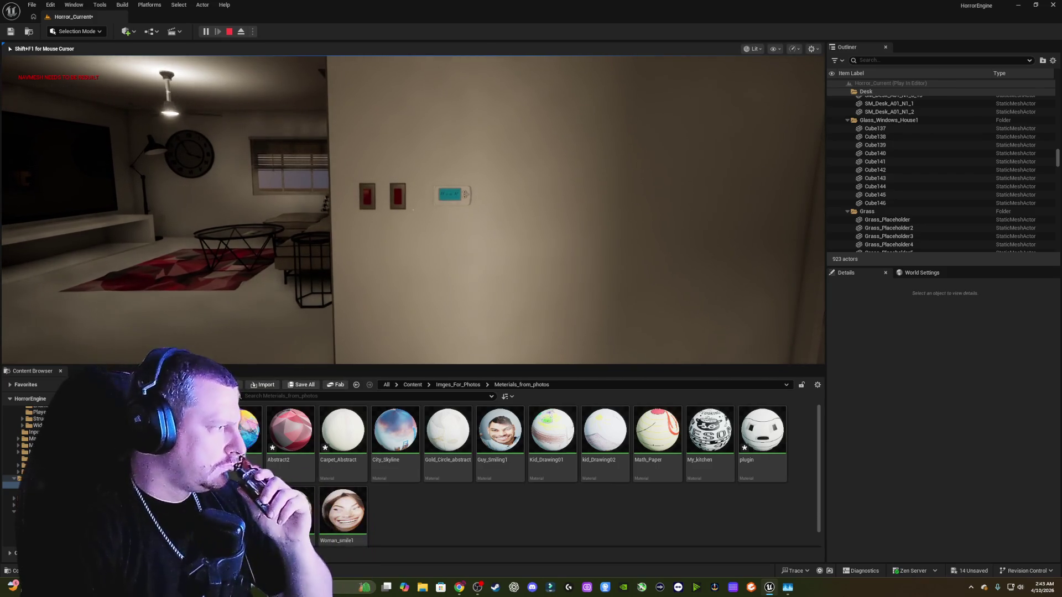
pyautogui.moveTo(412, 209)
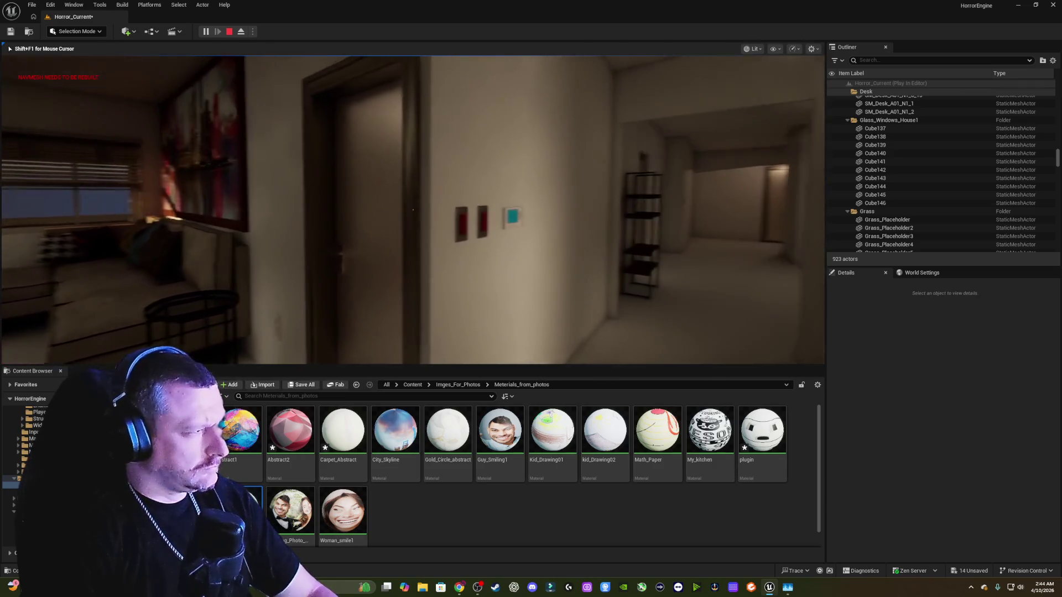
pyautogui.press('Escape')
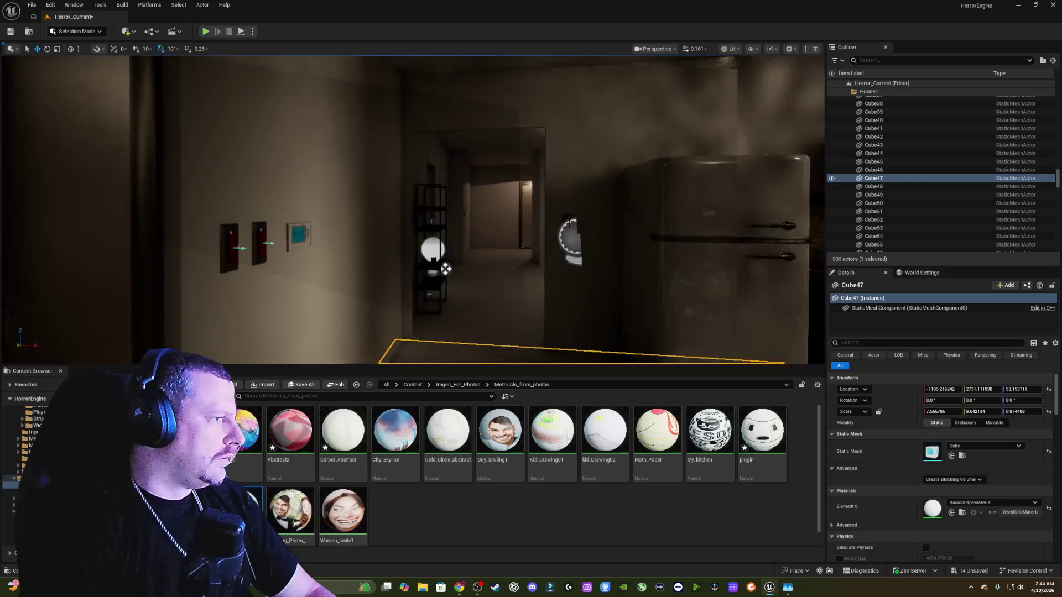
# - Duplicate the dining-room wall outlet and lower the copy down the wall
pyautogui.press('Escape')
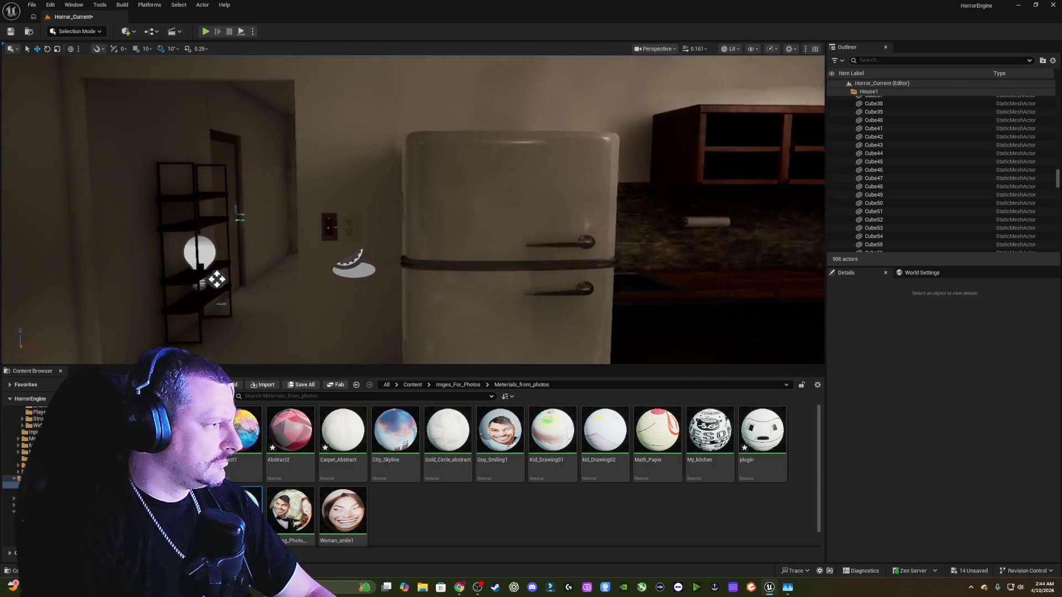
pyautogui.press('a')
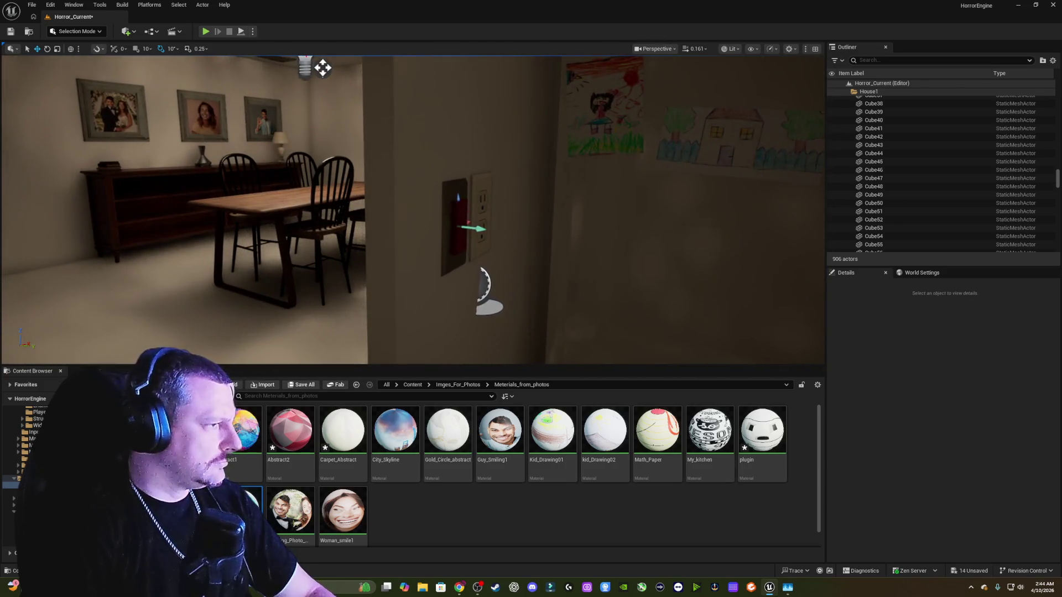
pyautogui.click(505, 241)
pyautogui.moveTo(508, 297); pyautogui.dragTo(480, 297)
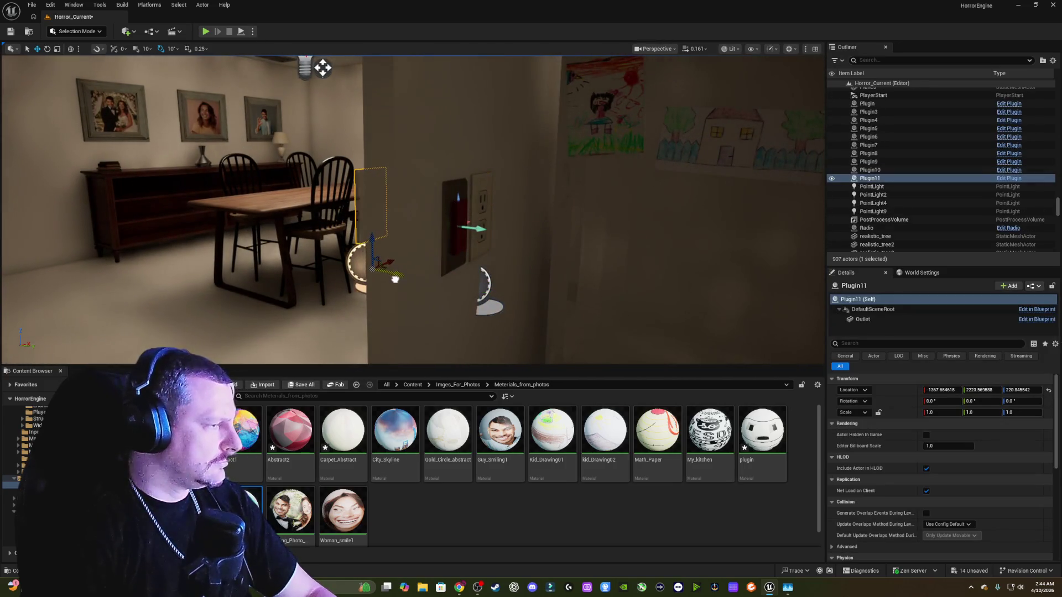
pyautogui.press('f')
pyautogui.press('s')
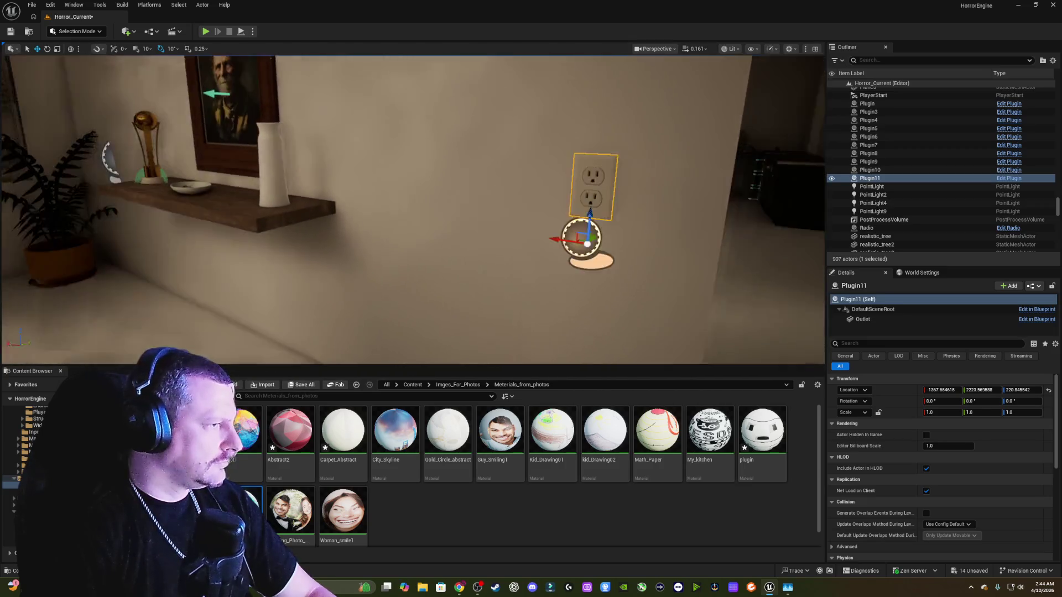
pyautogui.moveTo(437, 212)
pyautogui.mouseDown()
pyautogui.moveTo(421, 126)
pyautogui.moveTo(412, 318)
pyautogui.mouseUp()
pyautogui.press('f')
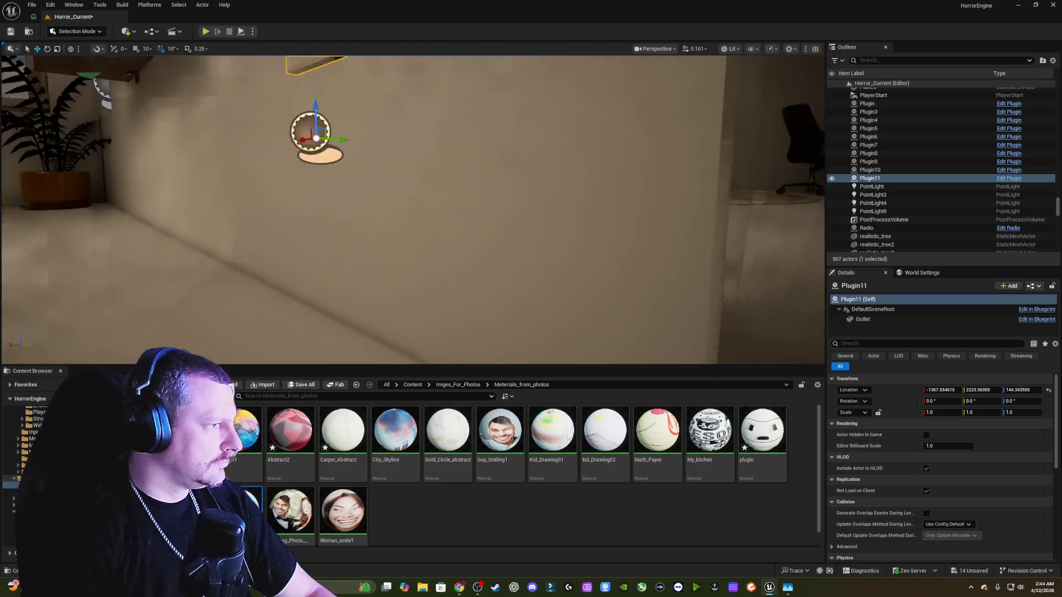
pyautogui.moveTo(423, 169)
pyautogui.mouseDown()
pyautogui.moveTo(464, 255)
pyautogui.moveTo(527, 249)
pyautogui.mouseUp()
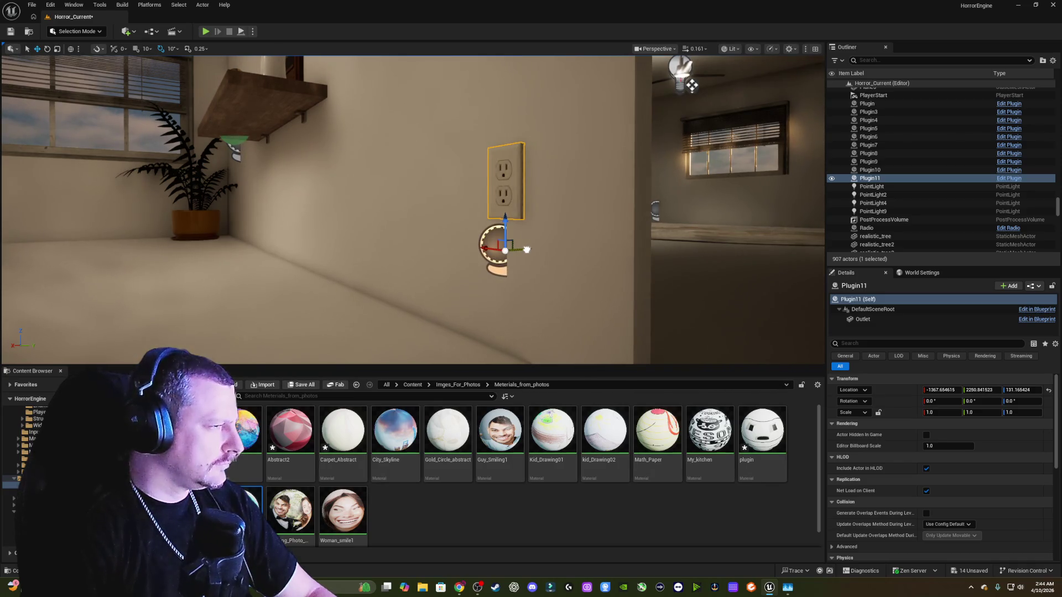
# - Copy the outlet over to the wall beside the chair
pyautogui.moveTo(528, 249)
pyautogui.mouseDown()
pyautogui.moveTo(520, 237)
pyautogui.moveTo(514, 254)
pyautogui.moveTo(525, 260)
pyautogui.moveTo(531, 249)
pyautogui.moveTo(452, 243)
pyautogui.moveTo(492, 260)
pyautogui.moveTo(498, 277)
pyautogui.moveTo(520, 243)
pyautogui.mouseUp()
pyautogui.scroll(-5, 524, 235)
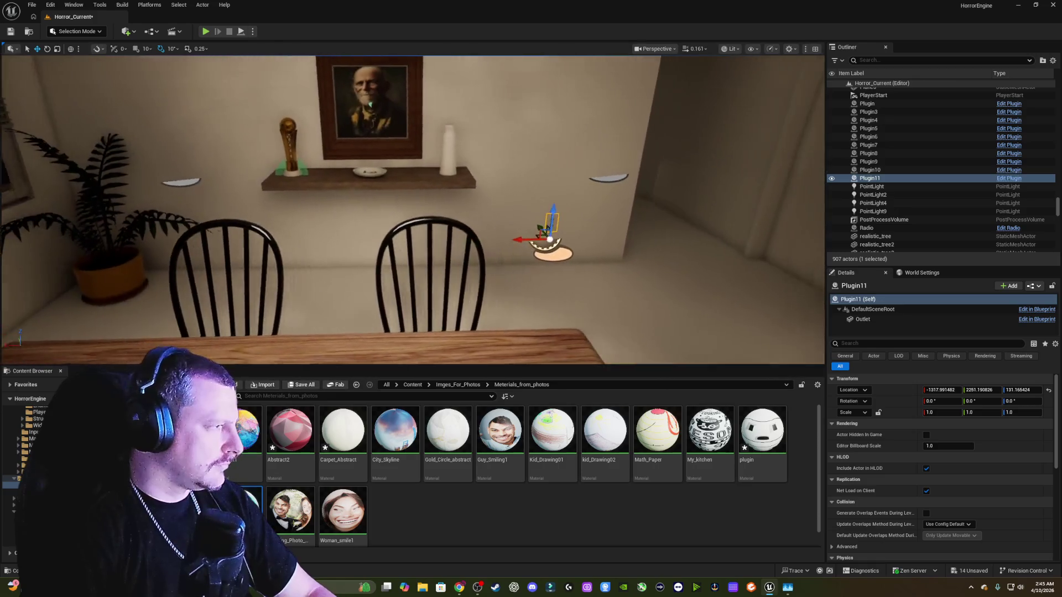
pyautogui.moveTo(440, 229); pyautogui.dragTo(447, 229)
pyautogui.keyDown('alt'); pyautogui.moveTo(512, 238); pyautogui.dragTo(170, 232); pyautogui.keyUp('alt')
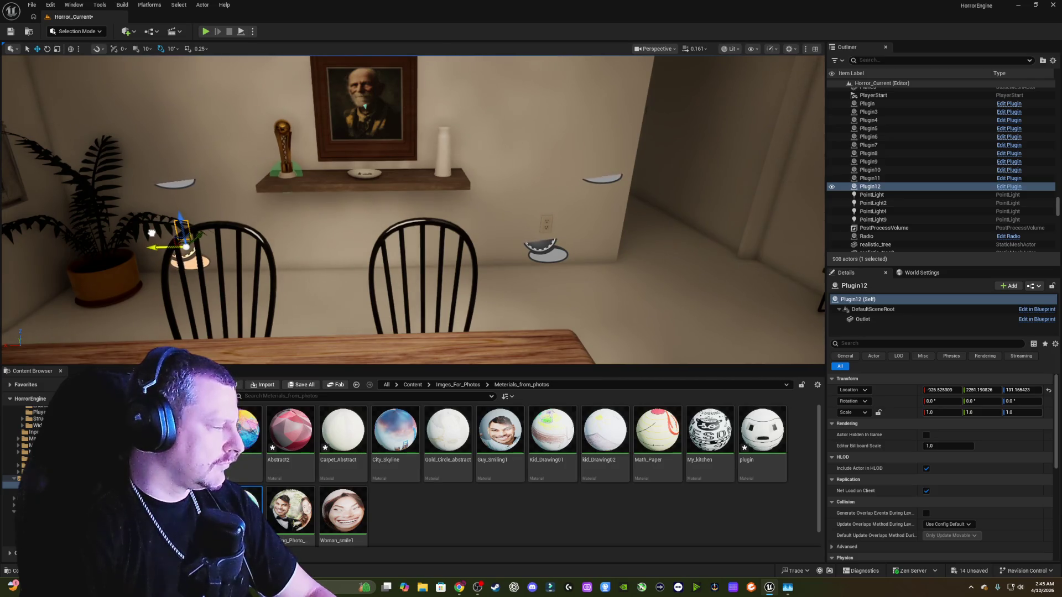
# - Copy another outlet, rotate it -90° and set it flush on the side wall near the cabinet
pyautogui.moveTo(331, 204); pyautogui.dragTo(293, 172)
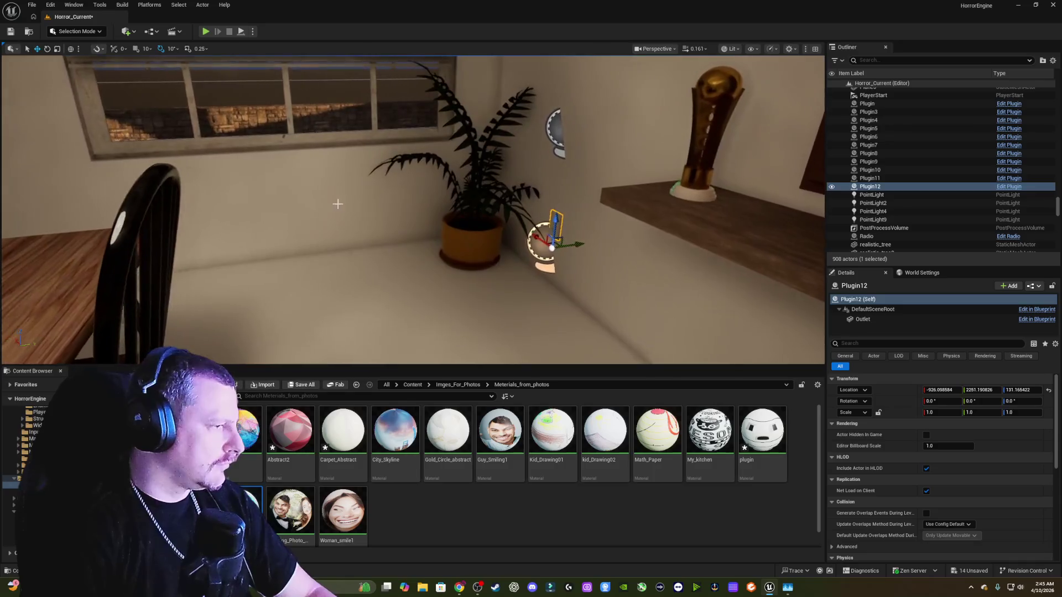
pyautogui.keyDown('alt'); pyautogui.moveTo(581, 243); pyautogui.dragTo(427, 260); pyautogui.keyUp('alt')
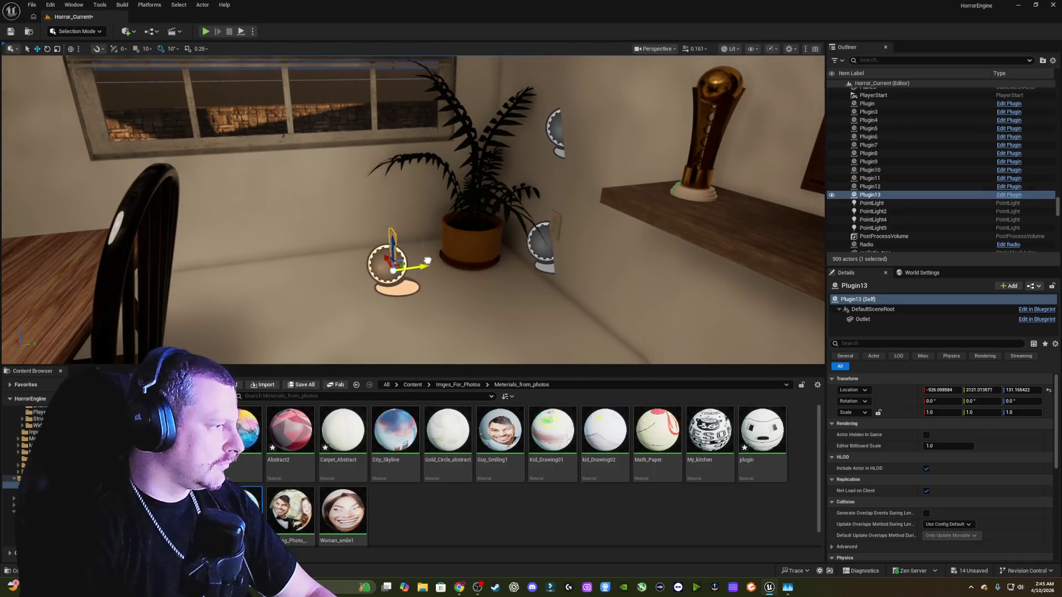
pyautogui.moveTo(374, 292)
pyautogui.mouseDown()
pyautogui.moveTo(348, 266)
pyautogui.moveTo(260, 260)
pyautogui.moveTo(332, 254)
pyautogui.mouseUp()
pyautogui.moveTo(496, 273)
pyautogui.mouseDown()
pyautogui.moveTo(485, 287)
pyautogui.moveTo(495, 273)
pyautogui.mouseUp()
pyautogui.moveTo(685, 316)
pyautogui.mouseDown()
pyautogui.moveTo(164, 291)
pyautogui.moveTo(191, 191)
pyautogui.mouseUp()
pyautogui.press('f')
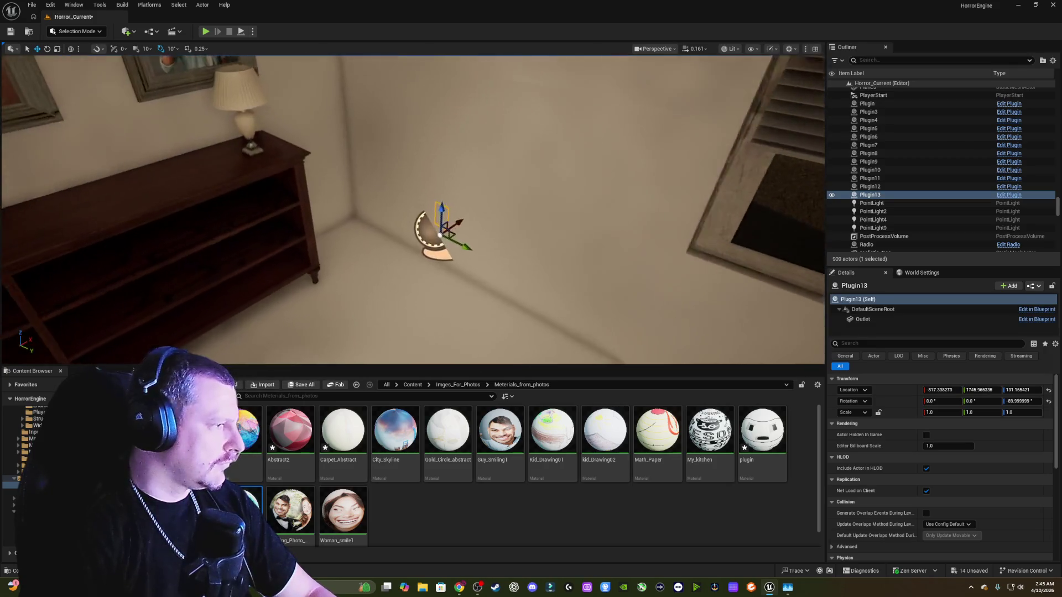
pyautogui.moveTo(423, 202)
pyautogui.mouseDown()
pyautogui.moveTo(467, 260)
pyautogui.moveTo(520, 285)
pyautogui.mouseUp()
pyautogui.moveTo(495, 207)
pyautogui.mouseDown()
pyautogui.moveTo(476, 244)
pyautogui.moveTo(524, 274)
pyautogui.mouseUp()
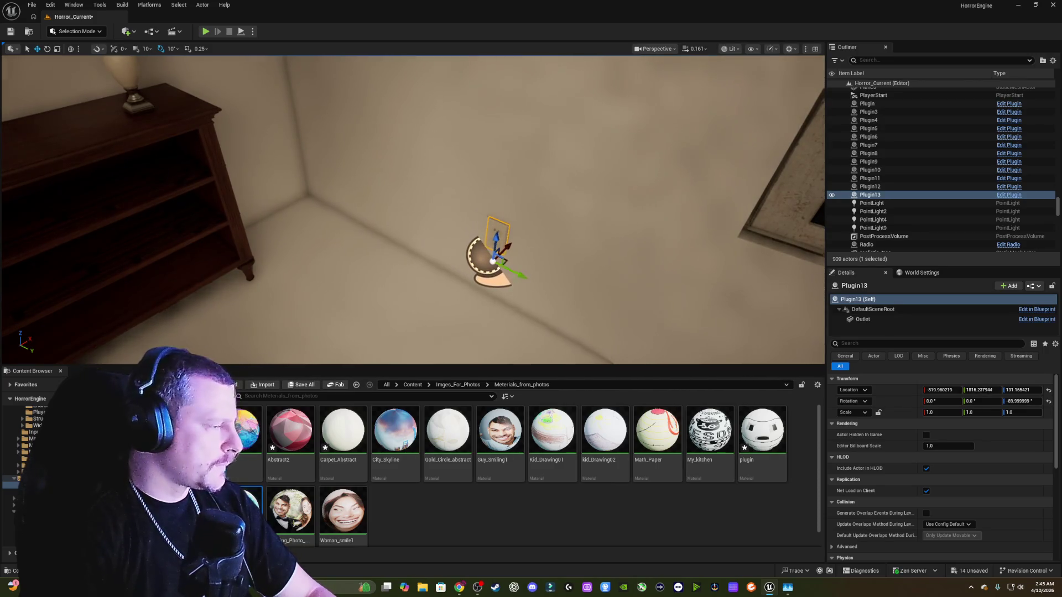
pyautogui.press('Escape')
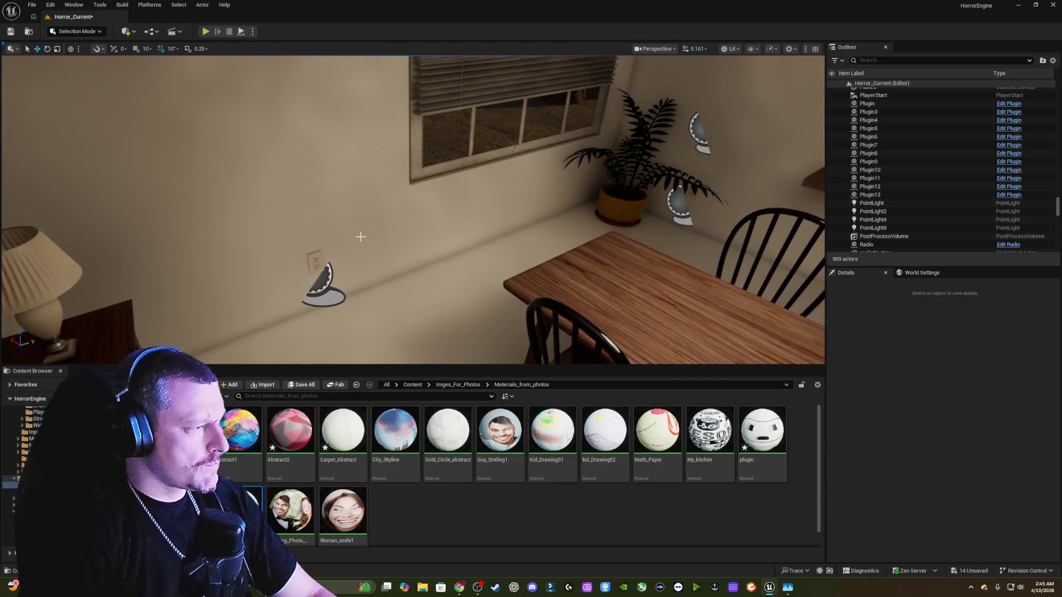